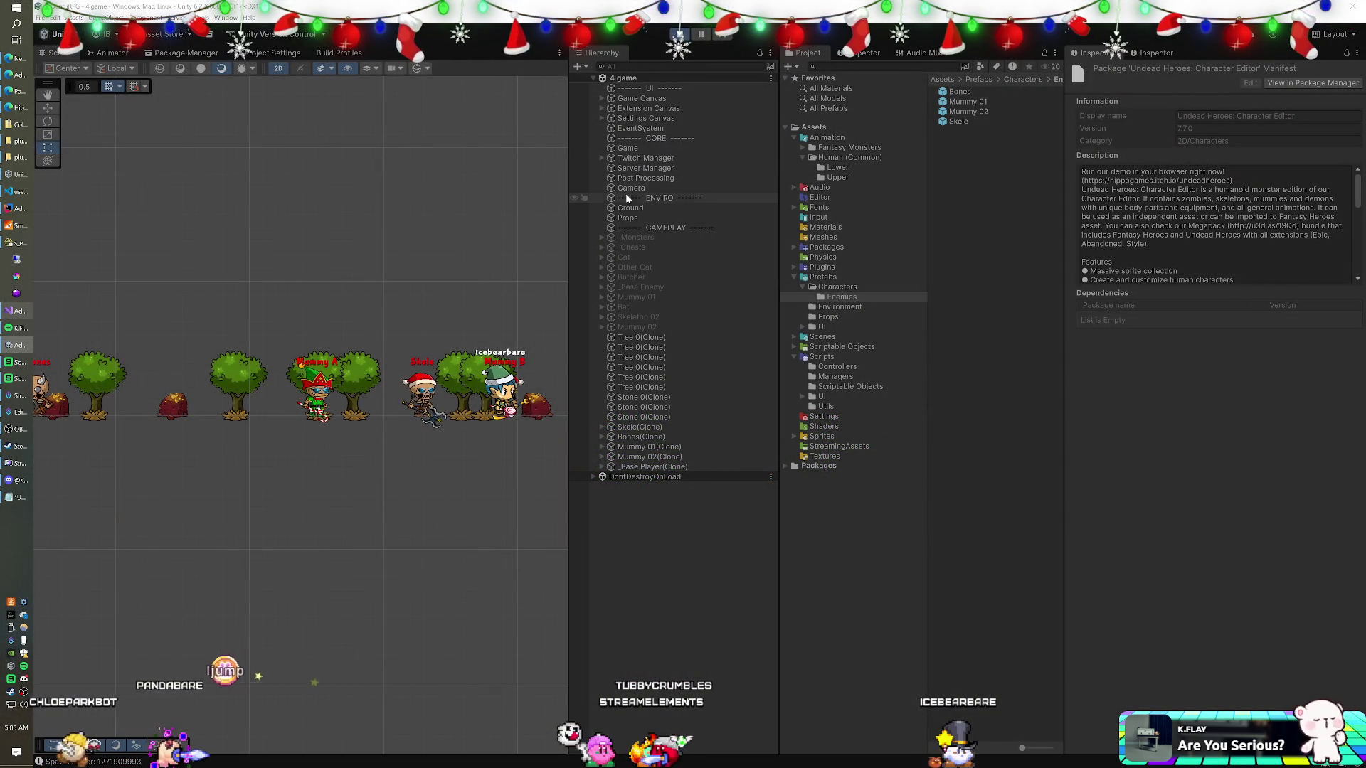
Step: Add a 2D Square sprite as a child of the Ground object
click(626, 207)
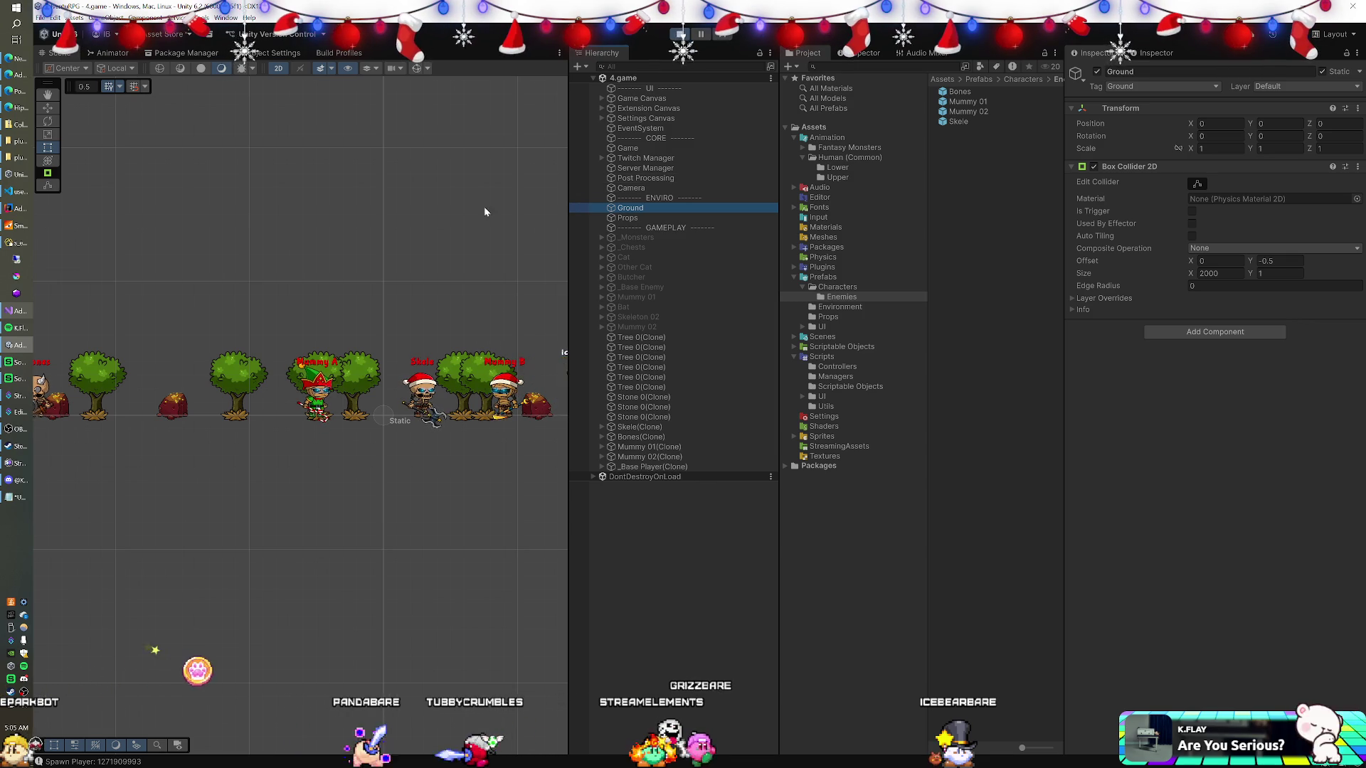
click(413, 112)
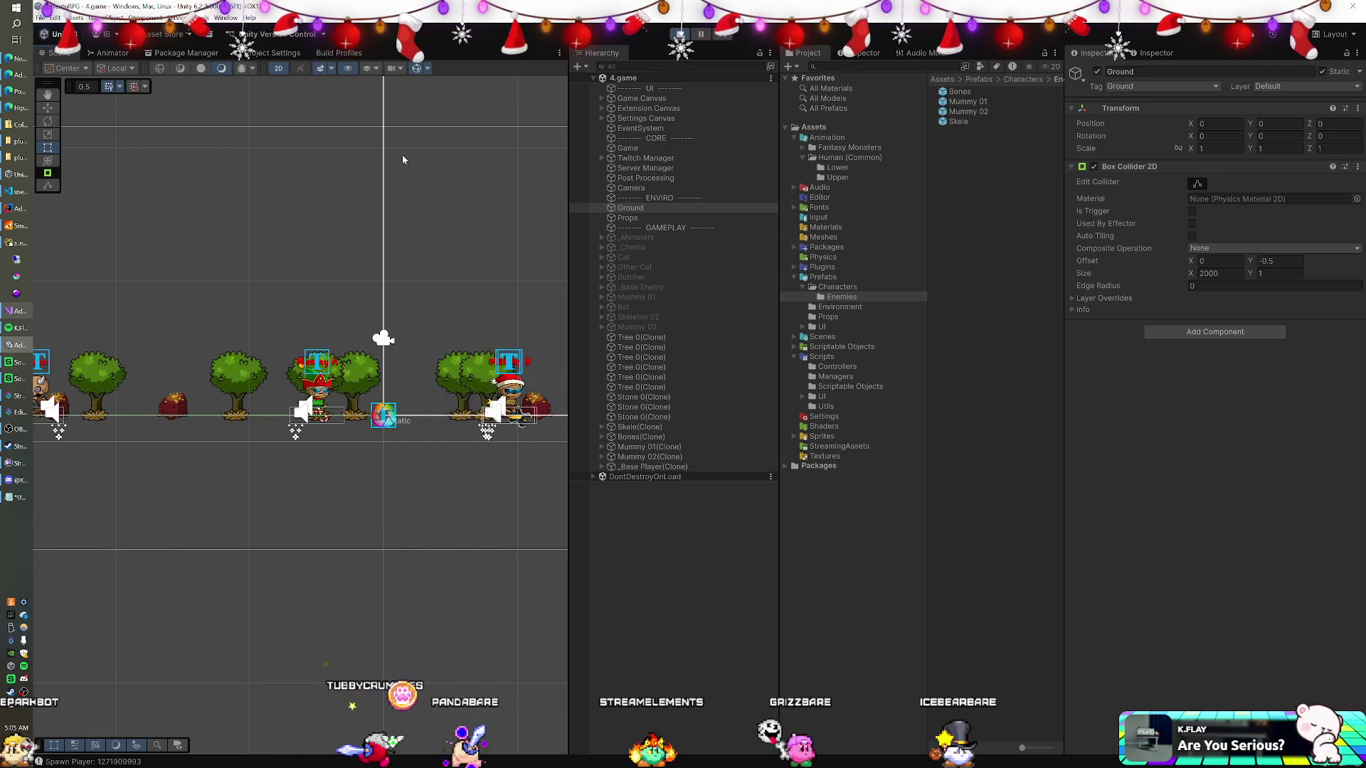
scroll(414, 112, down, 5)
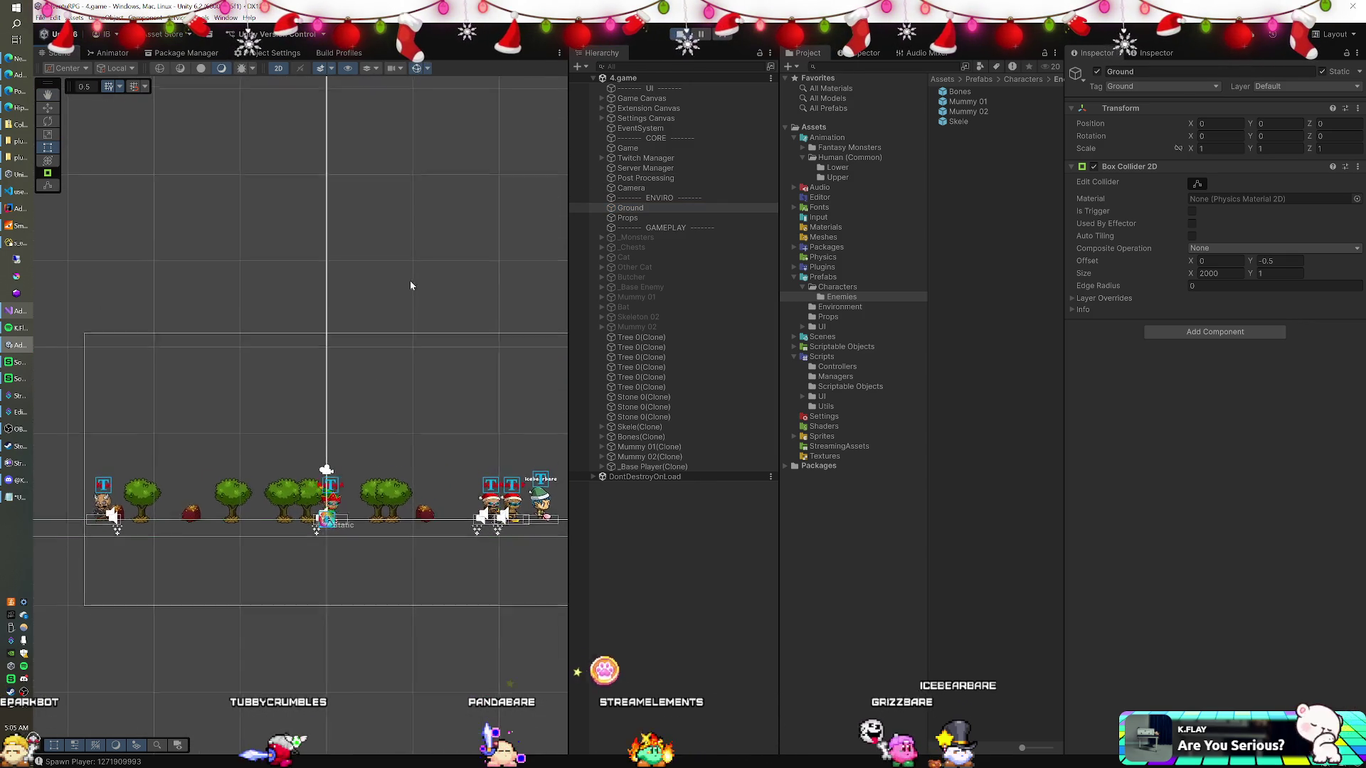
drag(341, 361, 289, 277)
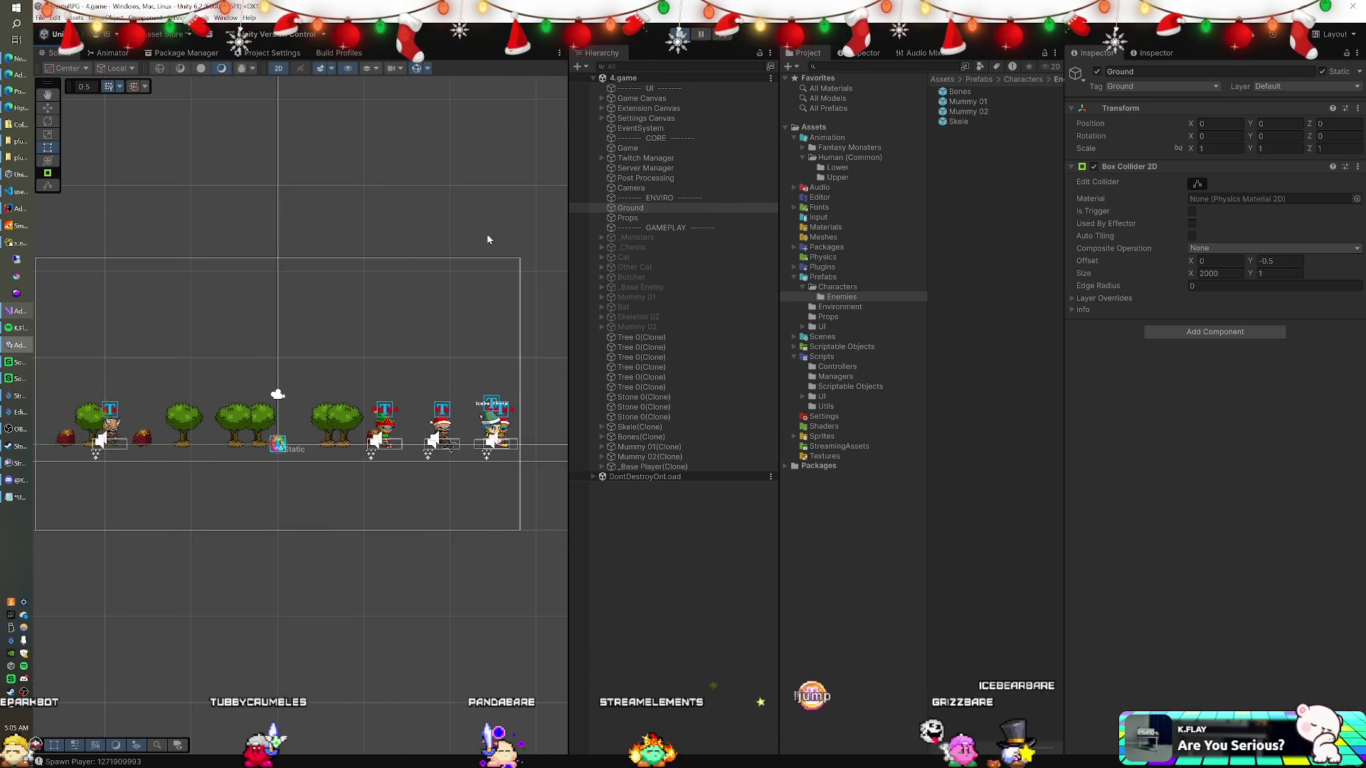
right_click(629, 209)
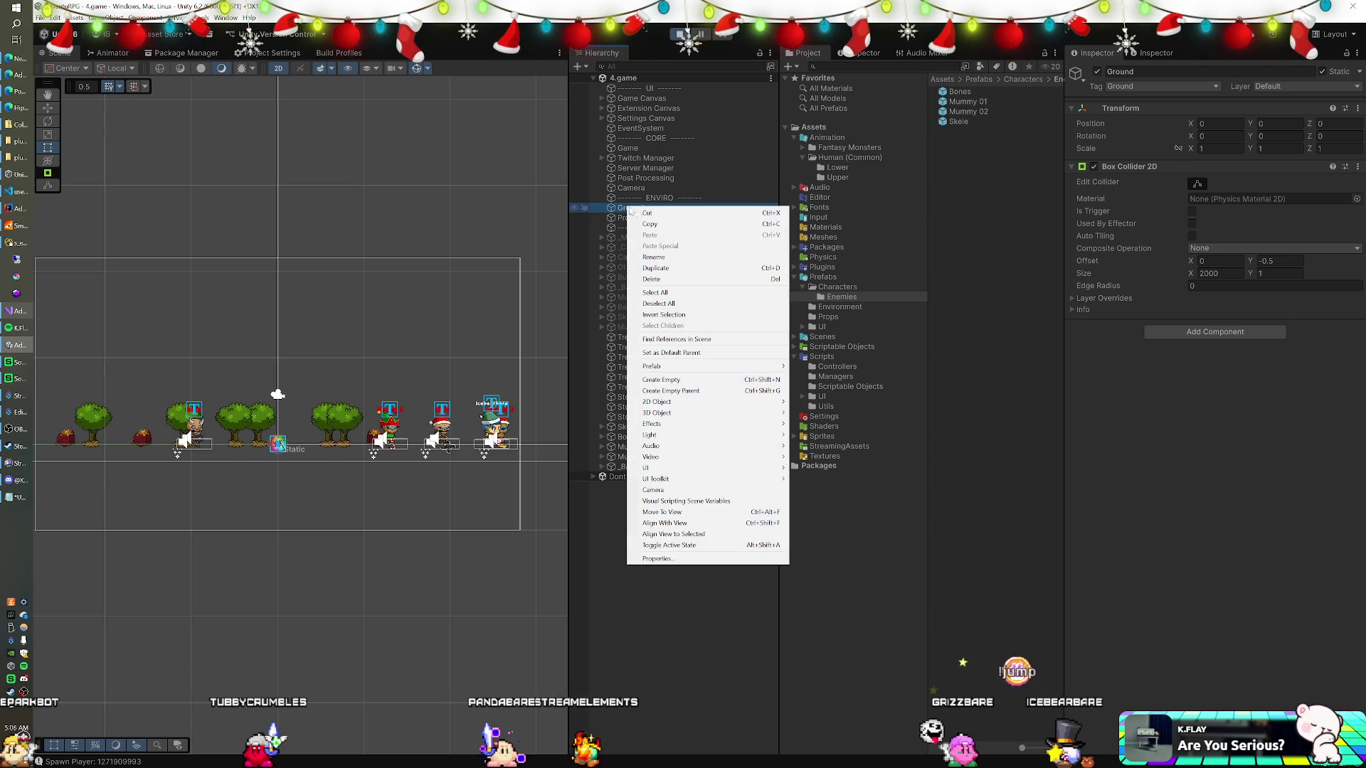
mouse_move(660, 469)
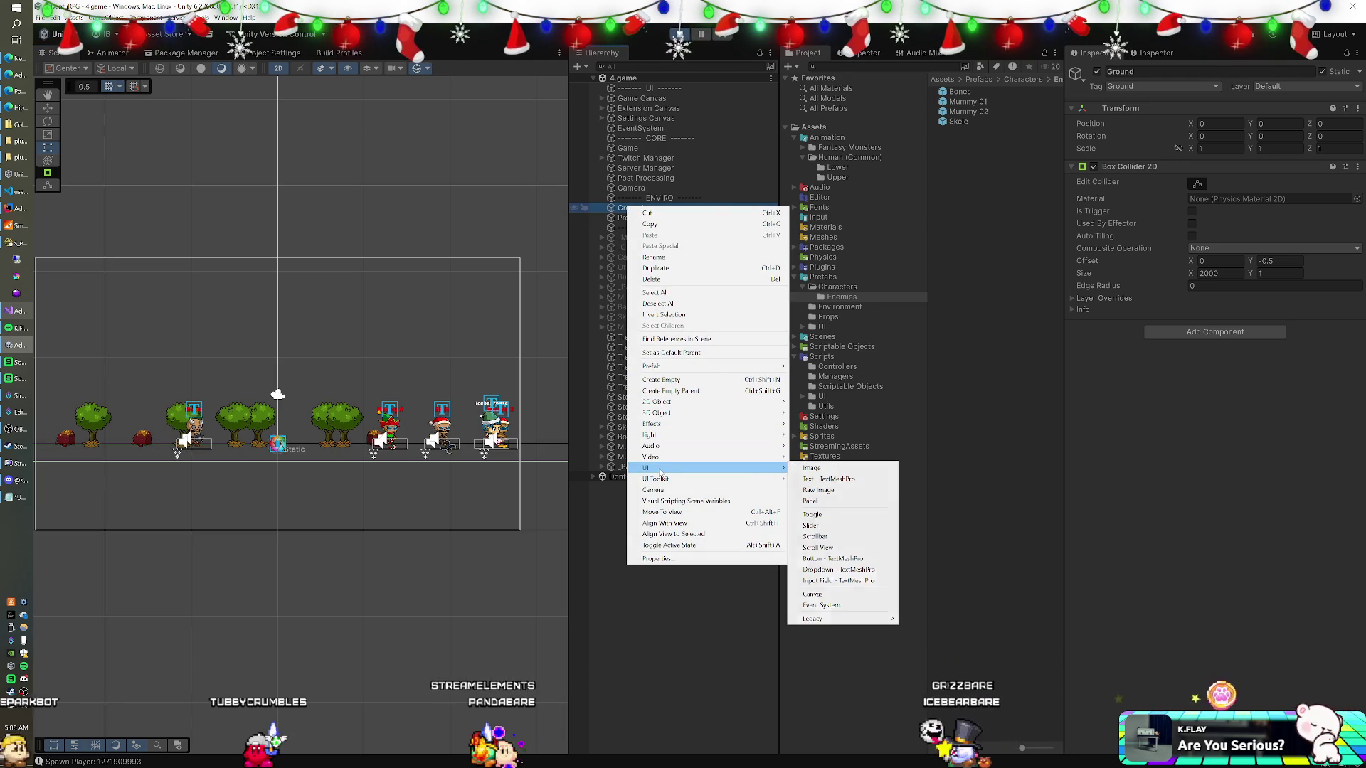
mouse_move(686, 403)
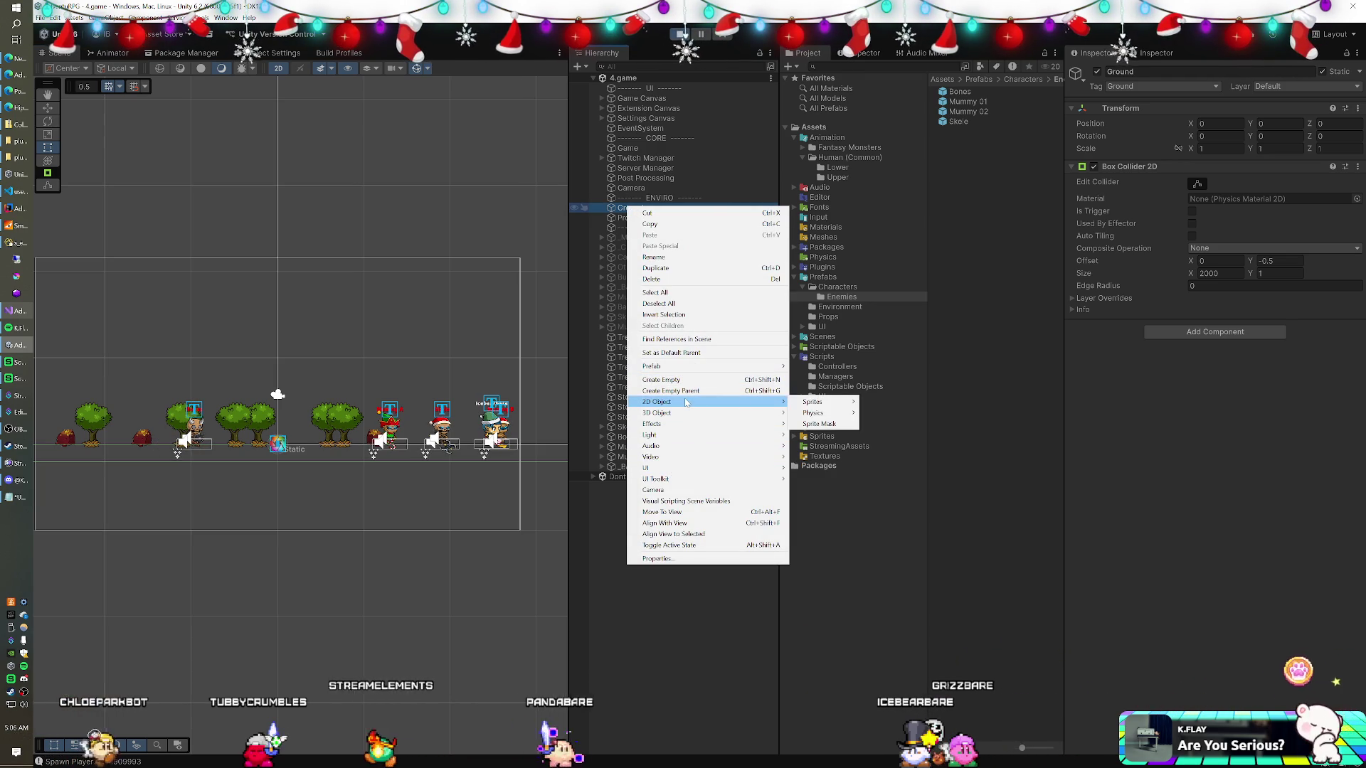
mouse_move(813, 402)
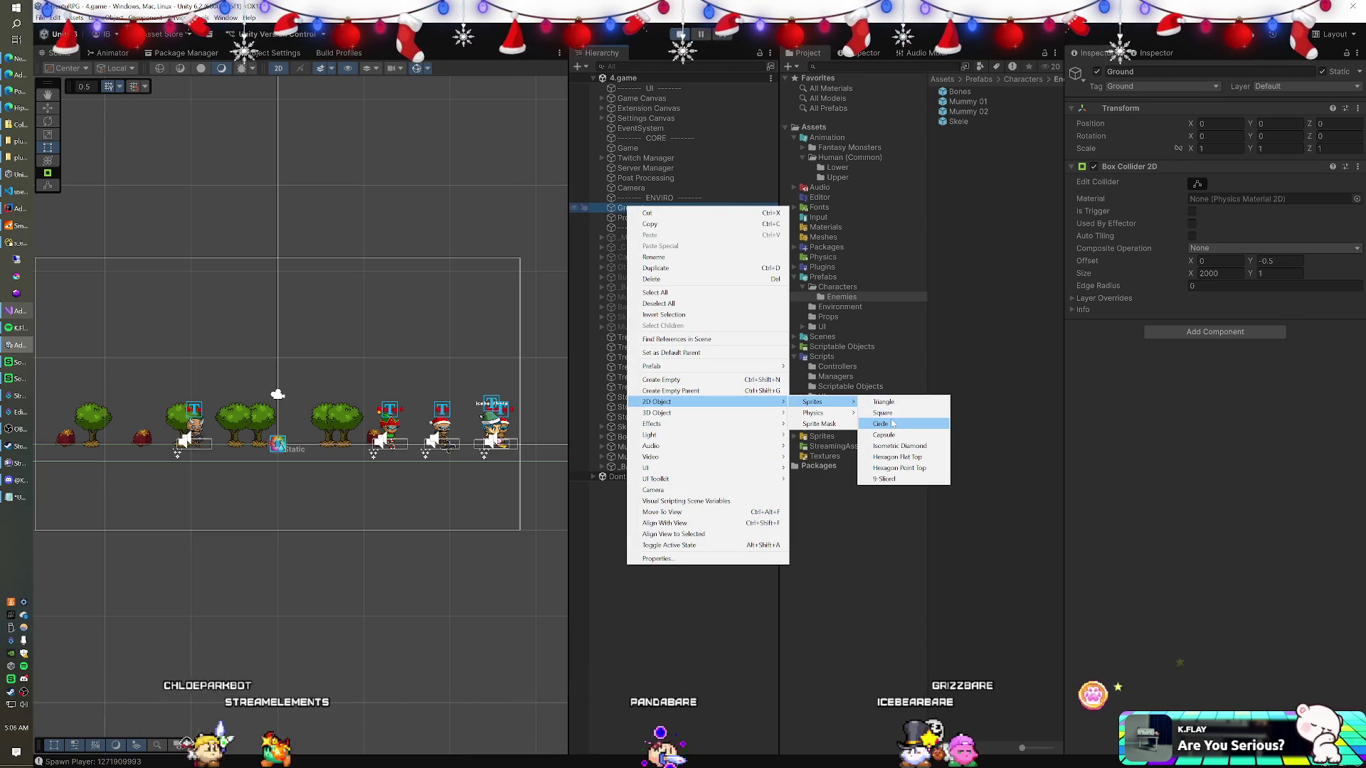
click(883, 413)
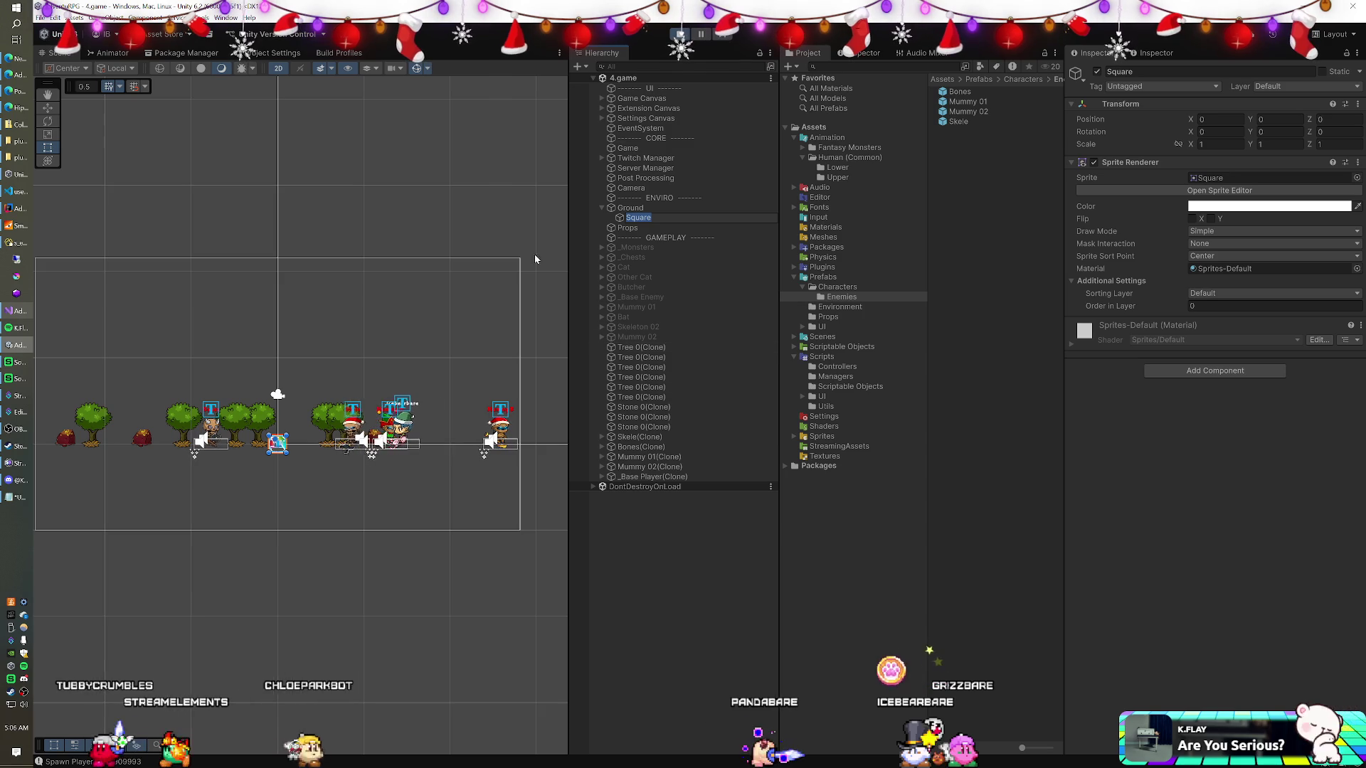
click(416, 69)
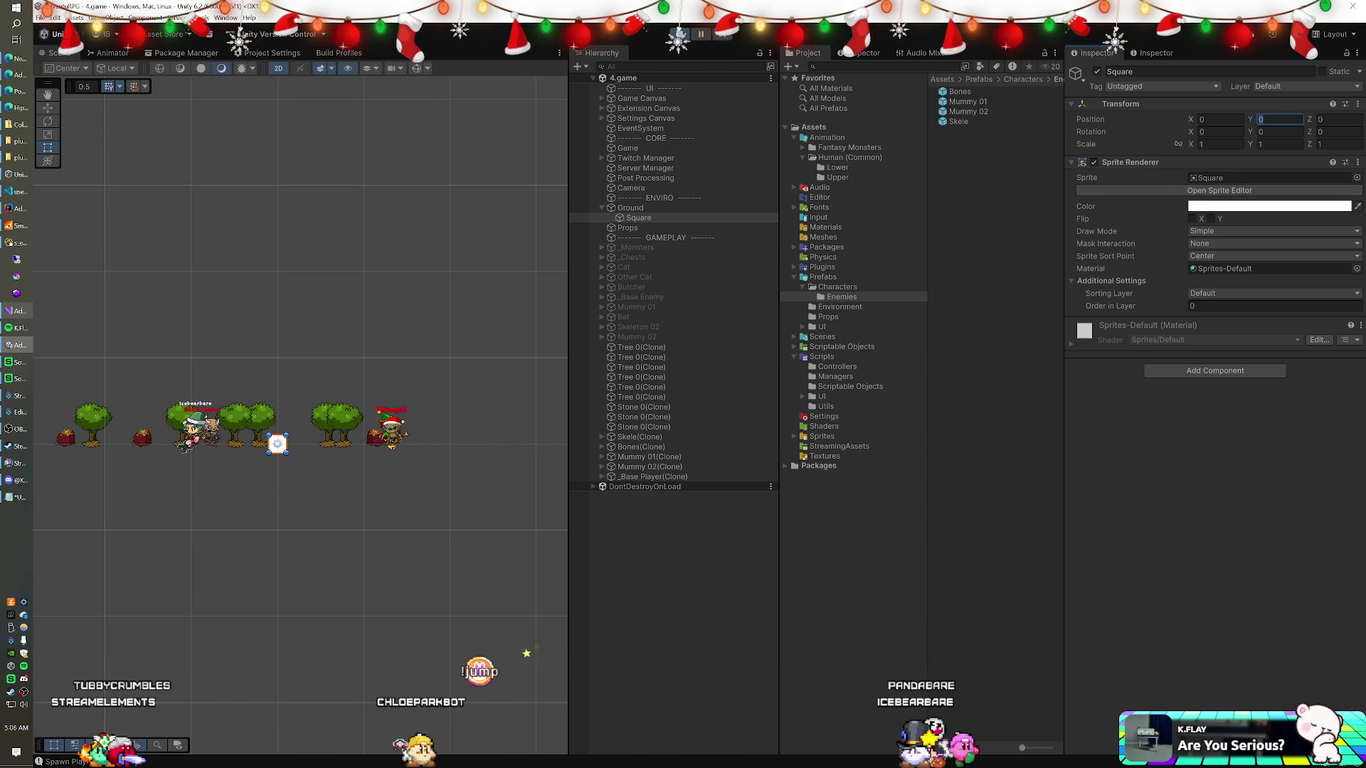
Step: Set the square's Y position to 0.5 and give it a dark green sampled from a tree
text(0.5)
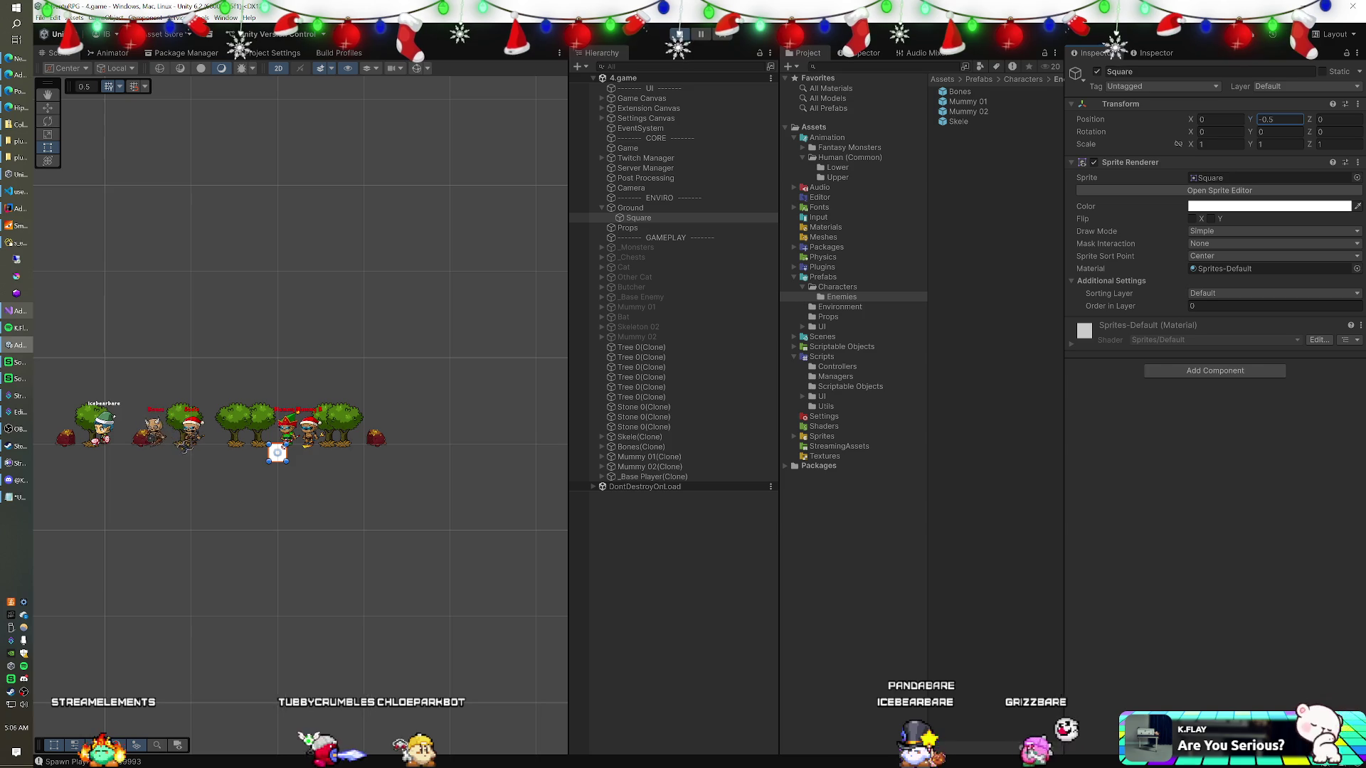
click(1234, 206)
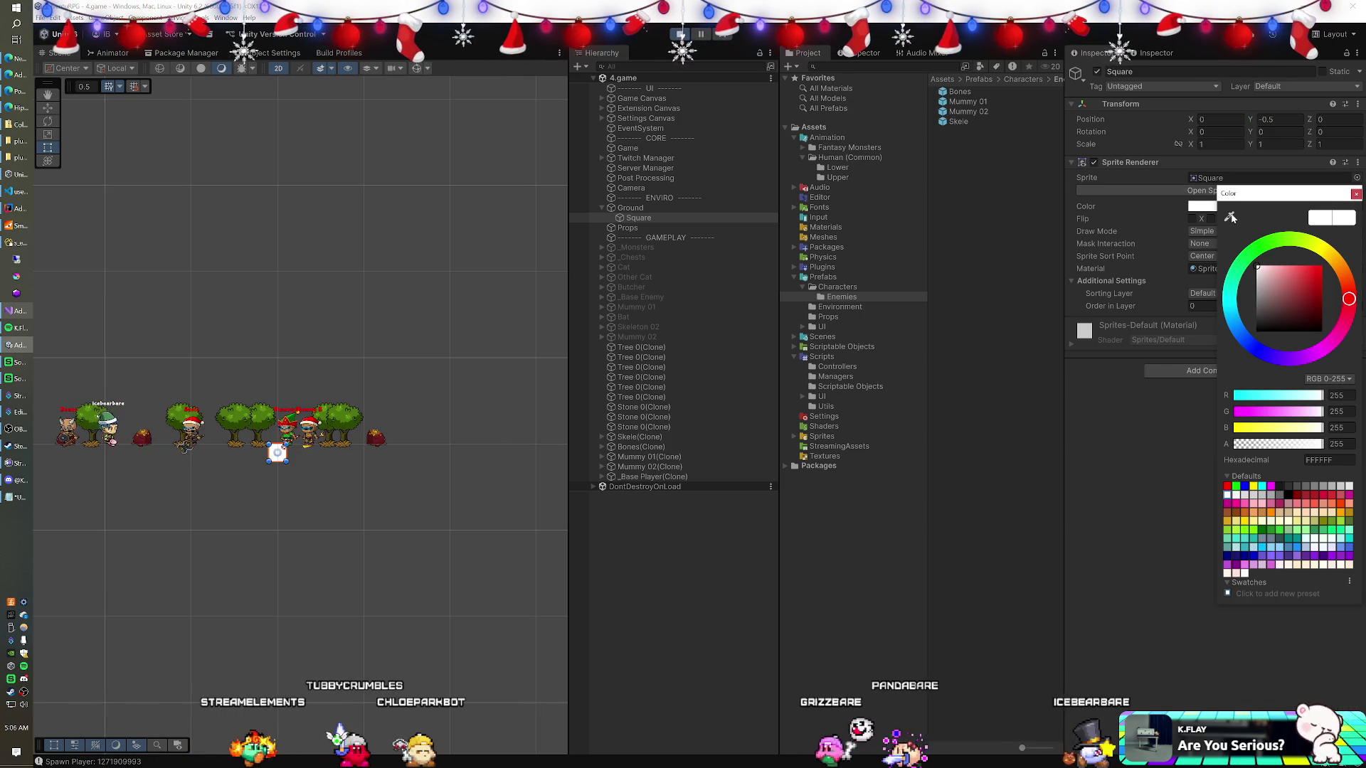
click(1228, 217)
click(186, 446)
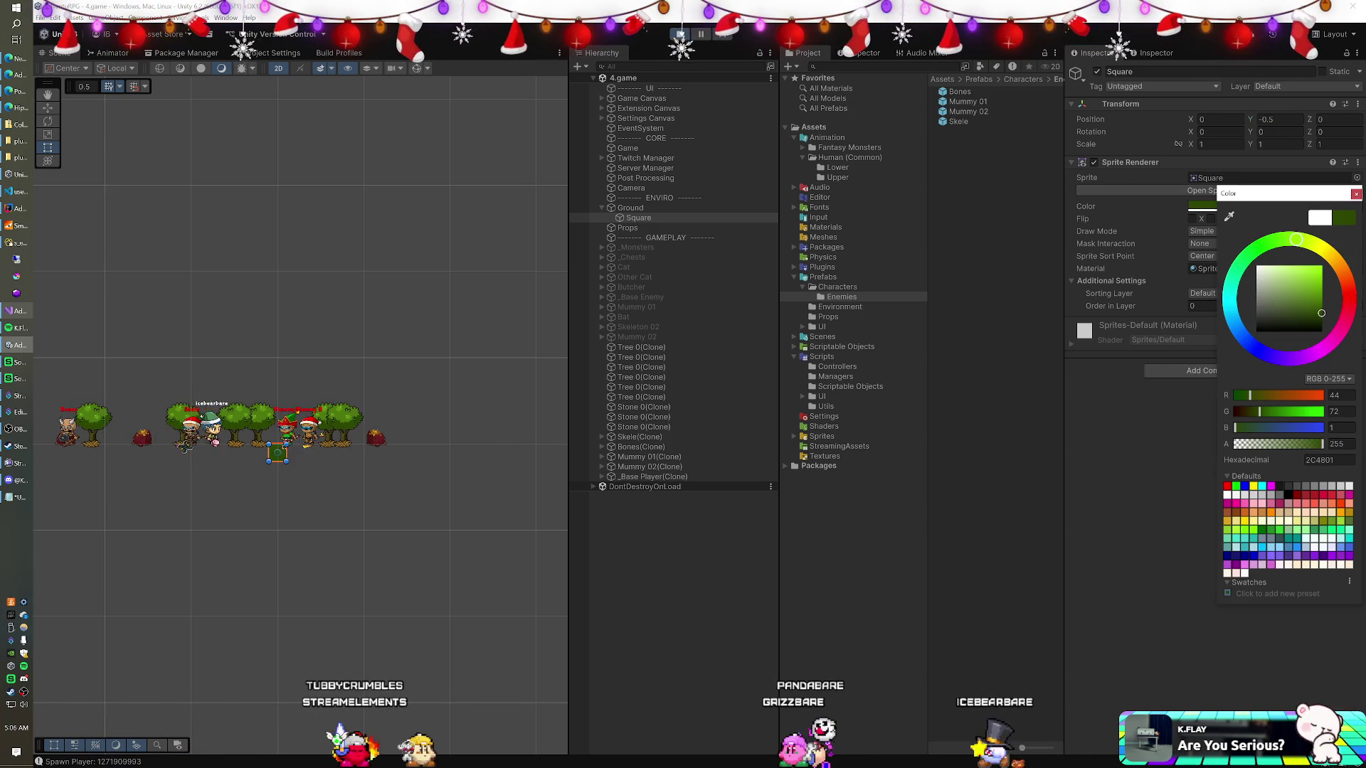
click(1207, 132)
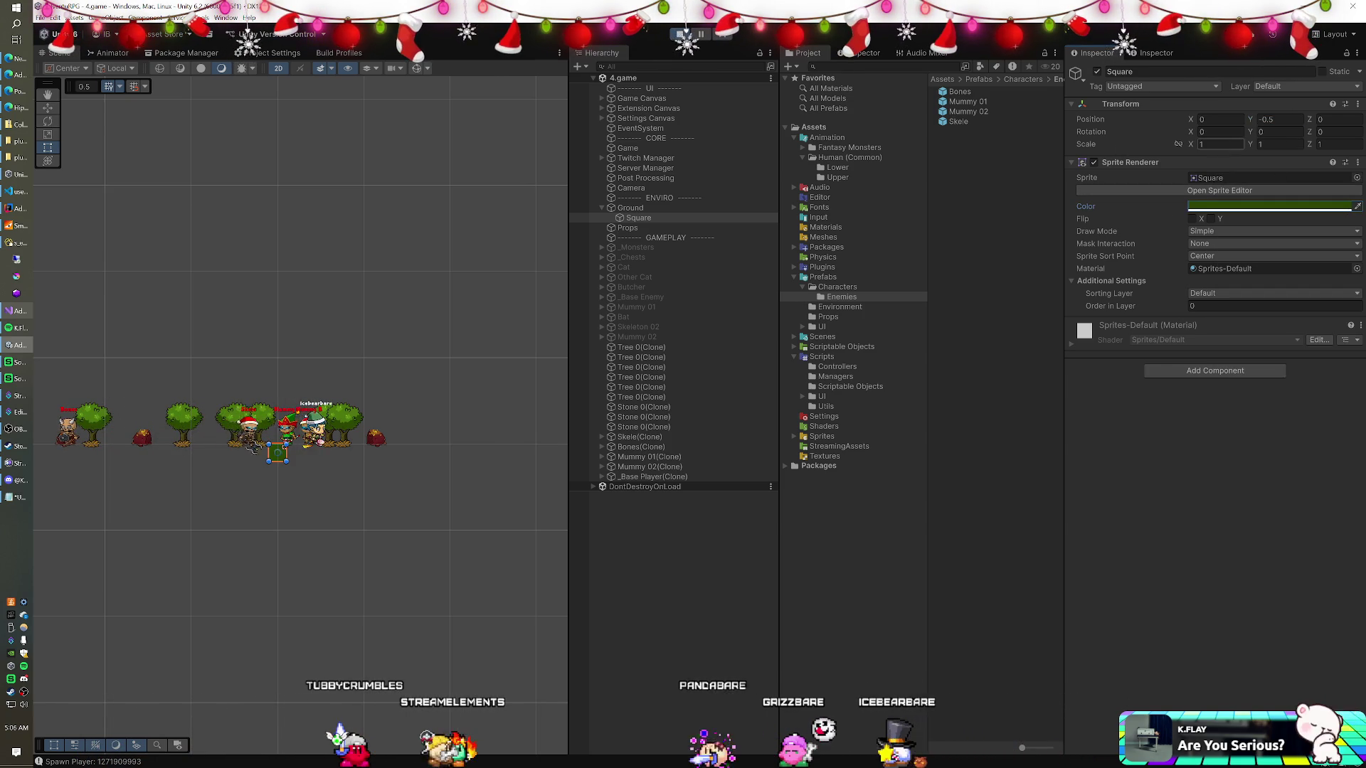
Step: Scale the square to 48.93 by 10 and move it to Y −5
click(1213, 144)
text(48.93)
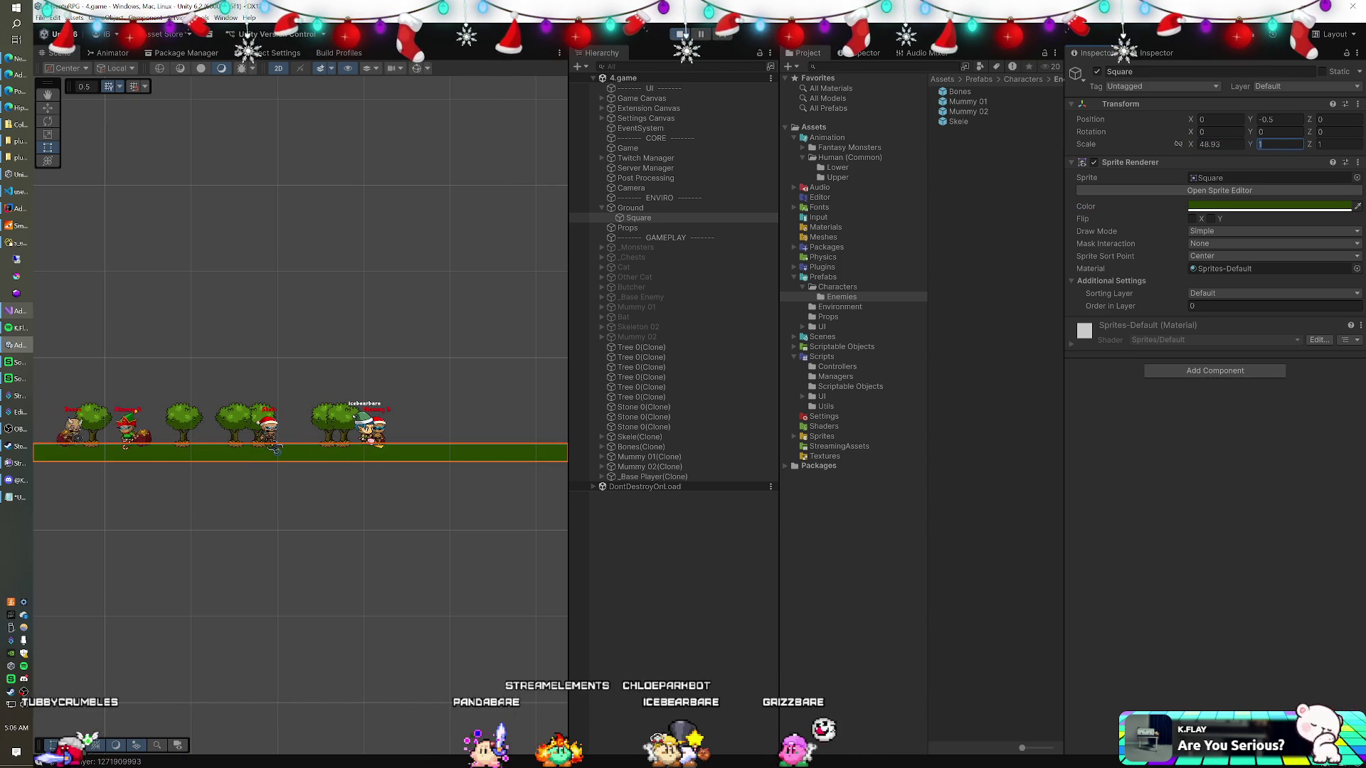
text(20)
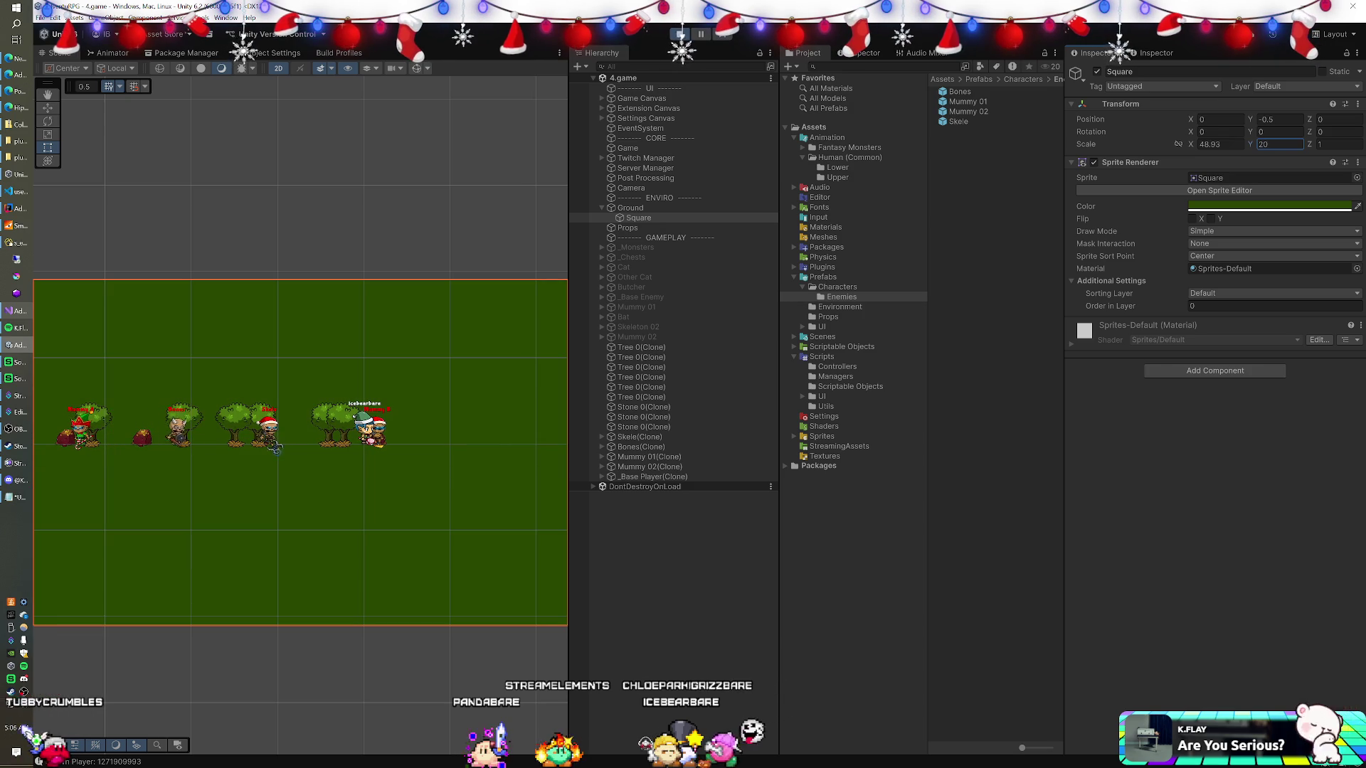
text(10)
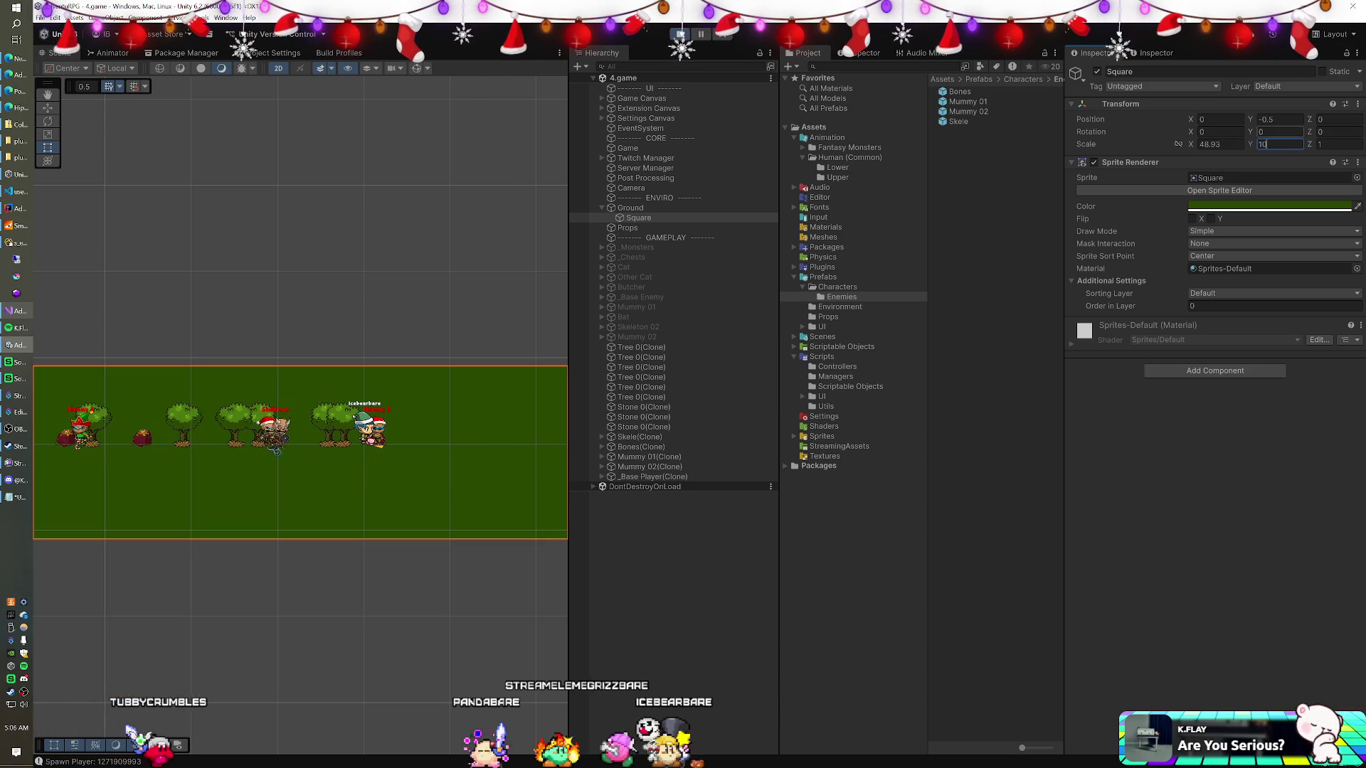
text(9)
key(BackSpace)
text(5)
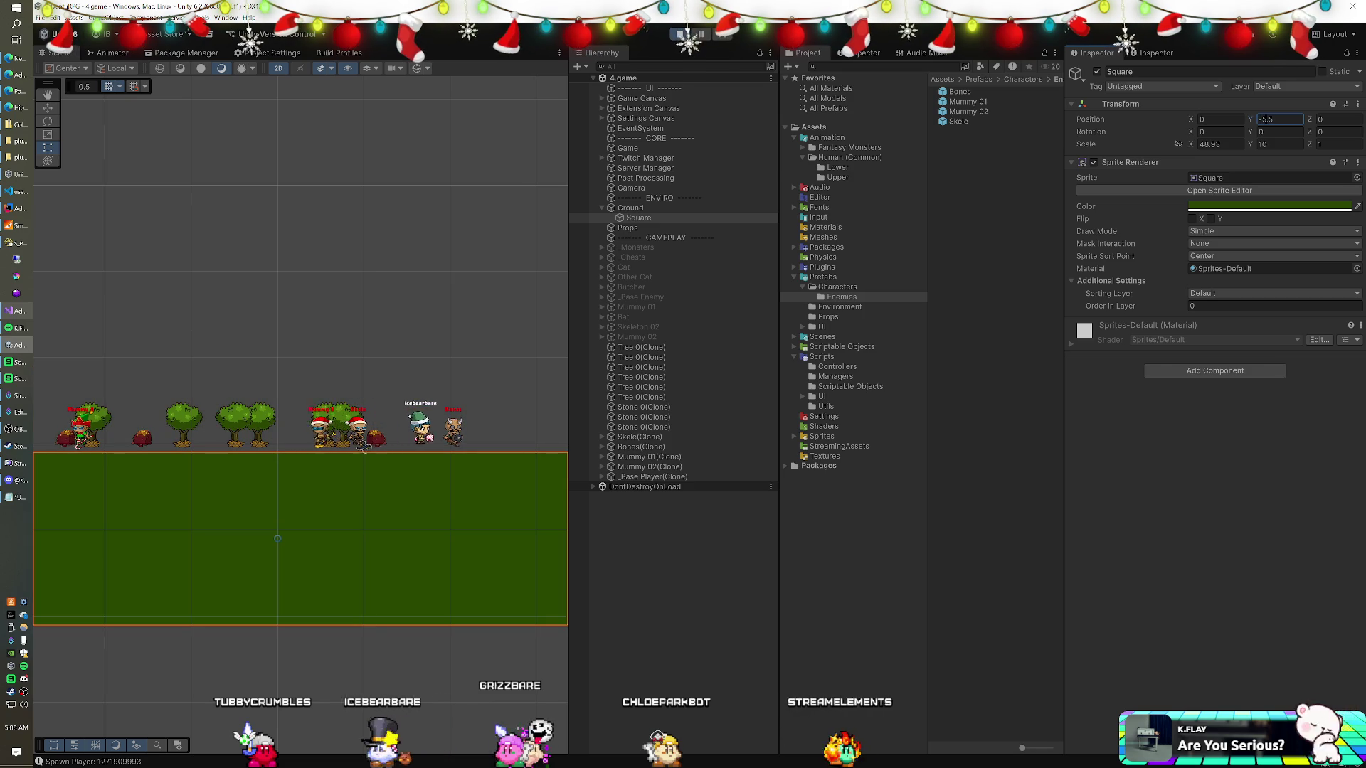
key(BackSpace)
text(4)
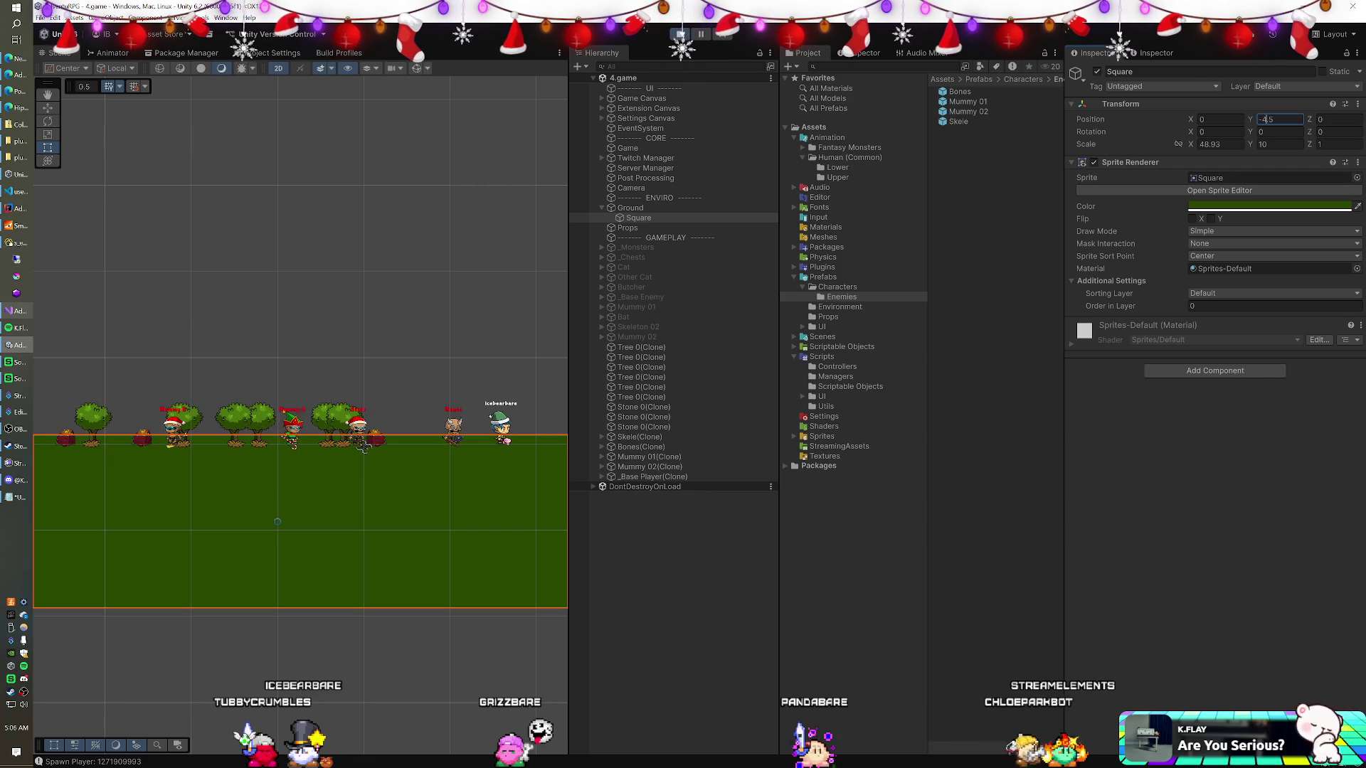
key(BackSpace)
key(Delete)
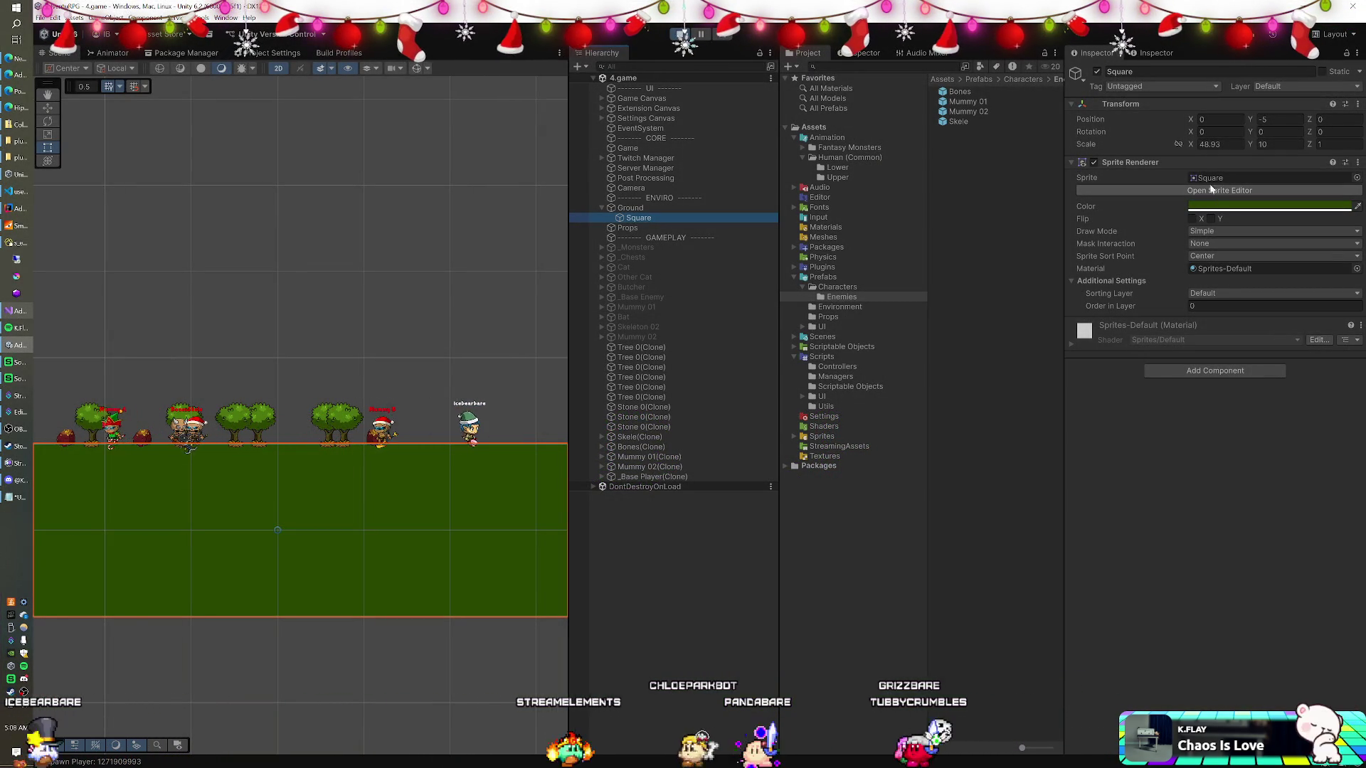
Step: Copy the ground square's world transform and create a new Square sprite under Ground
right_click(1130, 106)
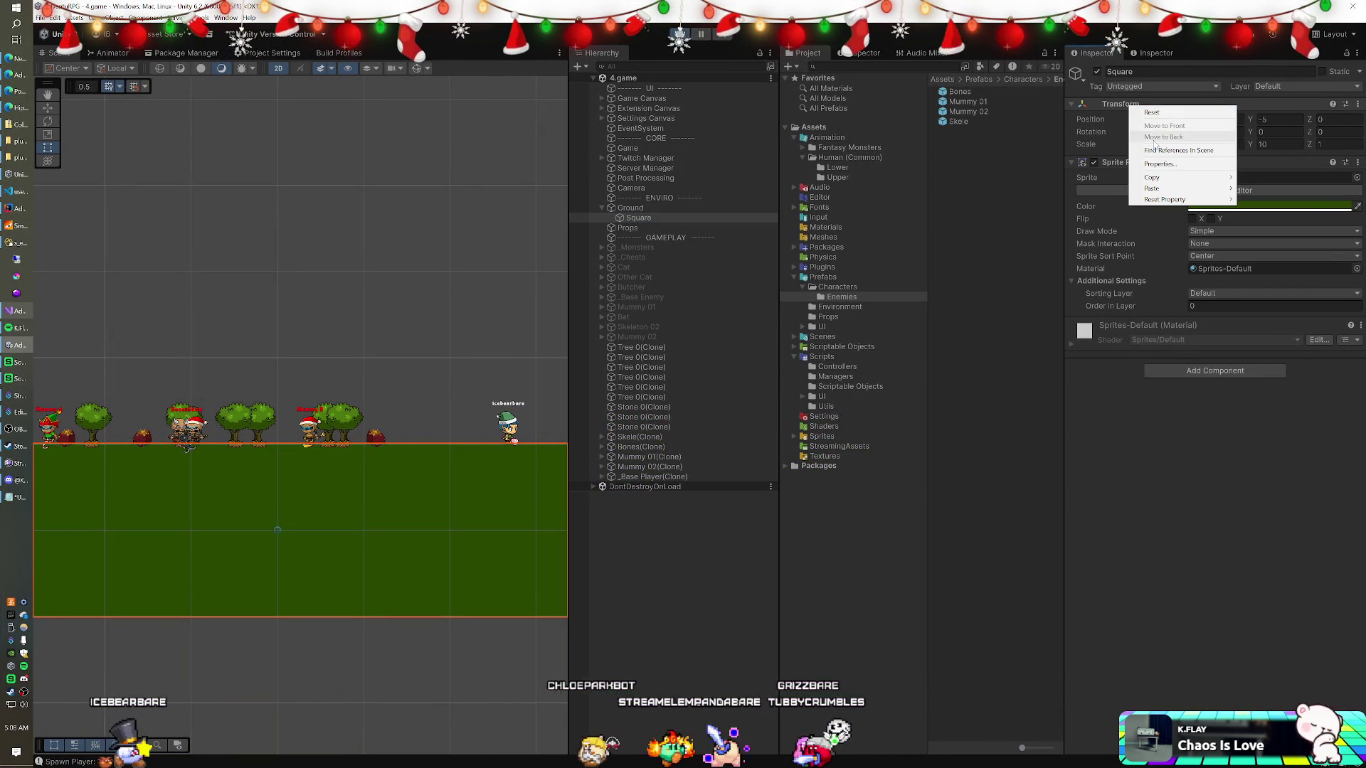
mouse_move(1209, 178)
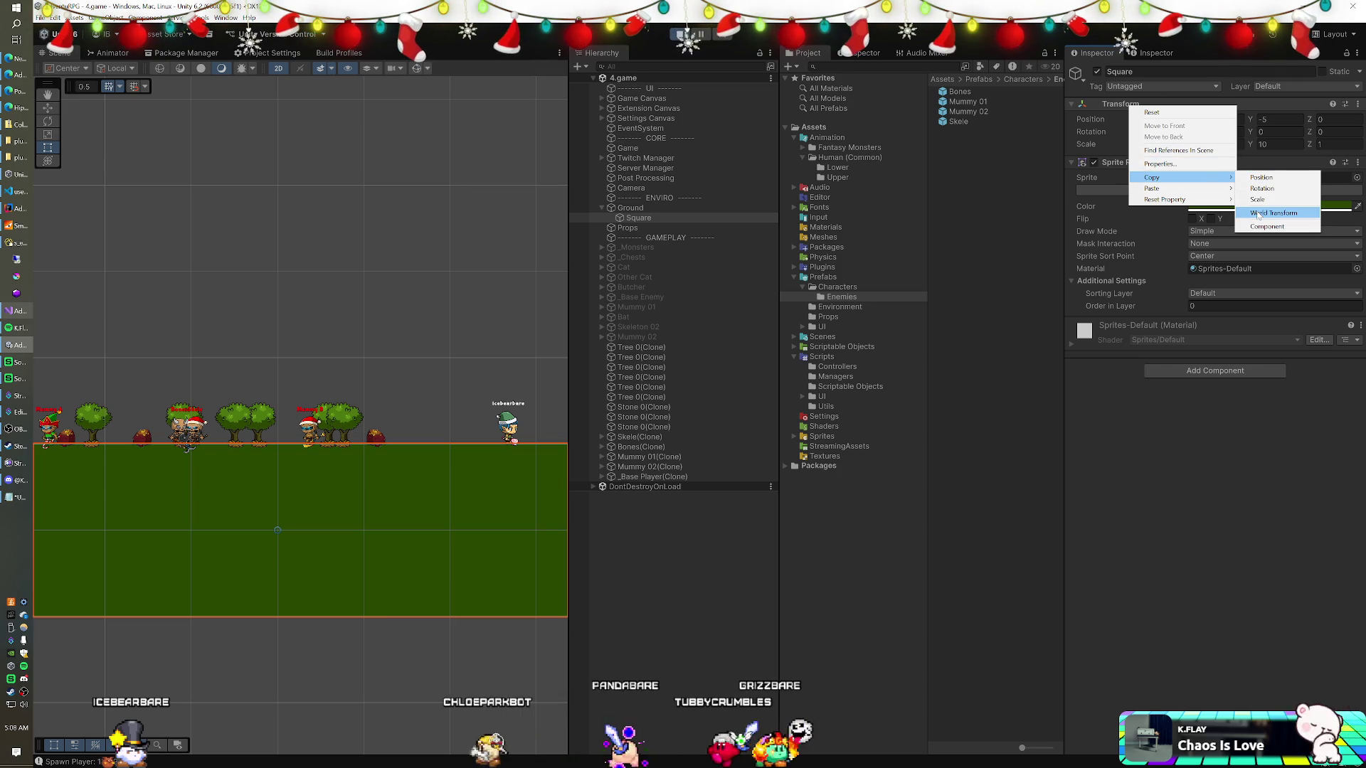
click(1259, 214)
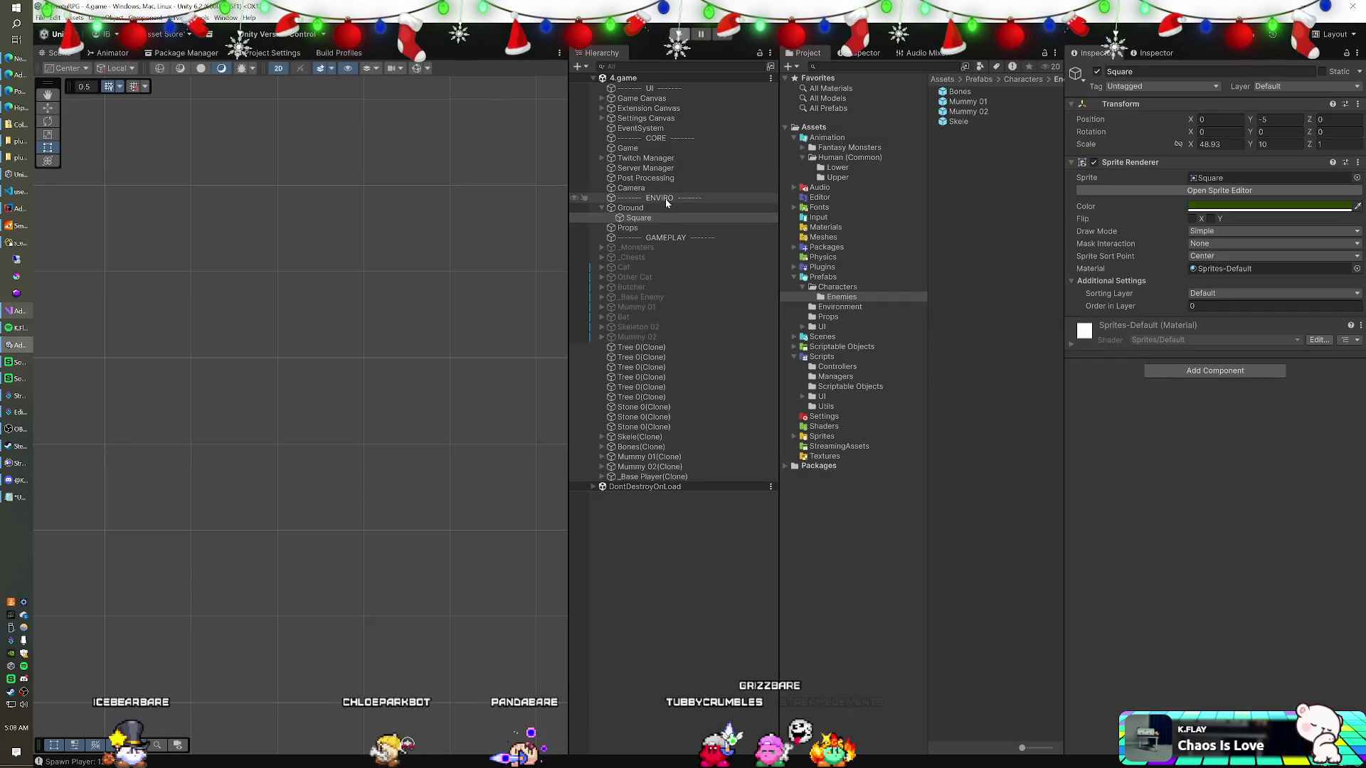
right_click(630, 231)
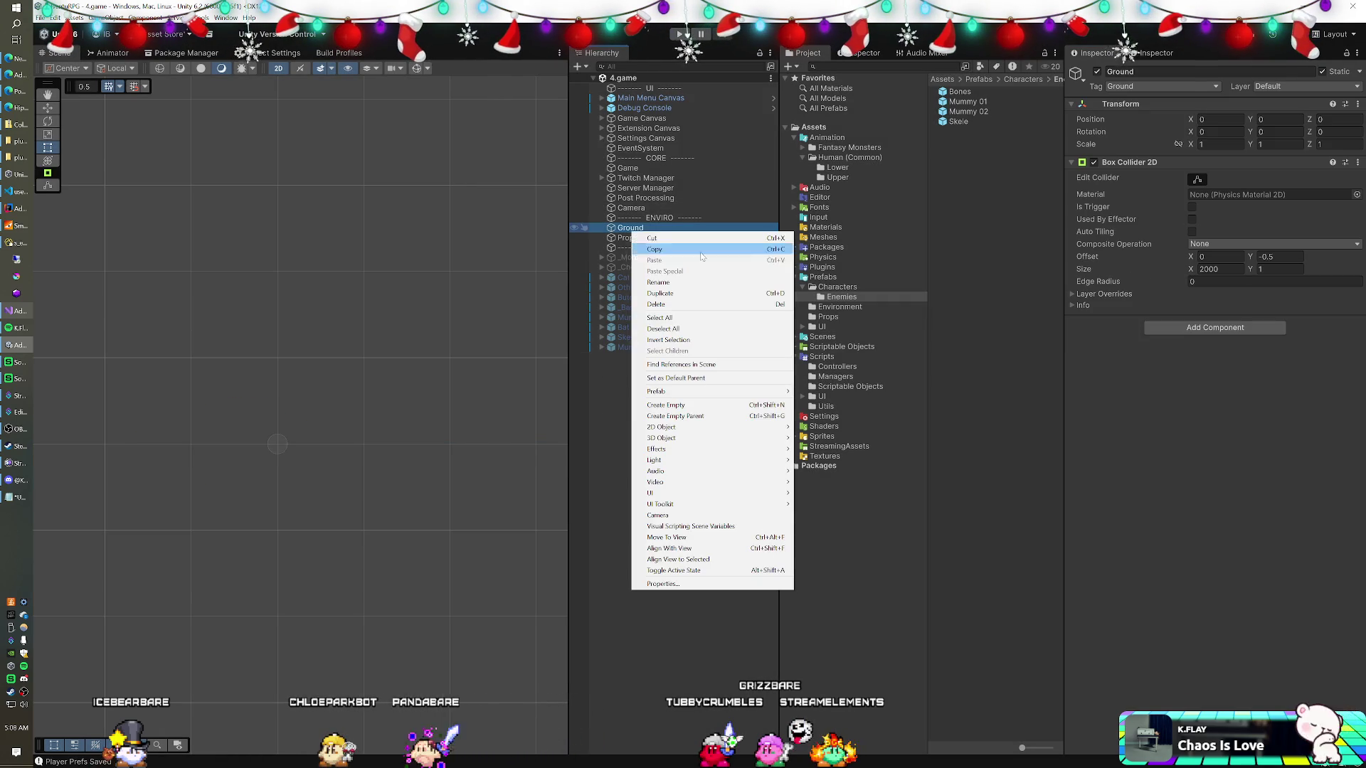
mouse_move(676, 494)
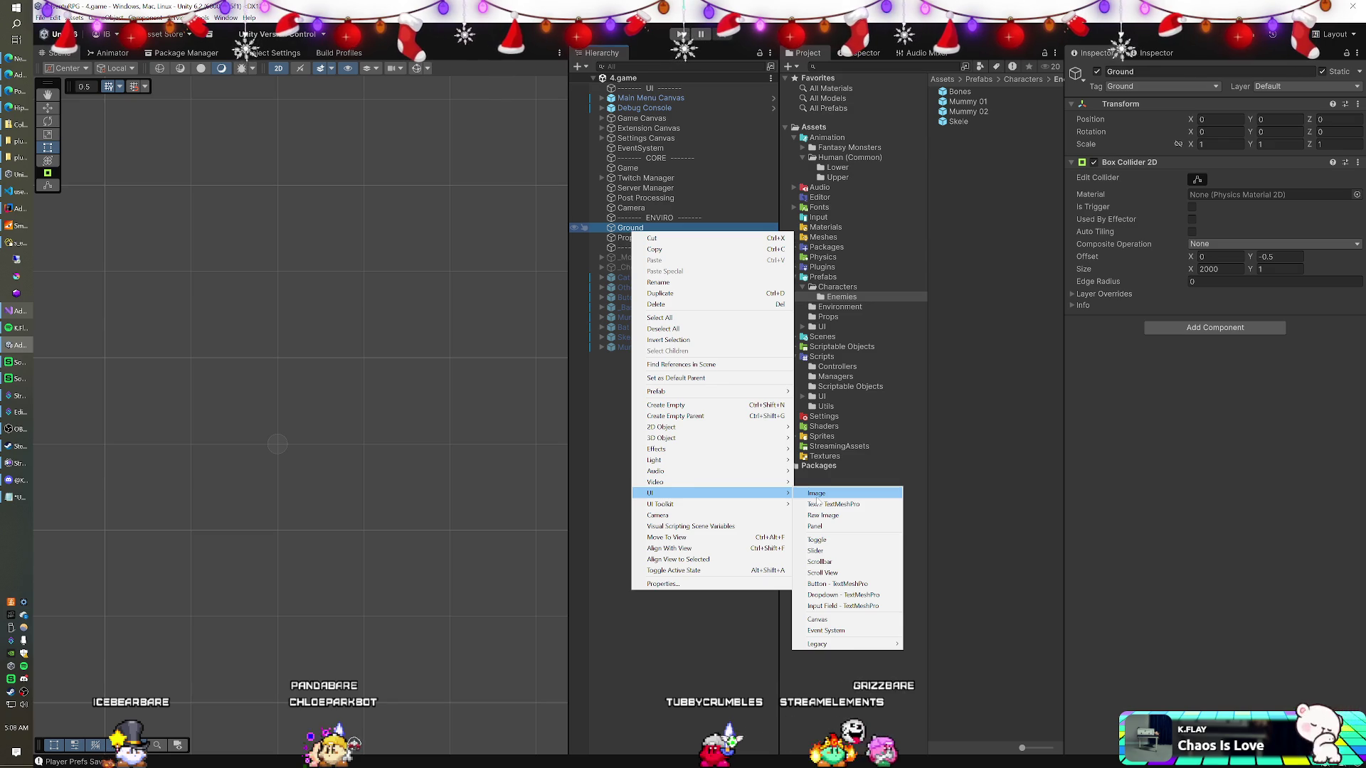
mouse_move(661, 427)
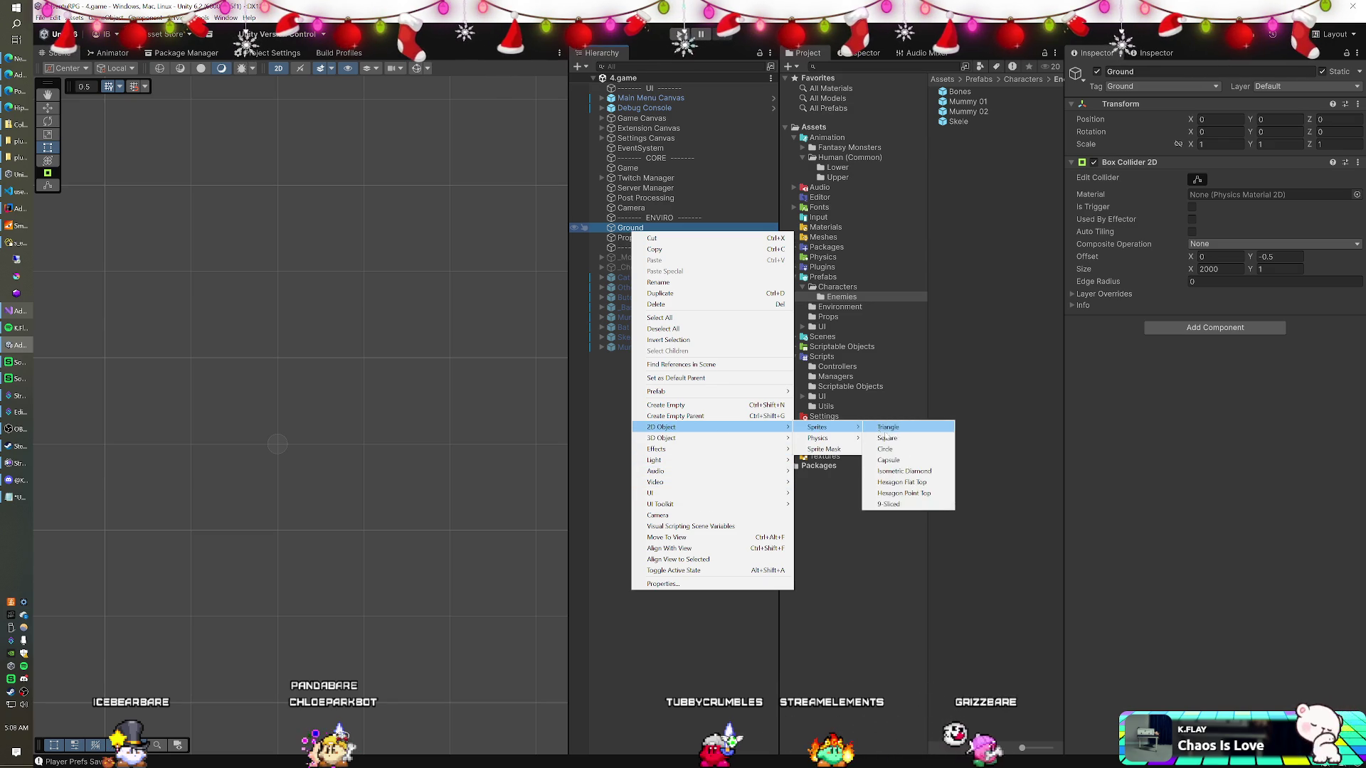
click(893, 439)
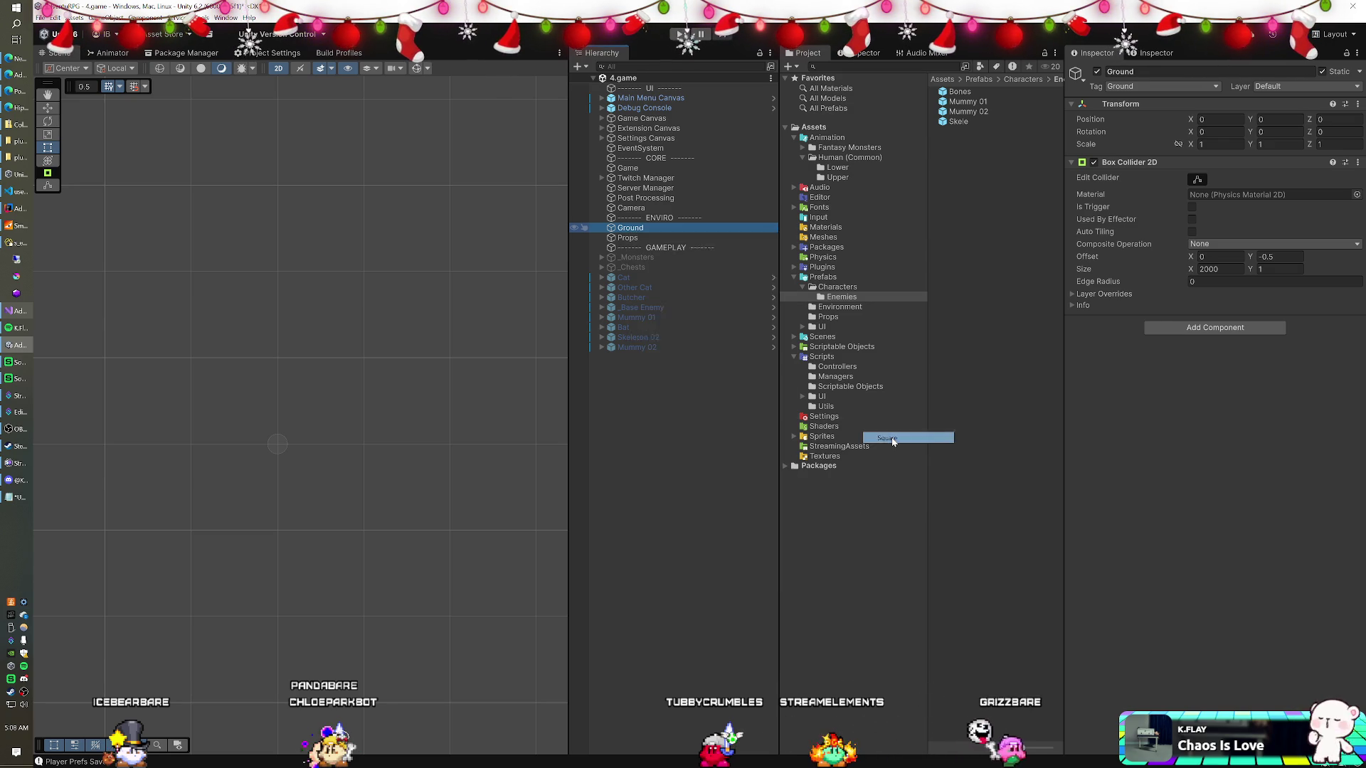
Step: Paste the copied world transform onto the new square
right_click(1131, 105)
mouse_move(1188, 195)
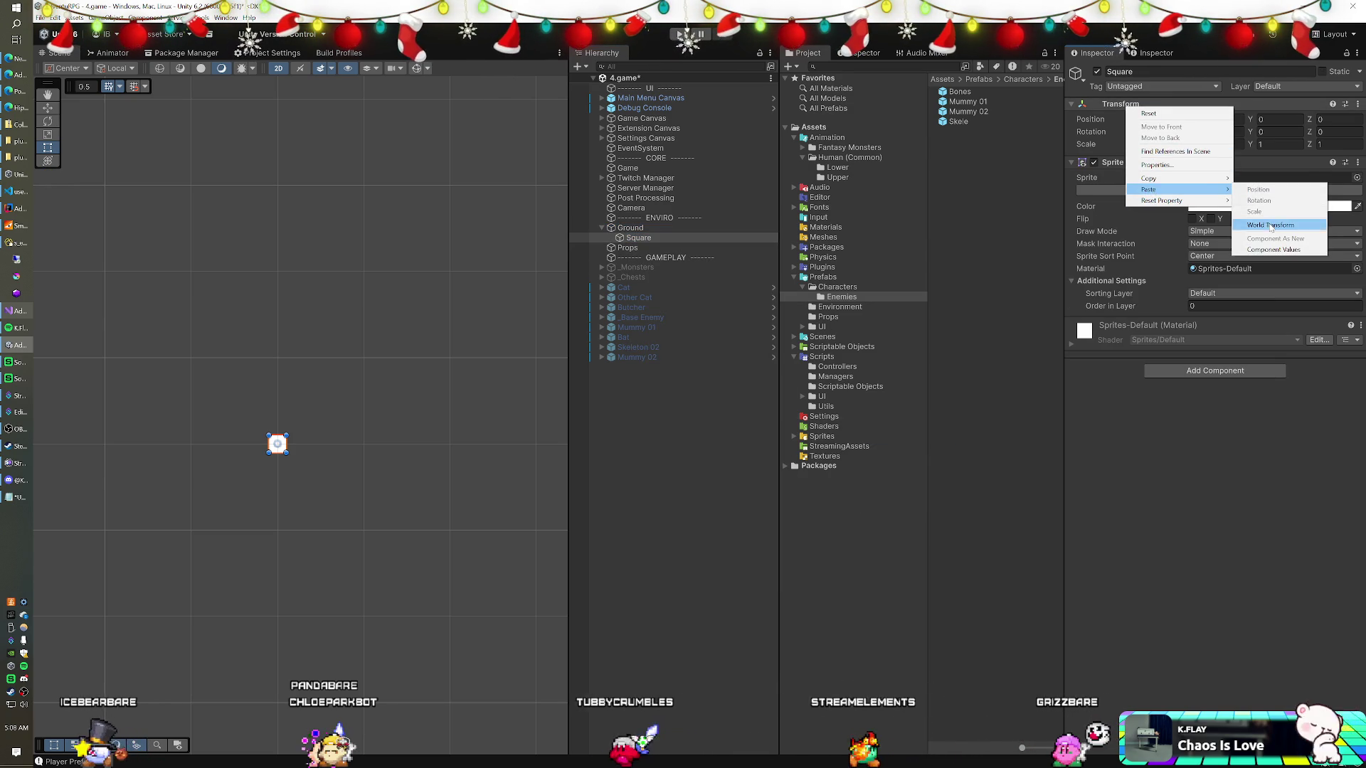
click(1271, 225)
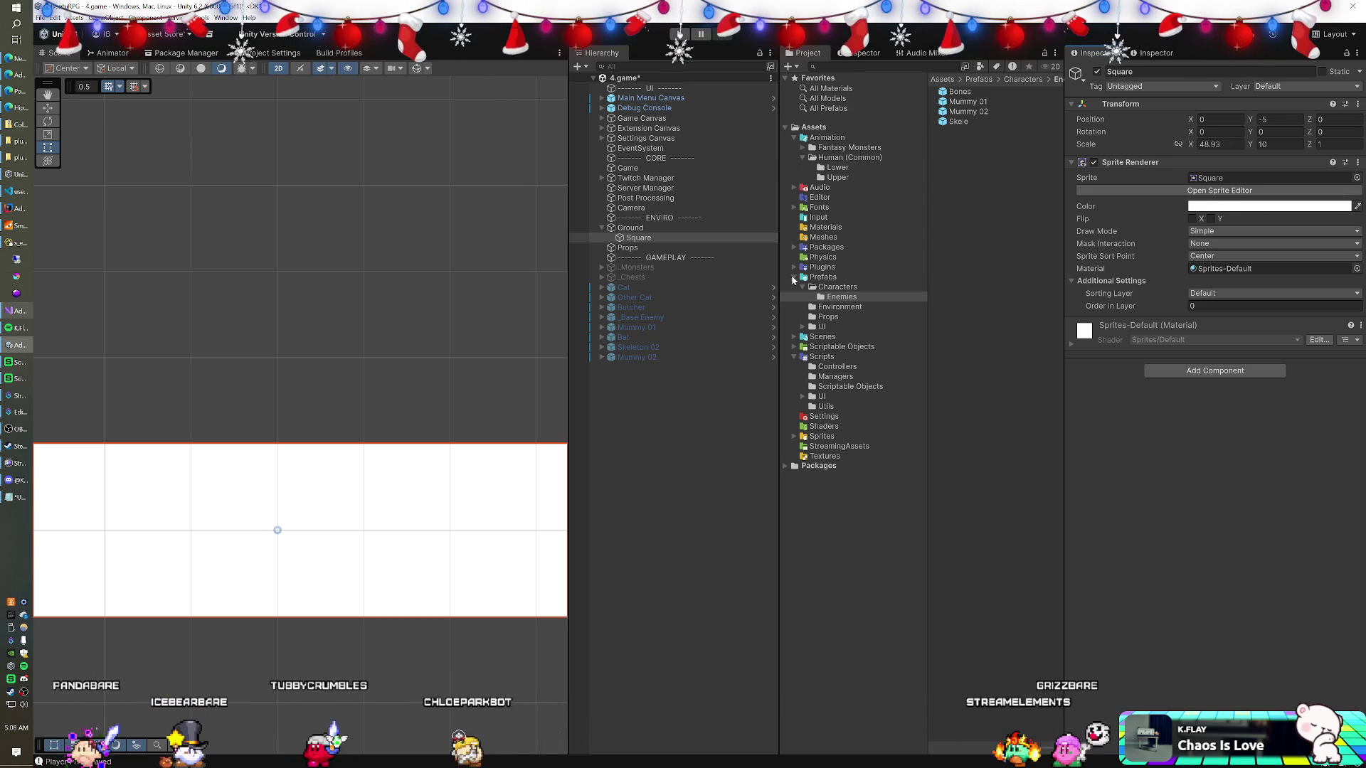
click(838, 306)
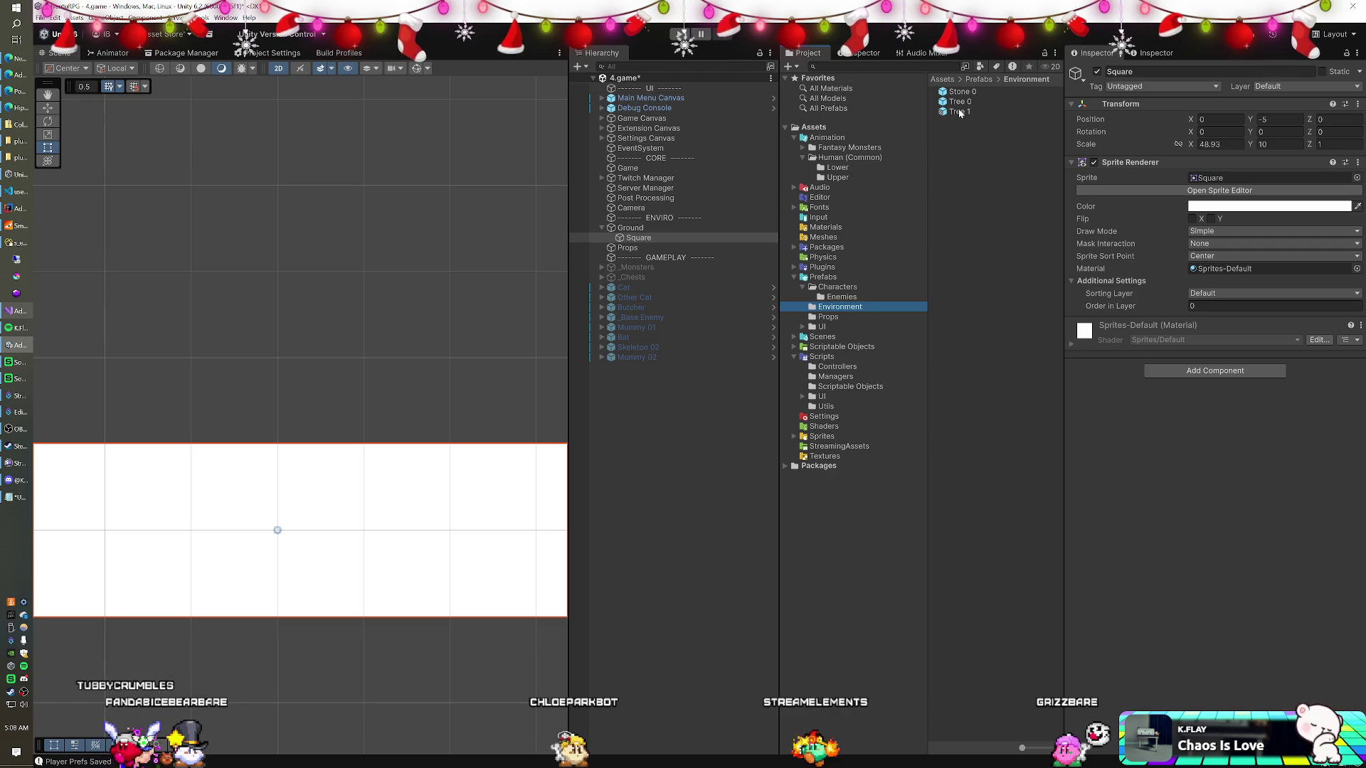
Step: Remove Tree 1 from the scene
drag(657, 409, 656, 409)
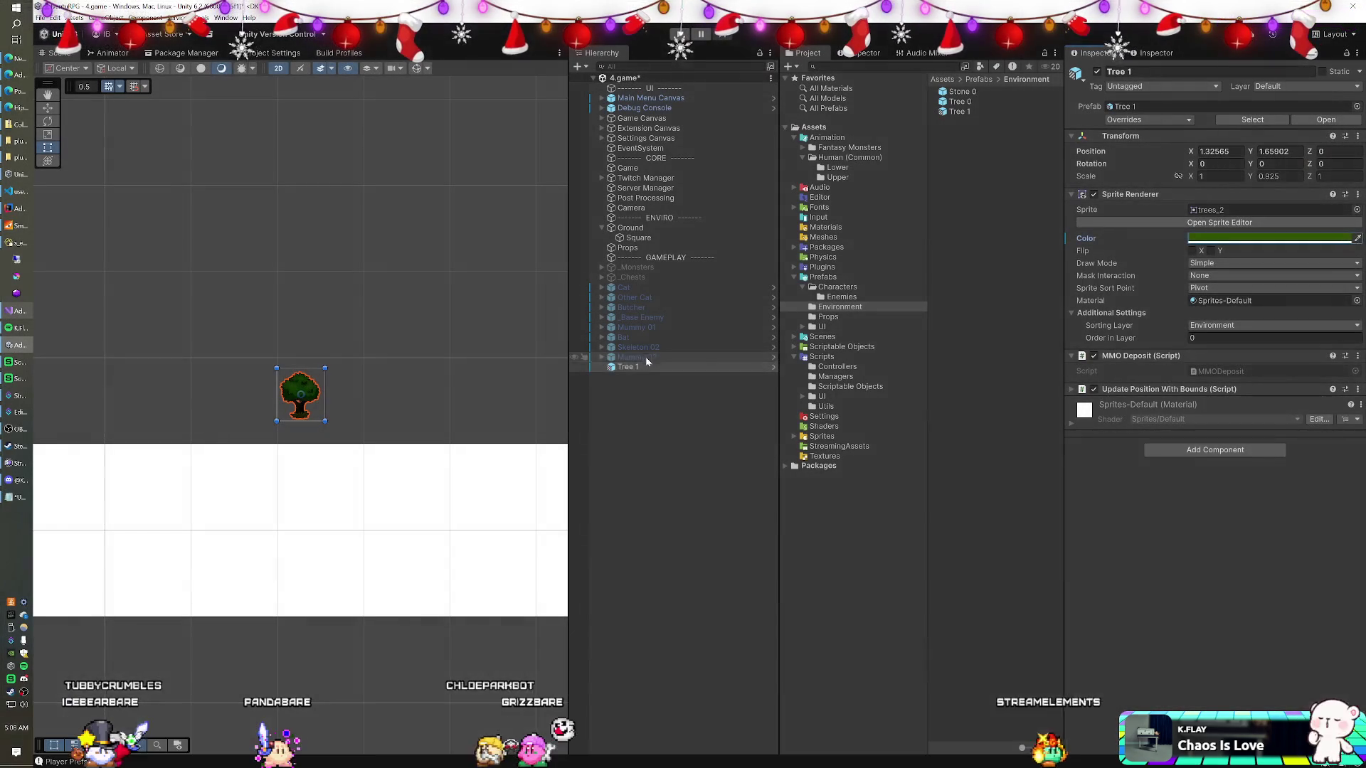
click(633, 365)
key(Delete)
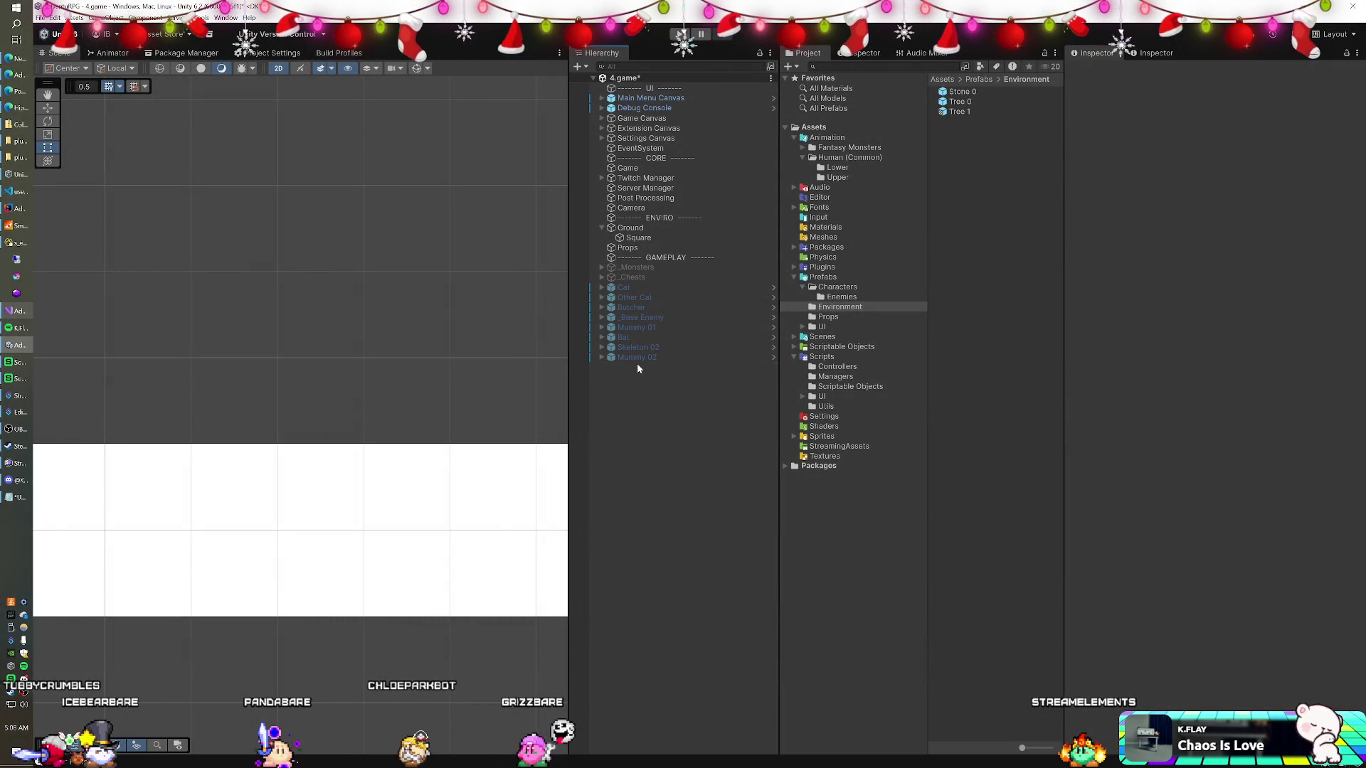
Step: Paste the green colour onto the ground square, set its X scale to 50, and save
click(660, 236)
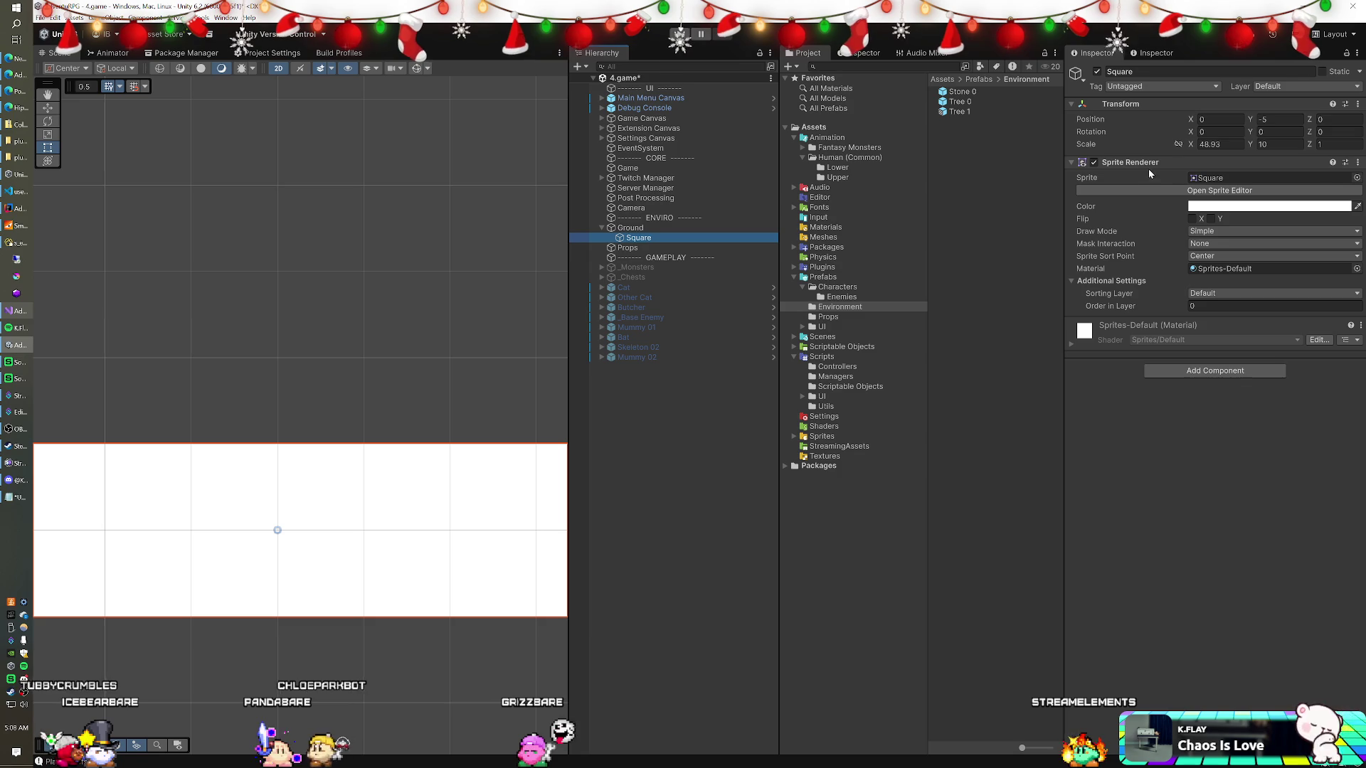
right_click(1199, 208)
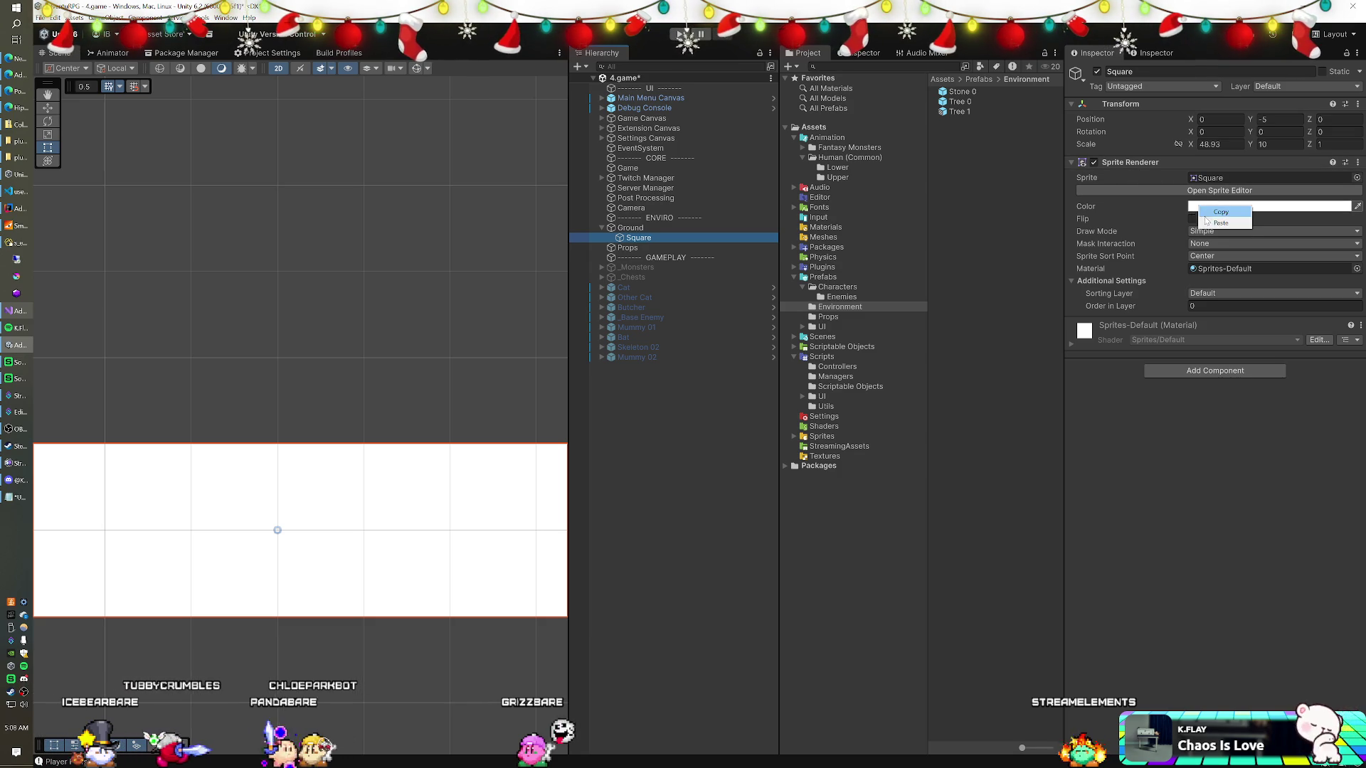
click(1218, 223)
click(1213, 145)
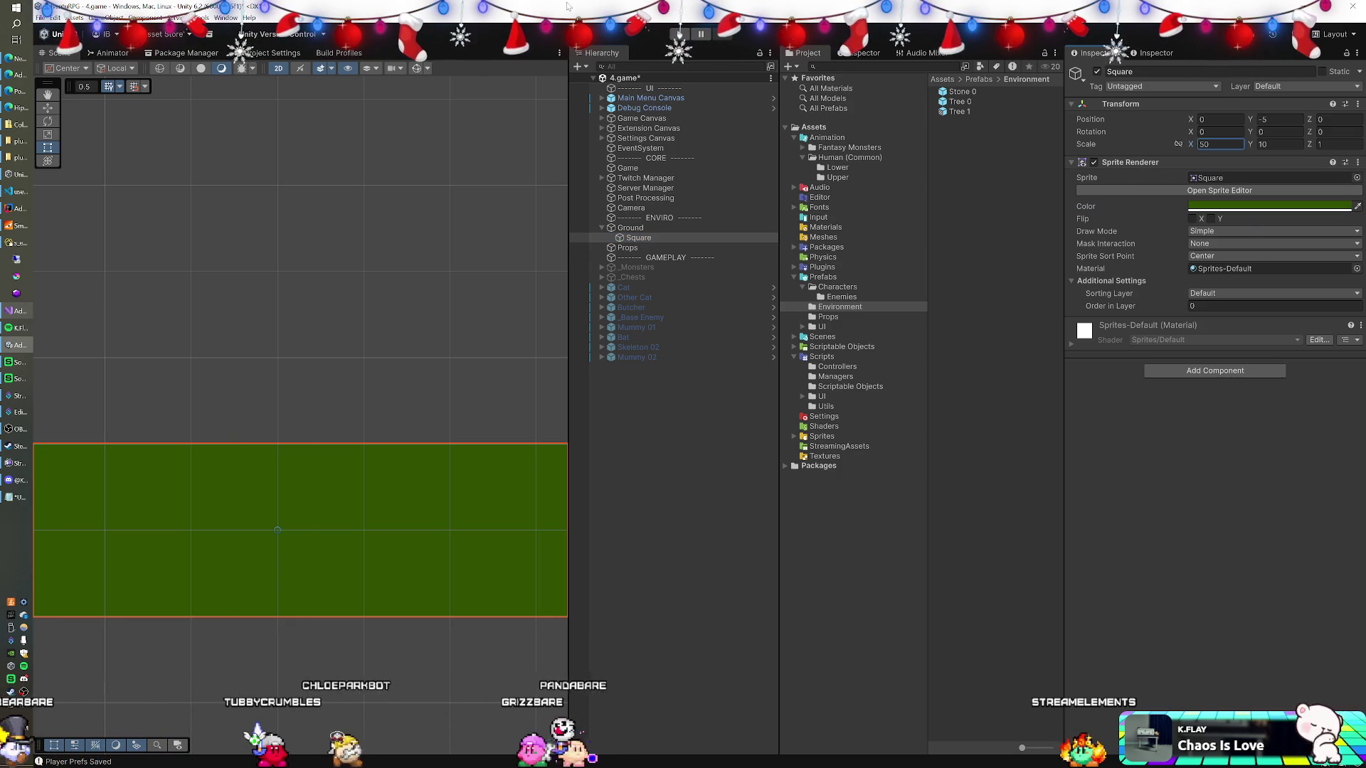
key(ctrl+s)
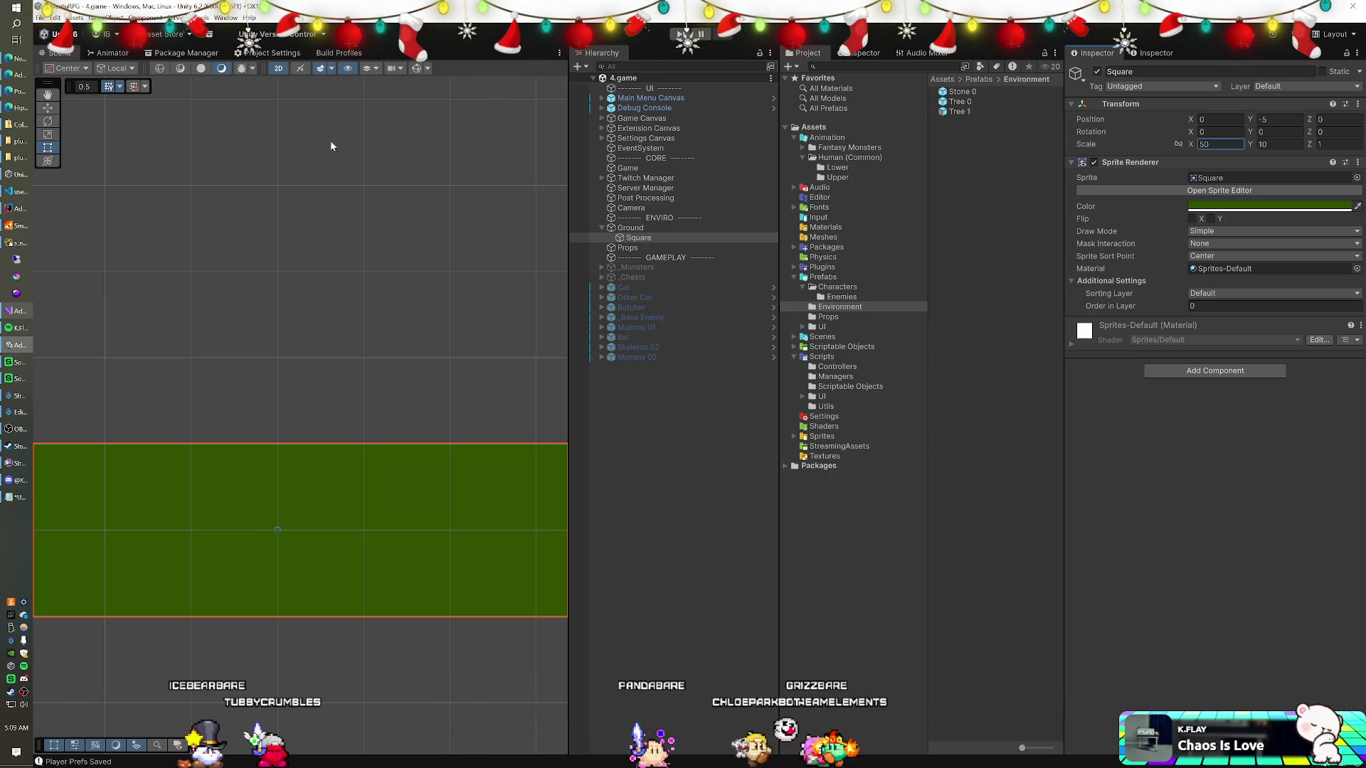
Step: Go to the top version entry of changelog.txt in Visual Studio
key(alt+Tab)
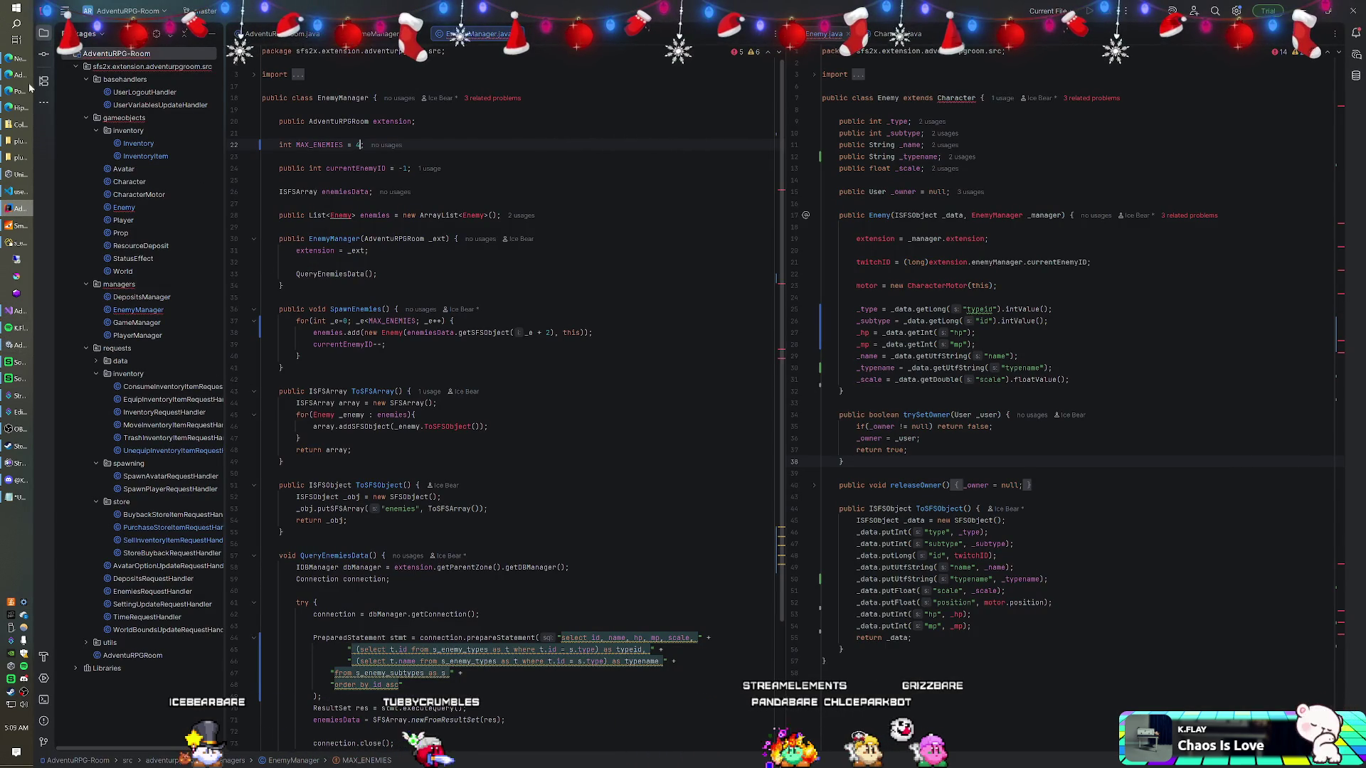
click(17, 311)
click(334, 84)
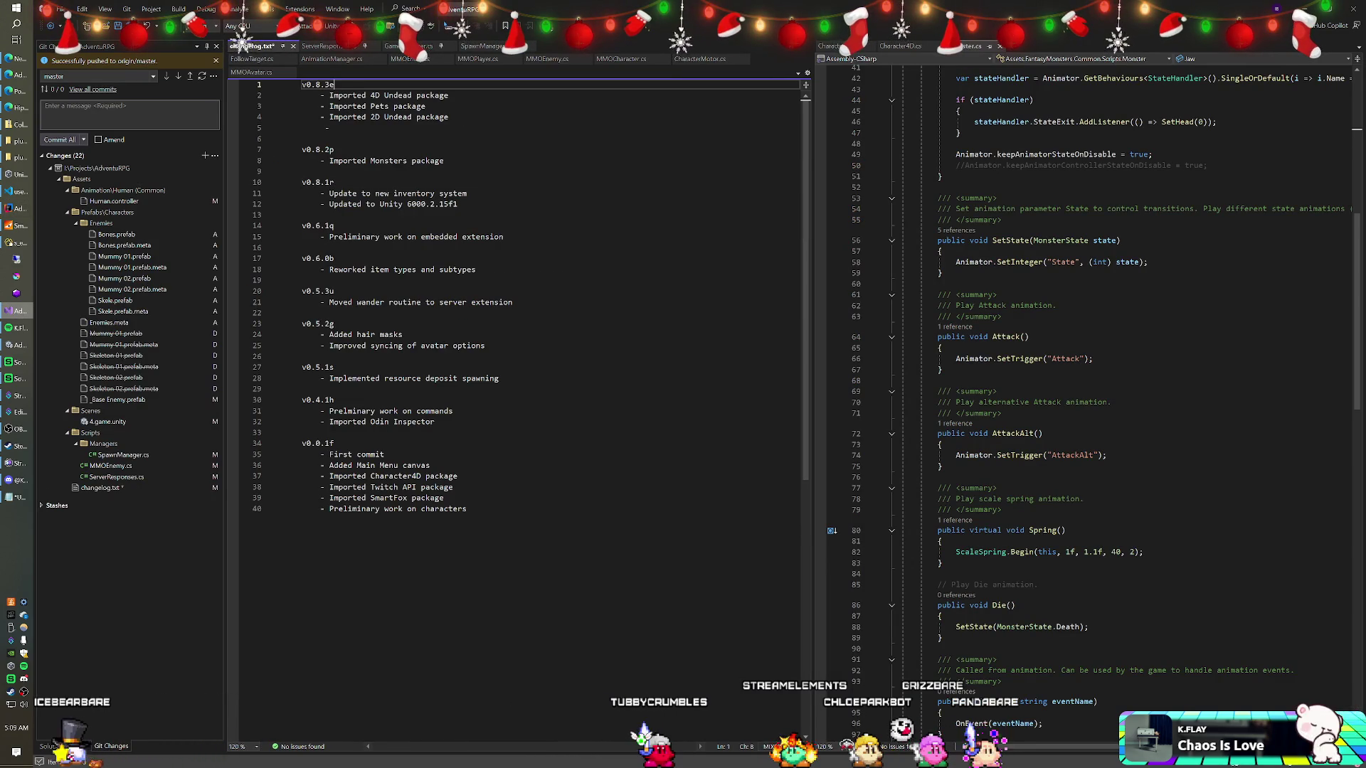
Step: Save the changelog, commit all changes with message v0.8.3e, and push them
drag(335, 84, 289, 88)
key(ctrl+s)
key(ctrl+c)
click(85, 110)
key(ctrl+v)
click(62, 141)
click(188, 77)
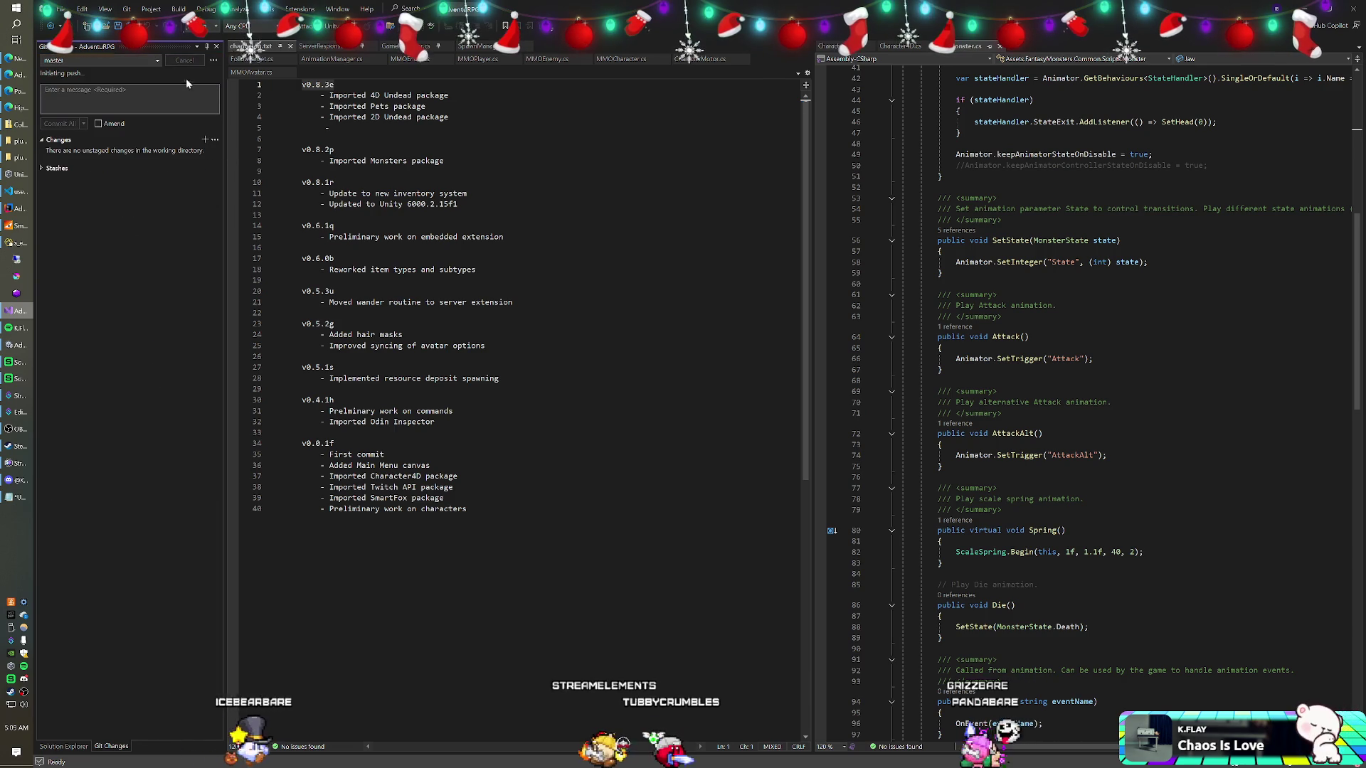
key(alt+Tab)
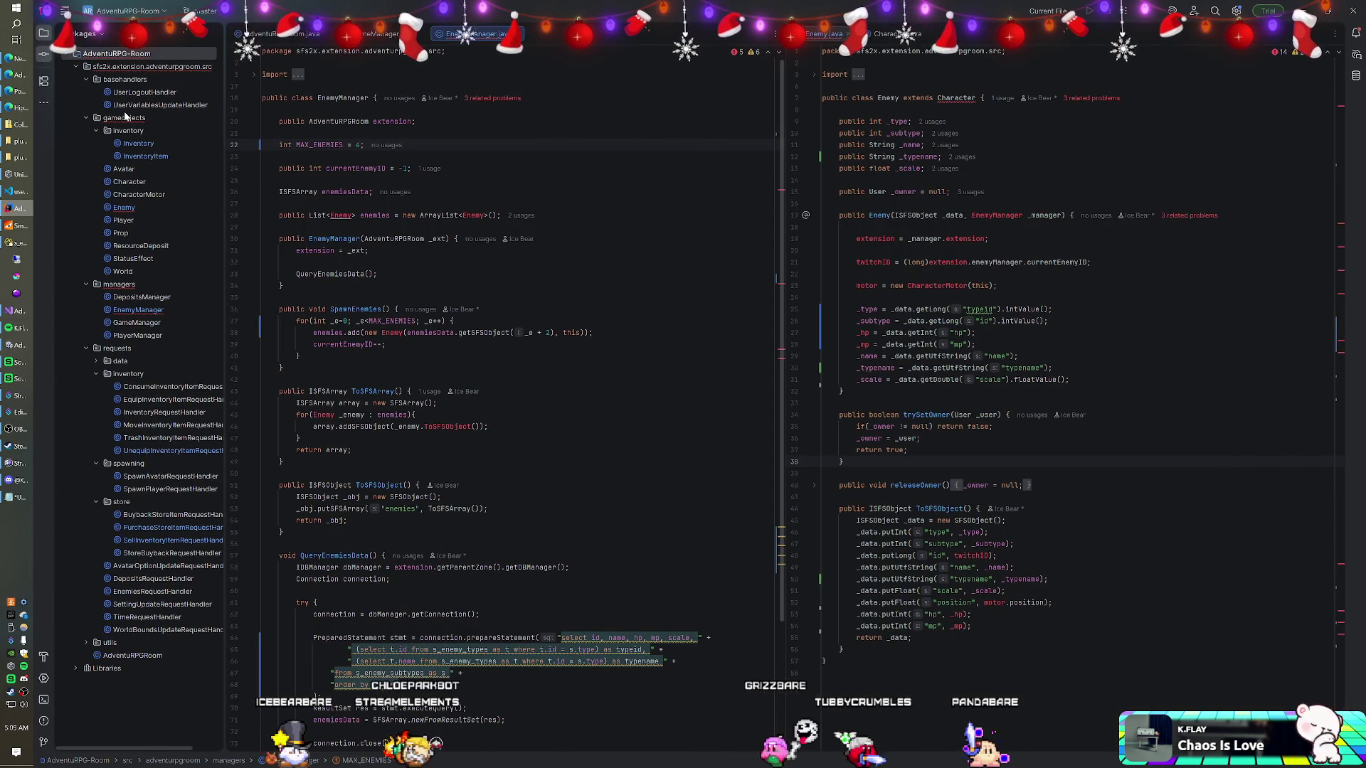
Step: Commit the 20 changed server files as v0.8.3e and start pushing them
key(alt+0)
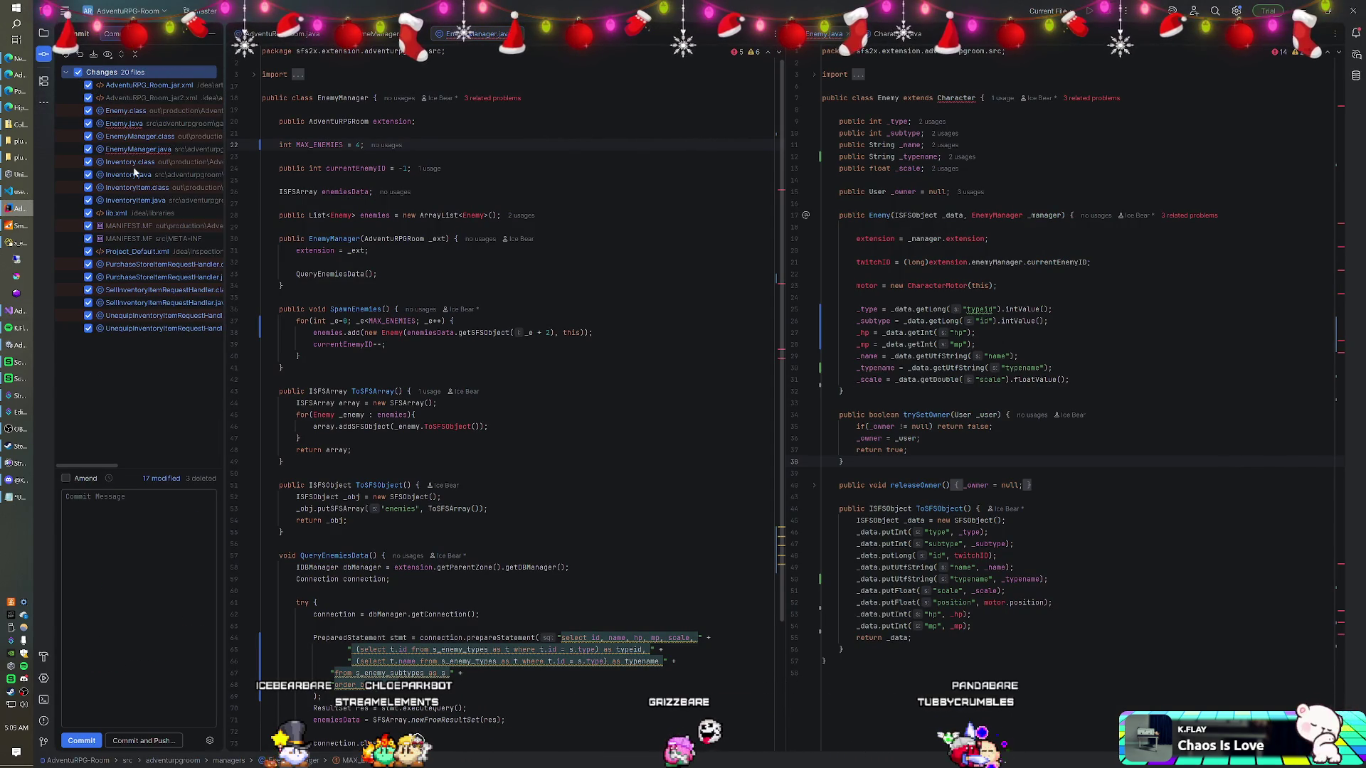
text(v0.8.3e)
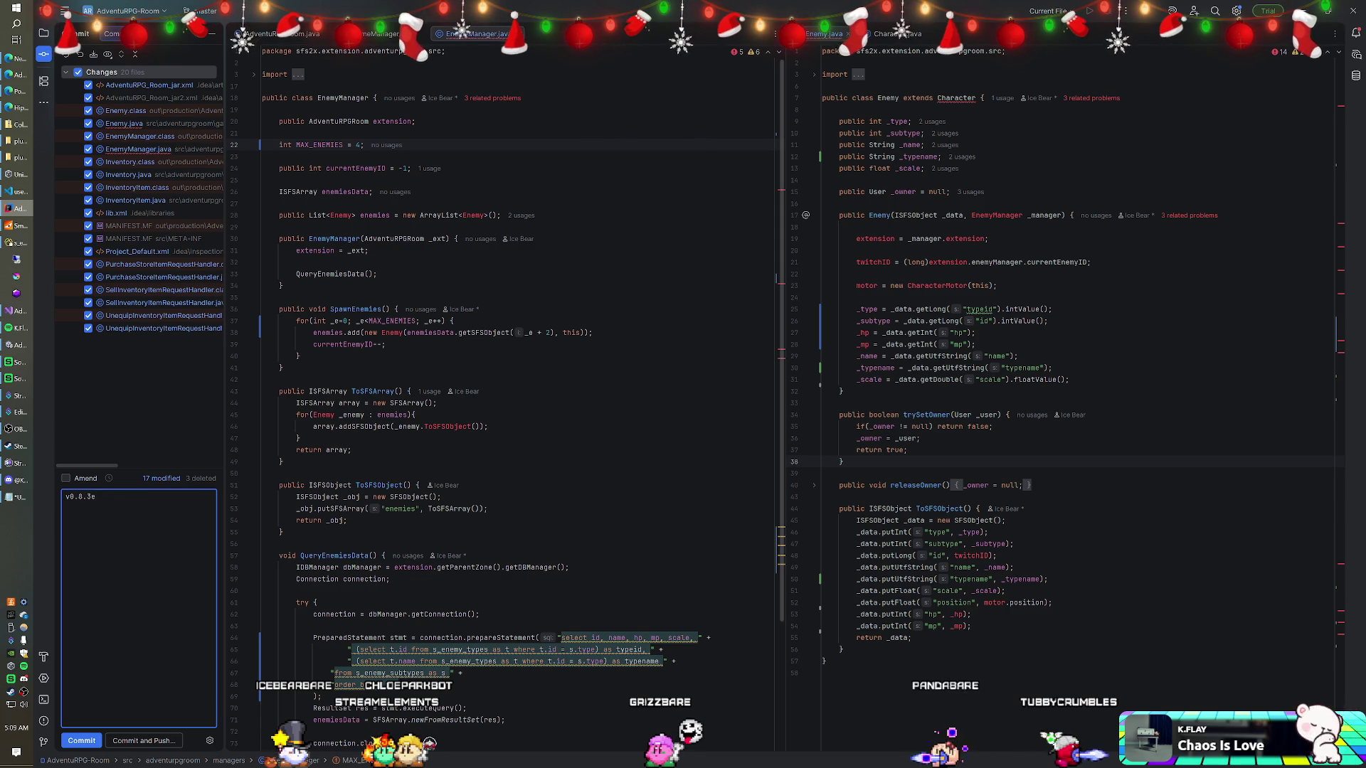
key(ctrl+Return)
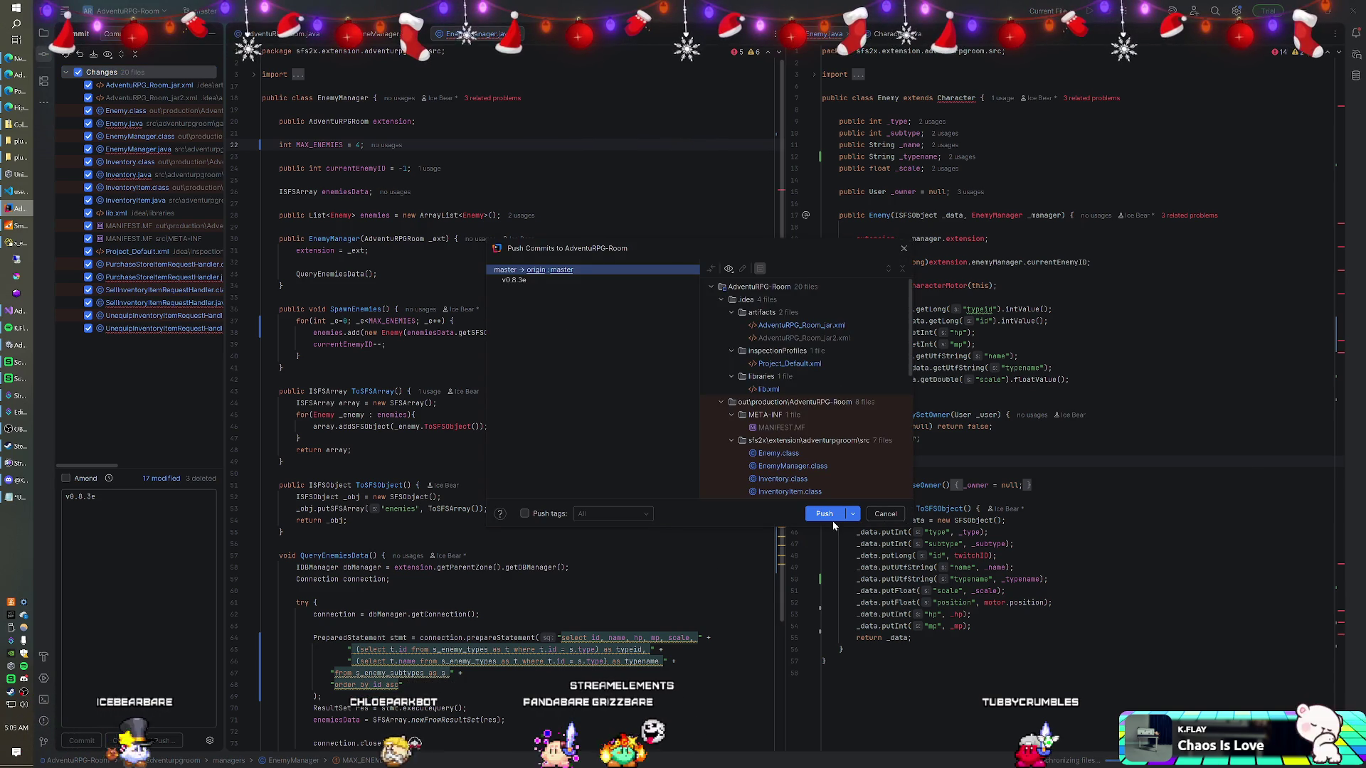
click(825, 514)
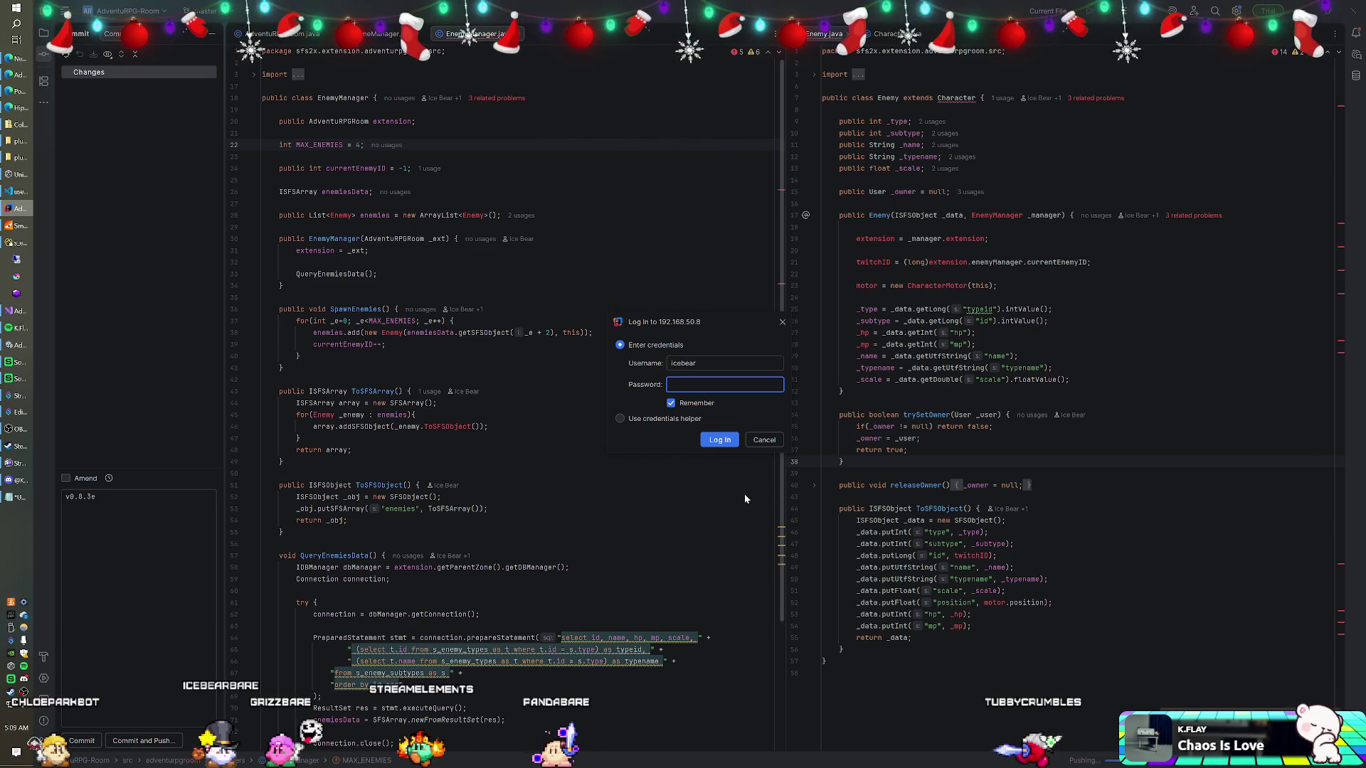
Step: Enter the account password at the login prompt twice; the push fails authentication
text(*********)
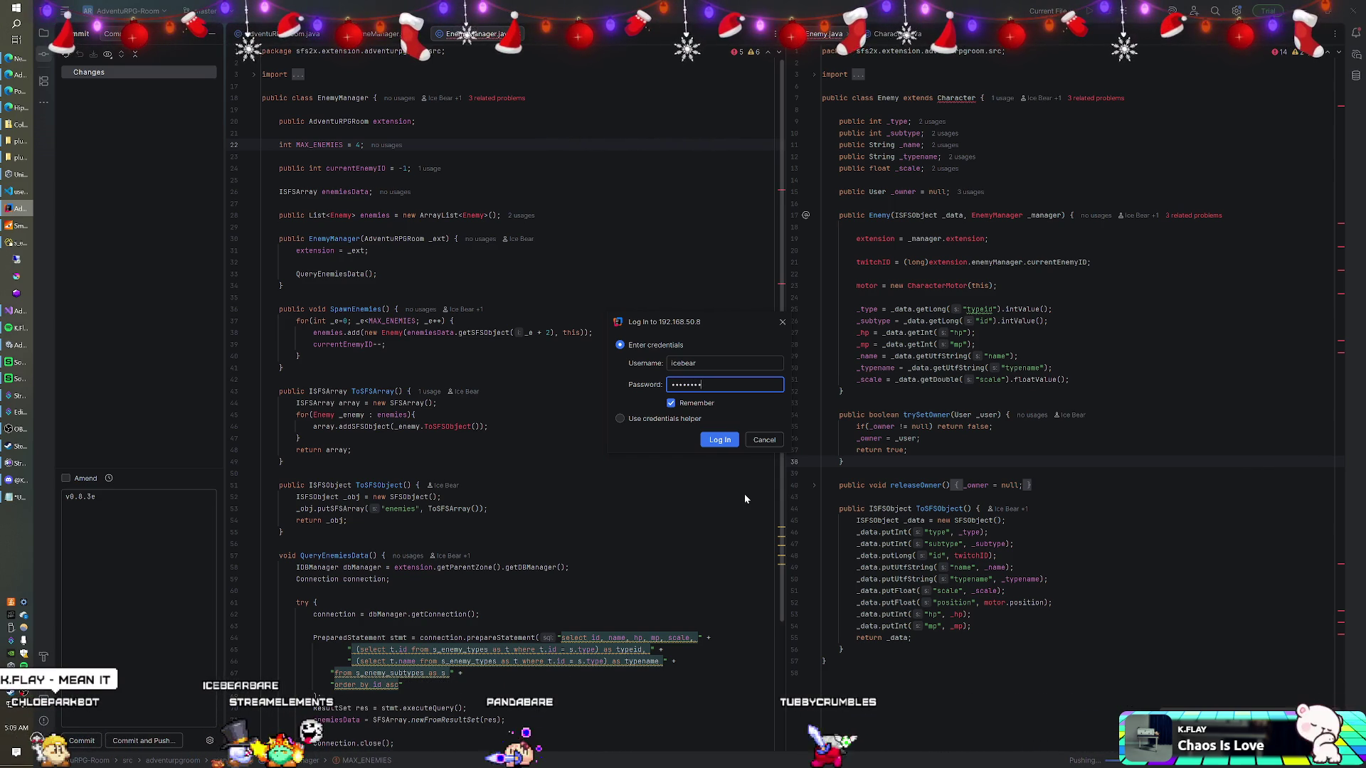
key(Return)
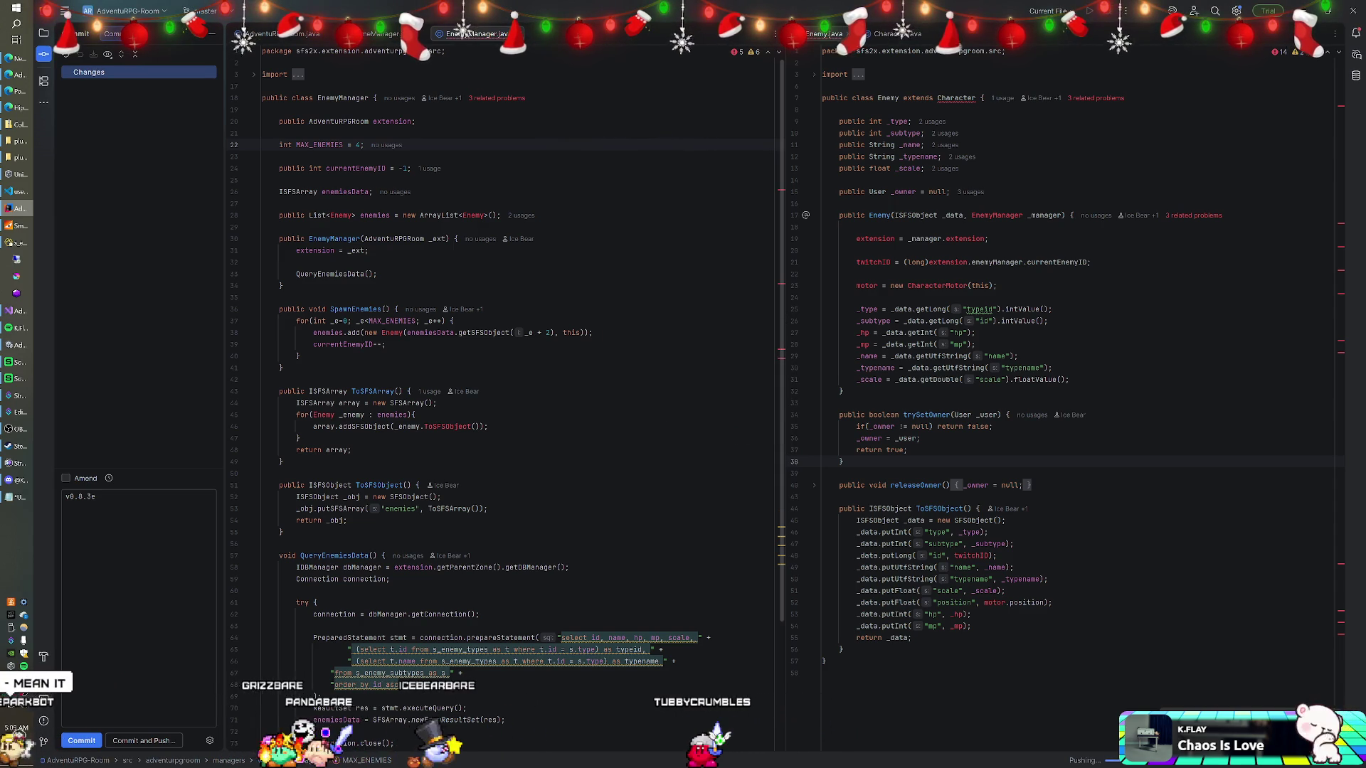
text(********)
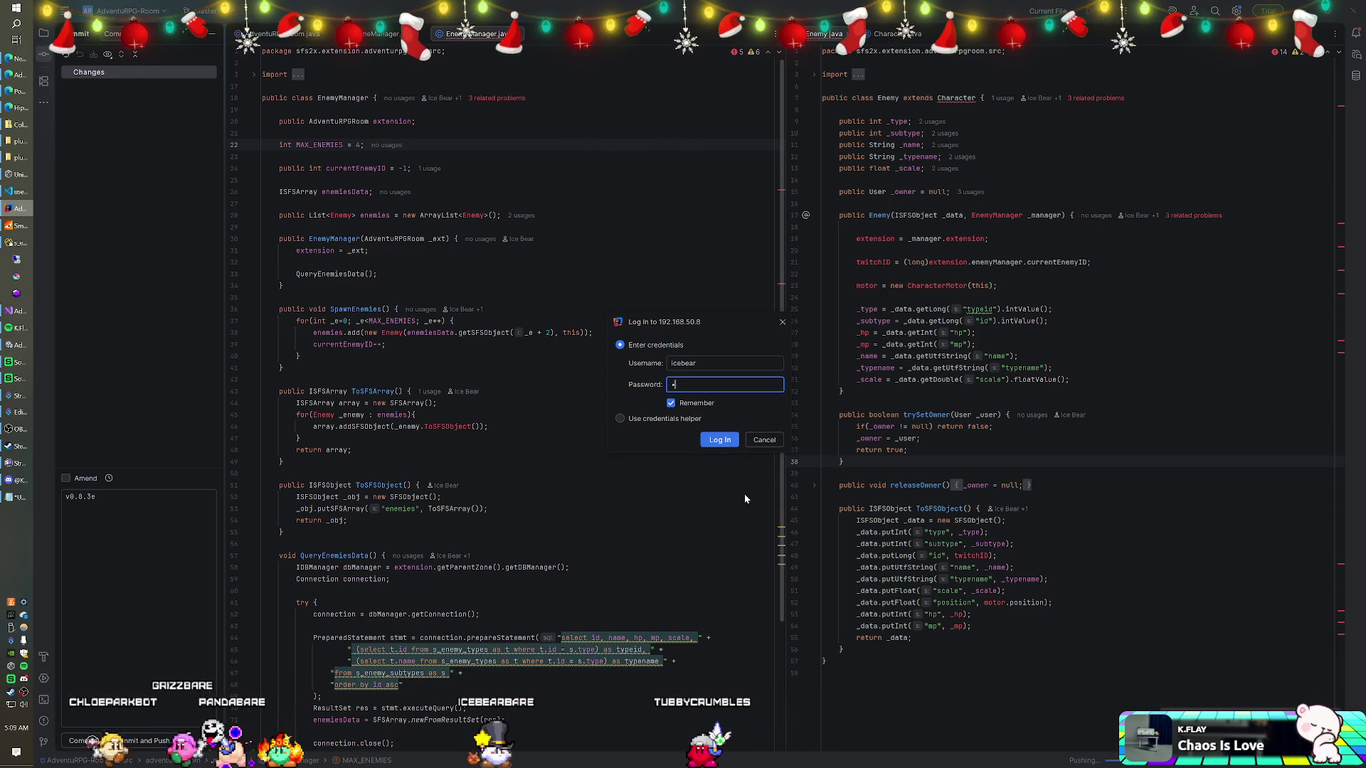
text(**)
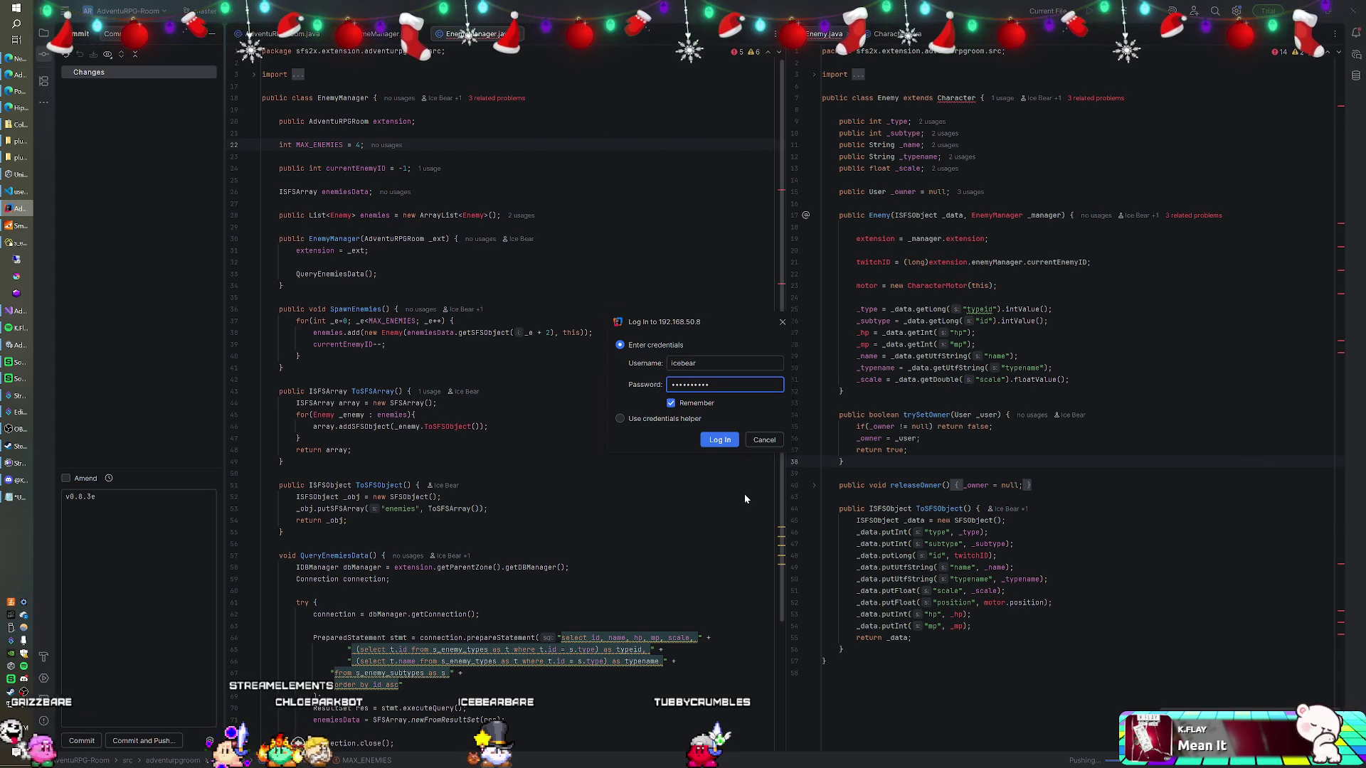
key(Return)
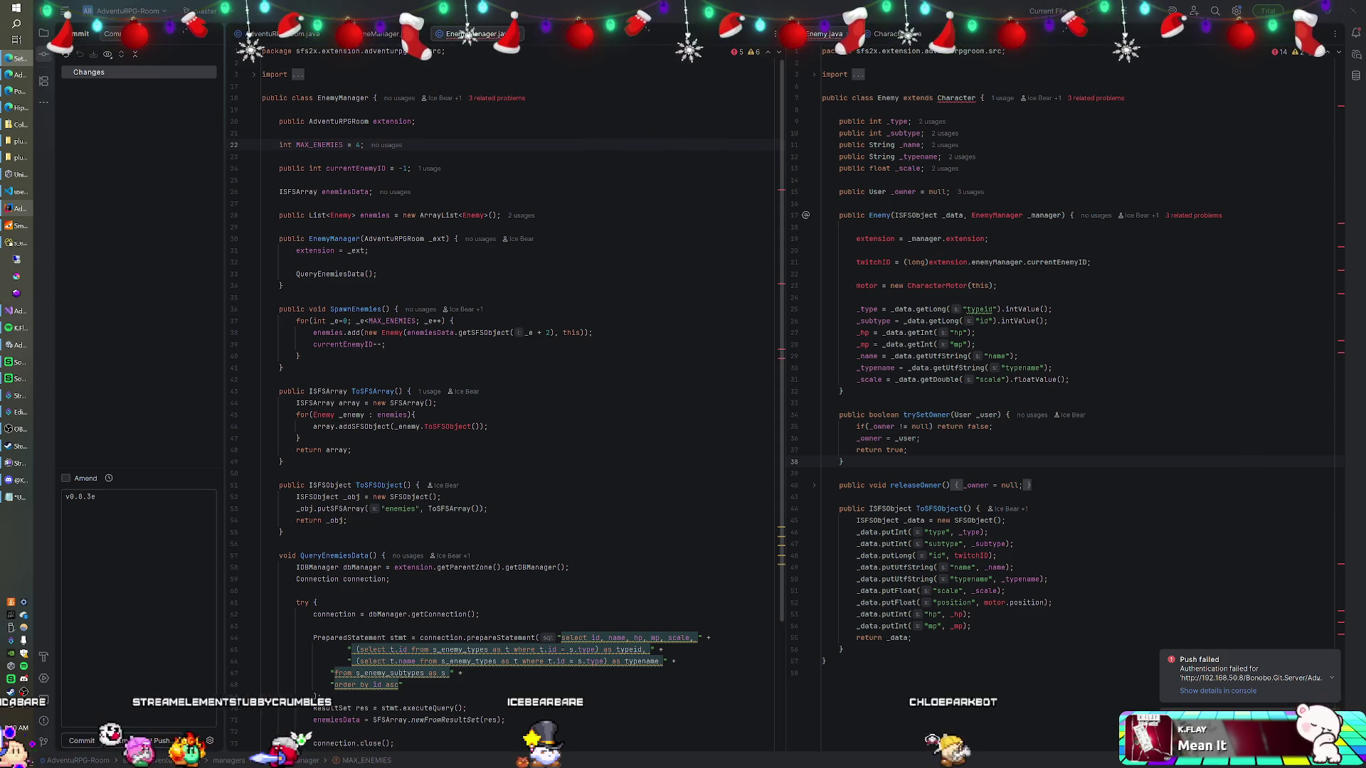
Step: Check the commit options and refresh the list of changes
click(262, 204)
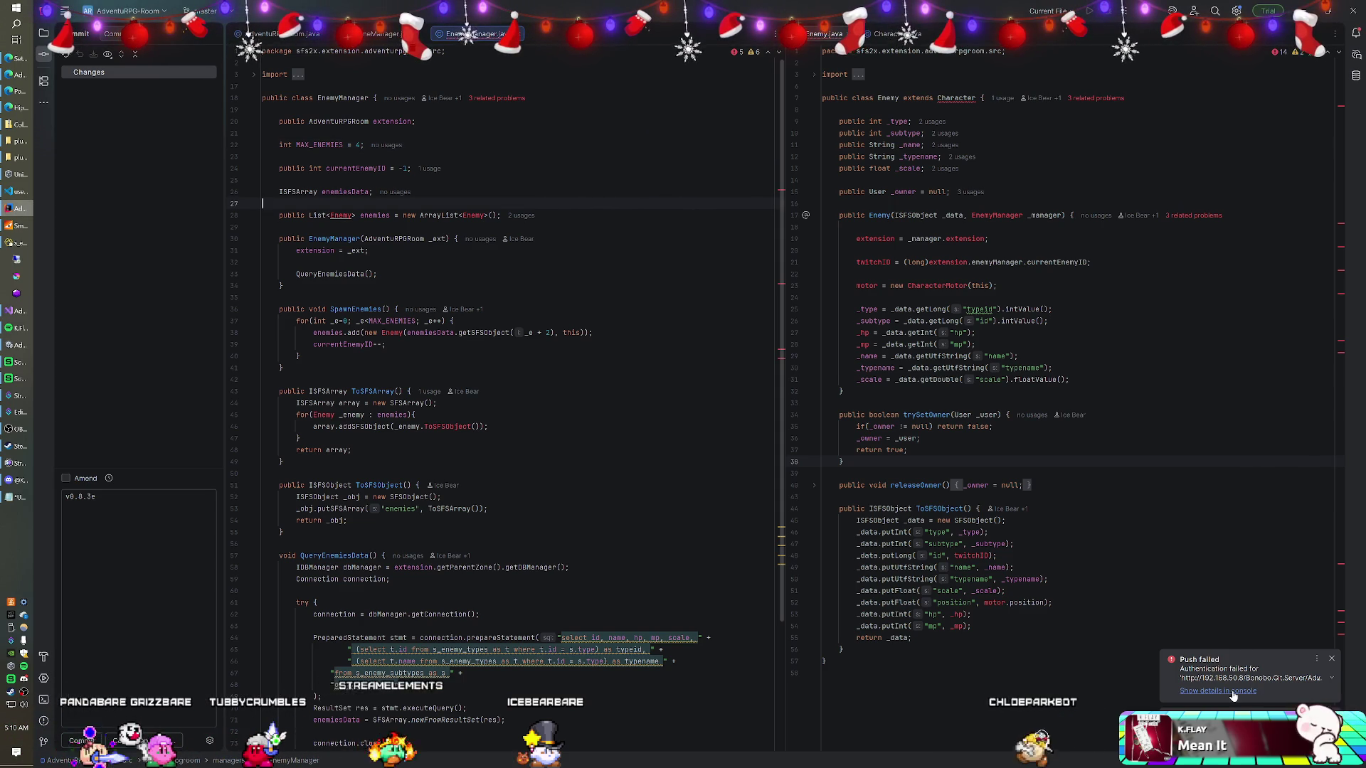
click(111, 72)
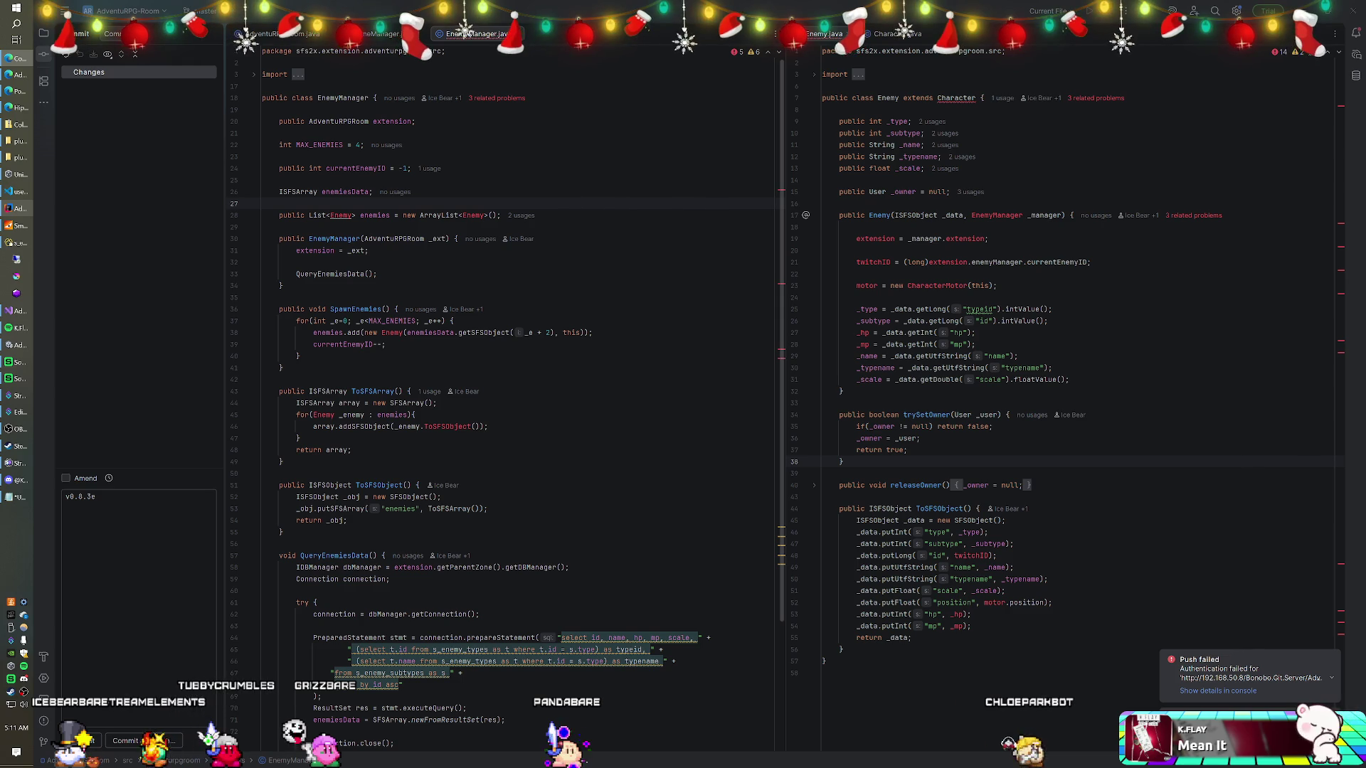
click(108, 120)
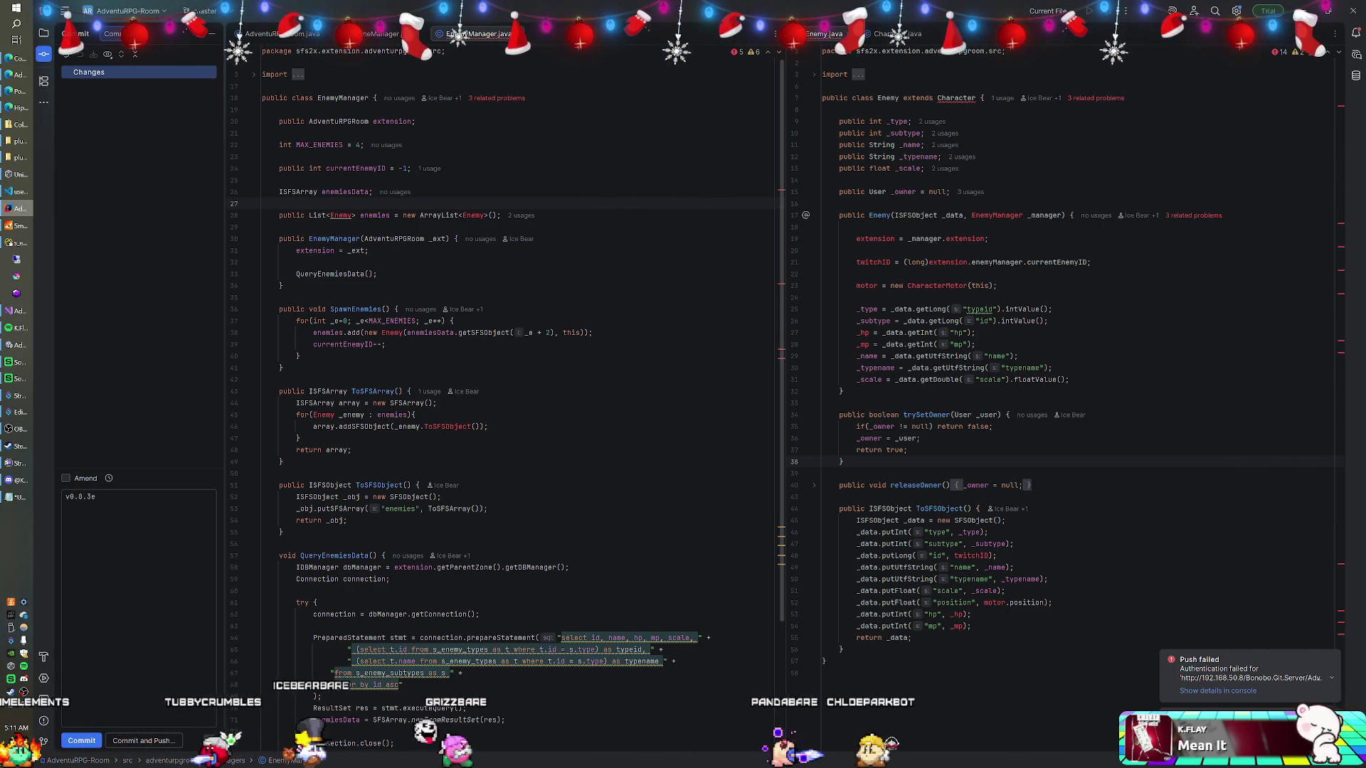
click(109, 478)
click(208, 742)
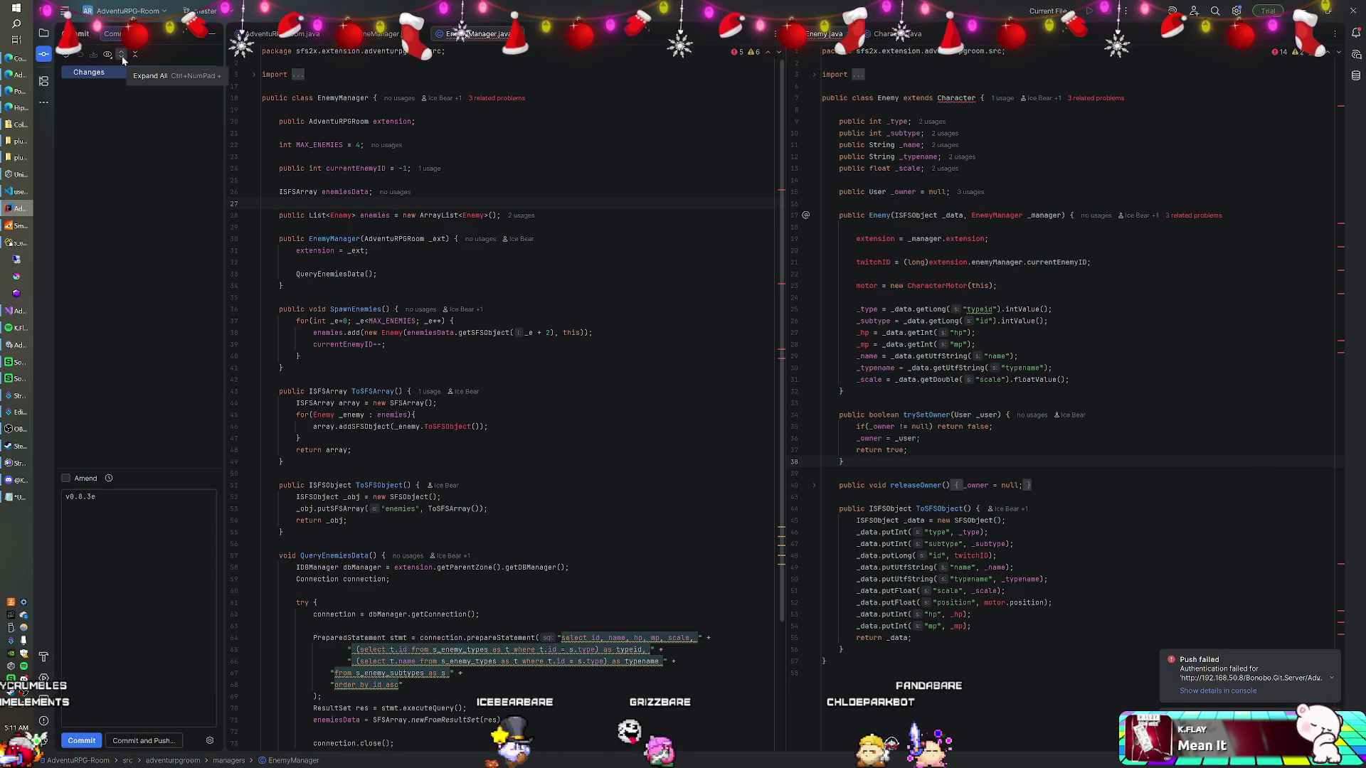
click(66, 55)
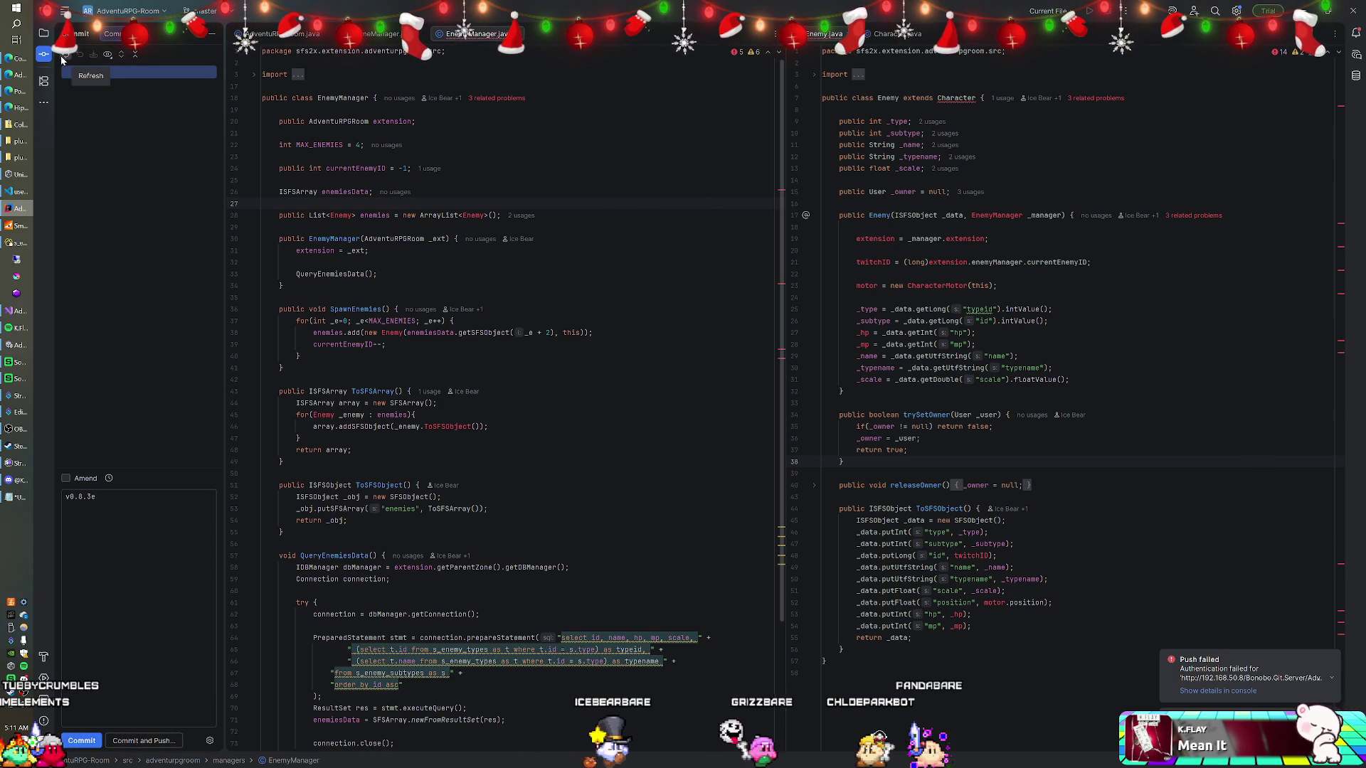
Step: Open the Git menu from the main menu bar
right_click(195, 37)
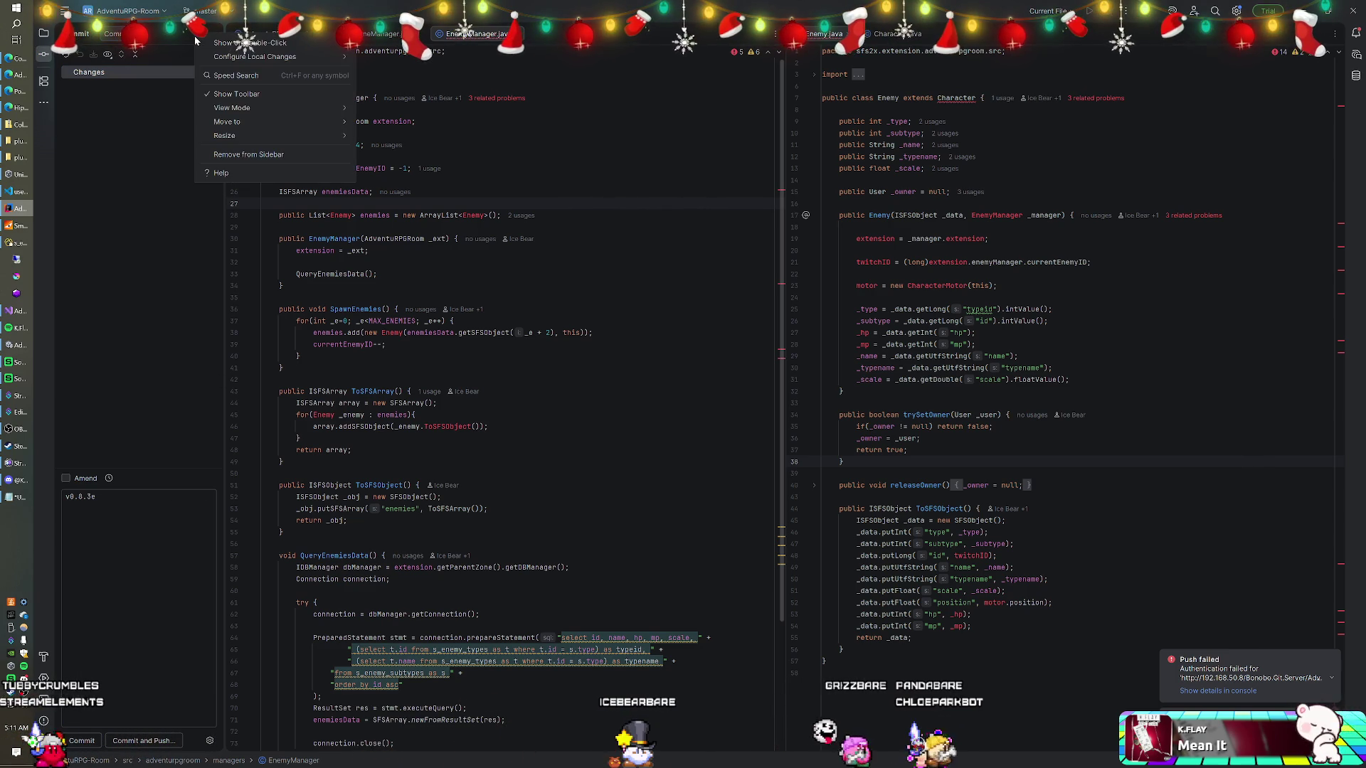
click(64, 11)
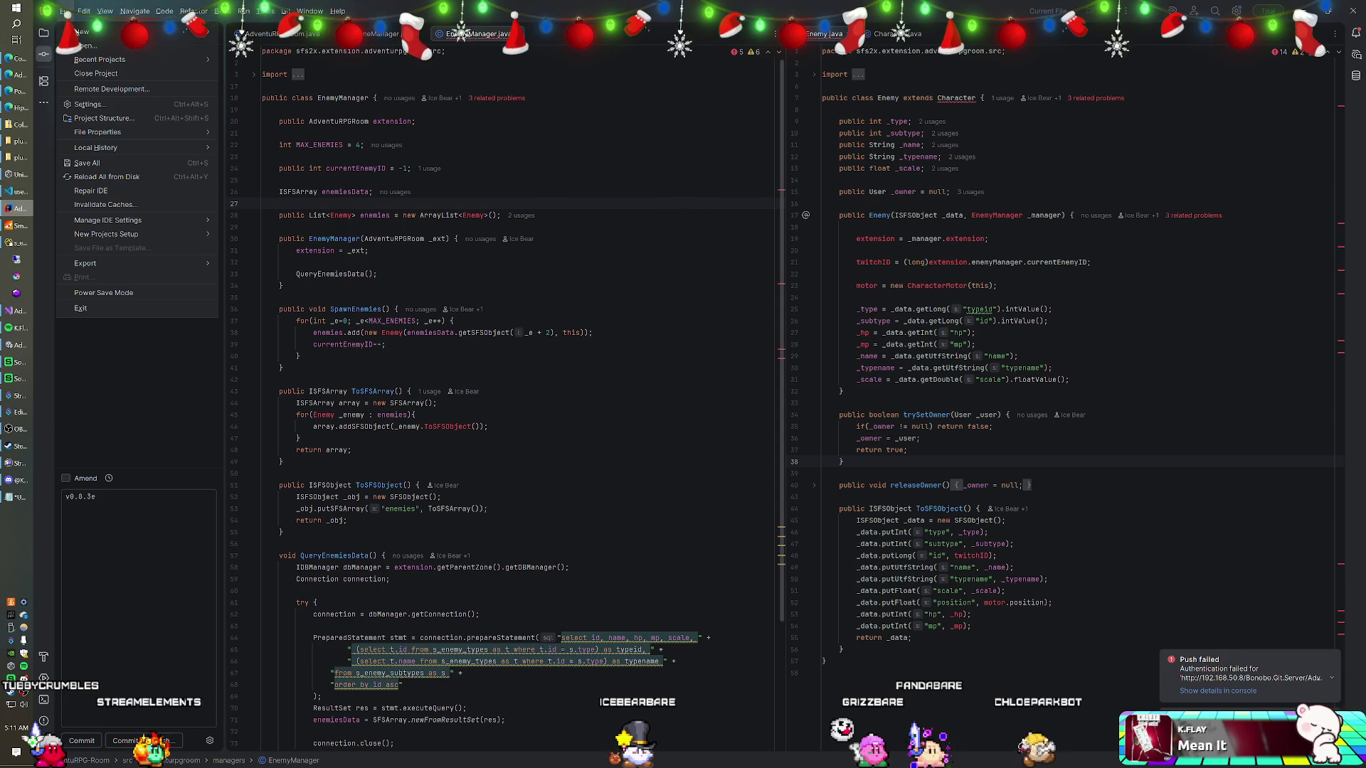
key(Escape)
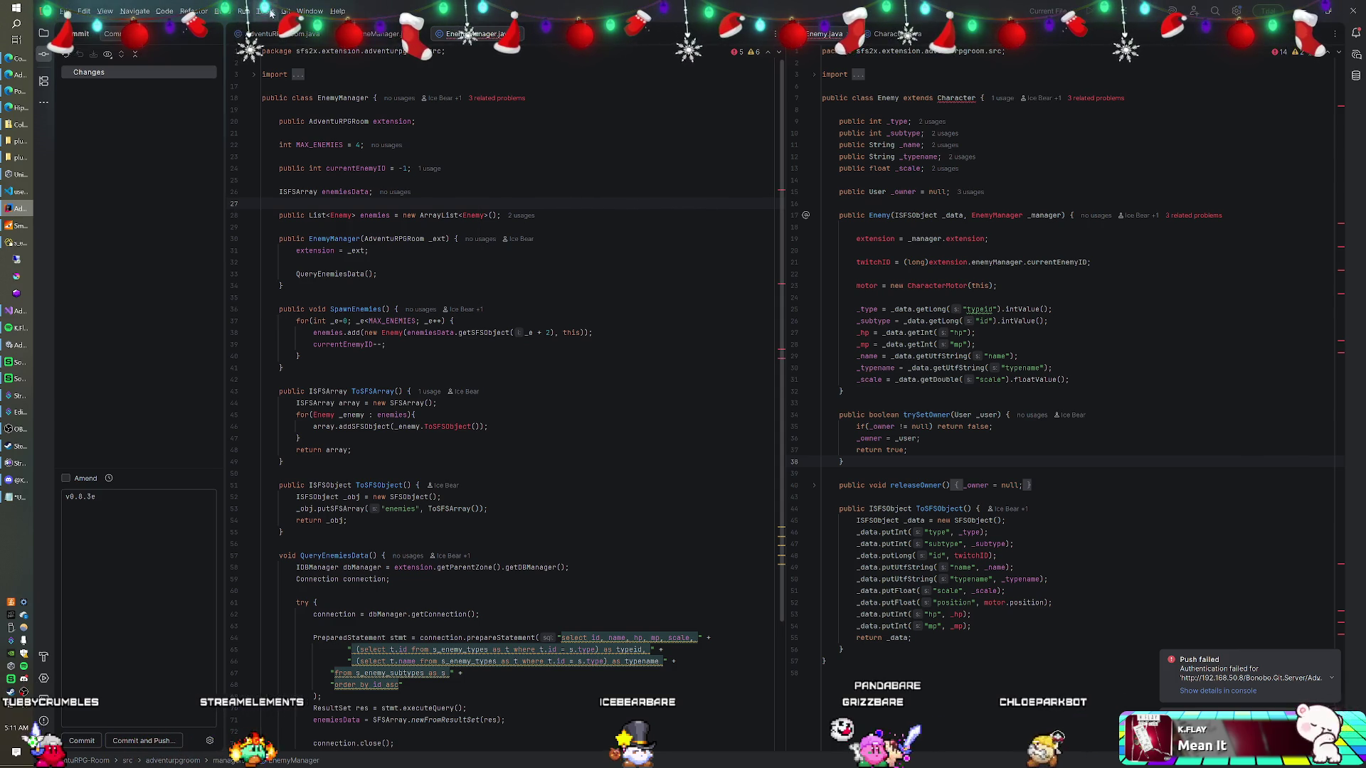
click(286, 10)
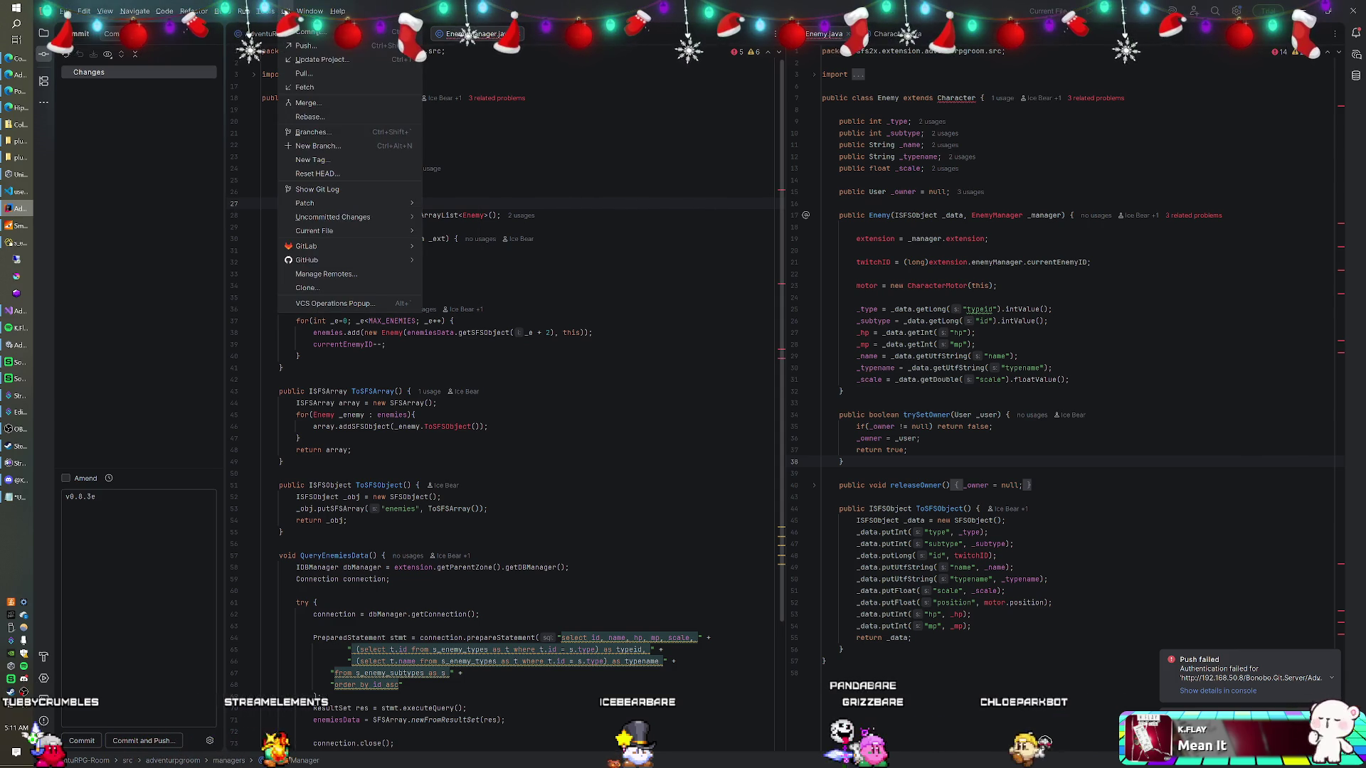
Step: Retry the push and submit the login credentials for the 192.168.50.8 server
click(316, 47)
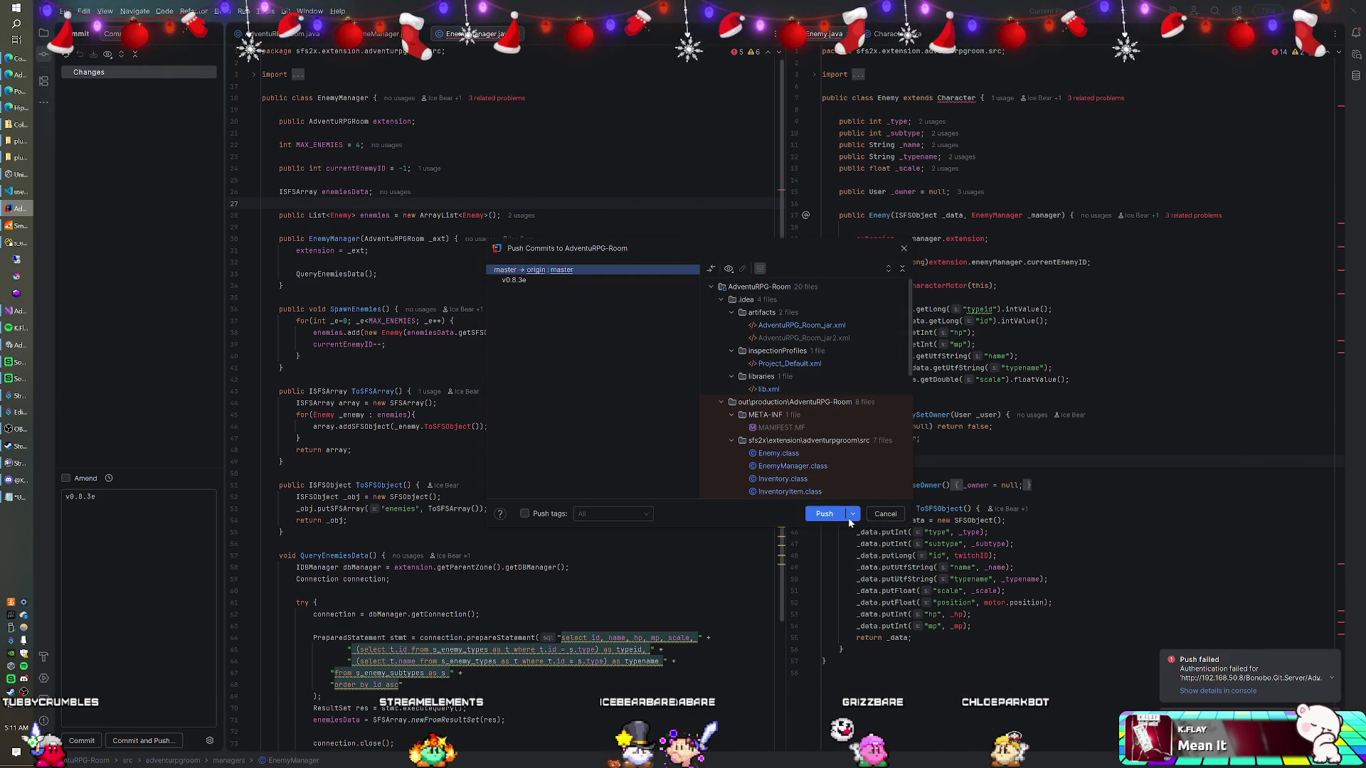
key(Escape)
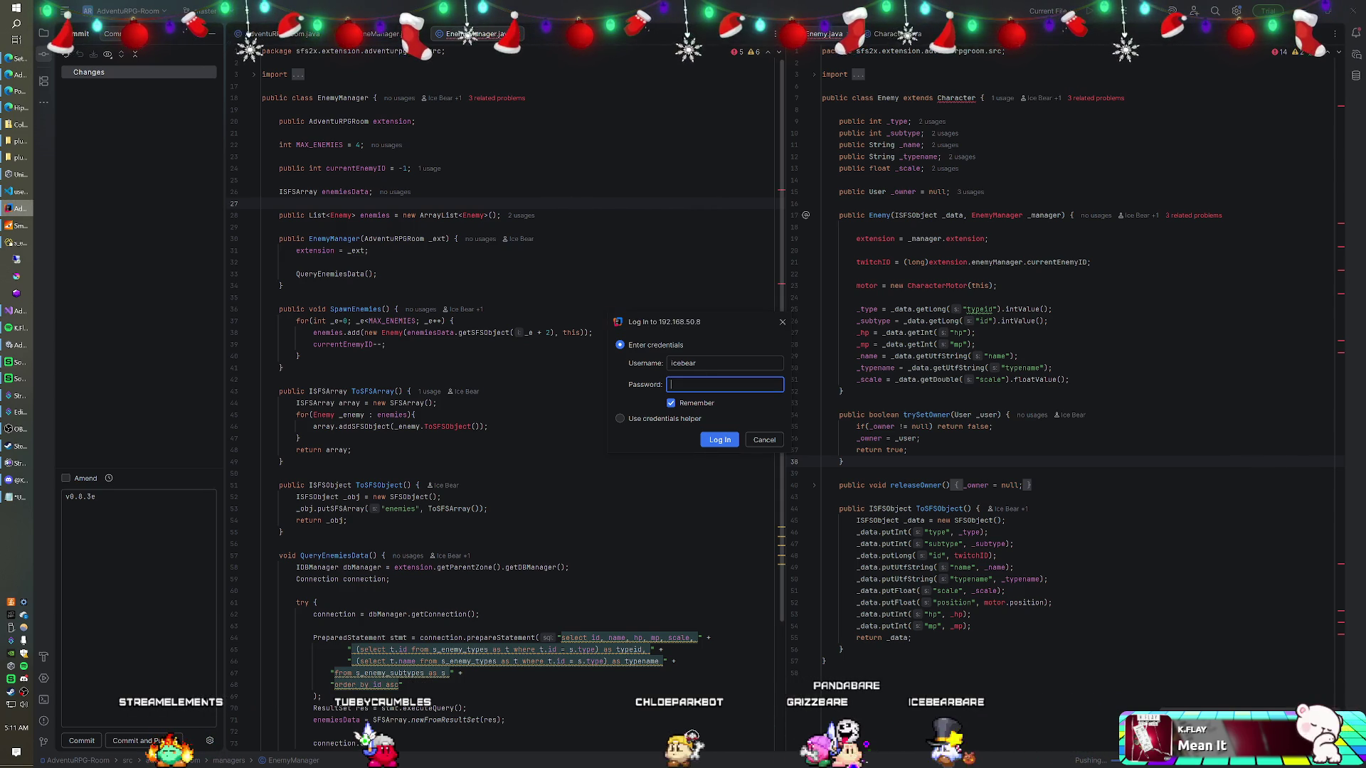
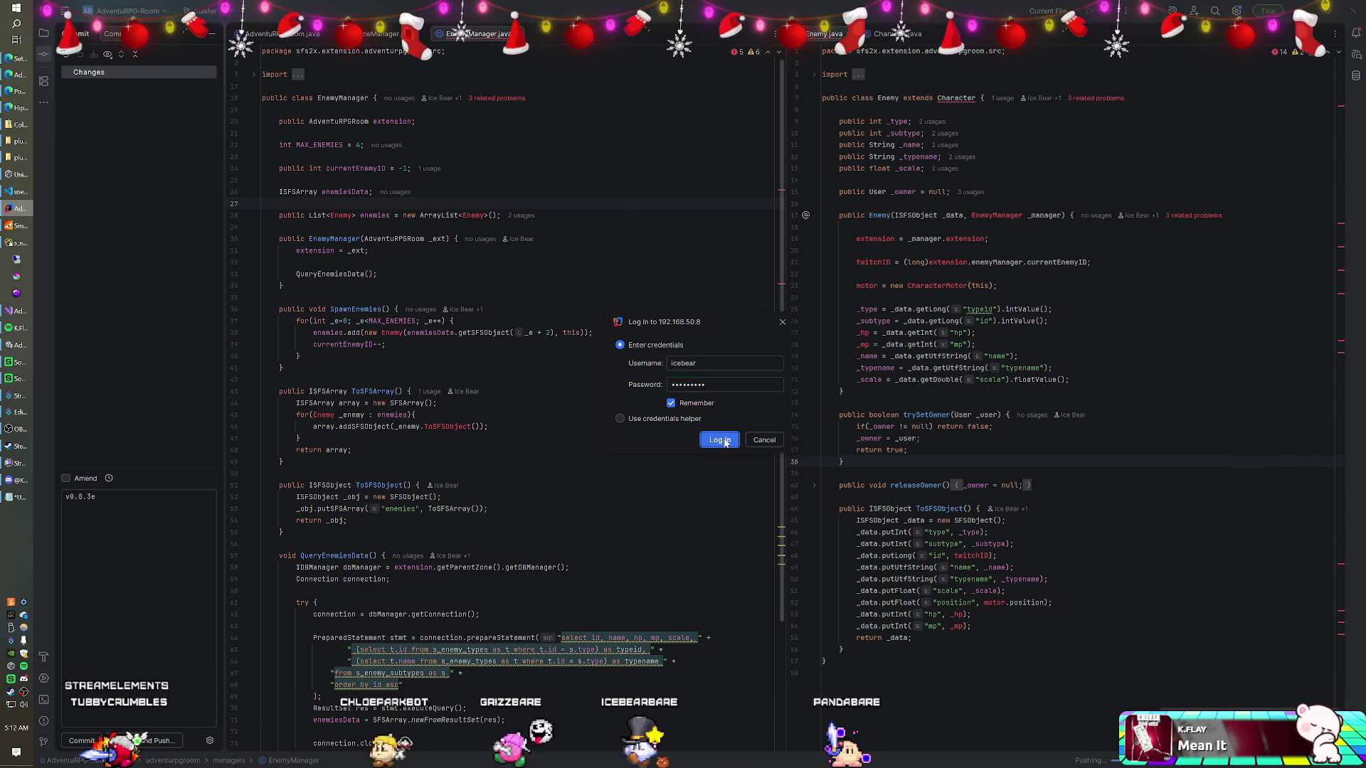
key(Return)
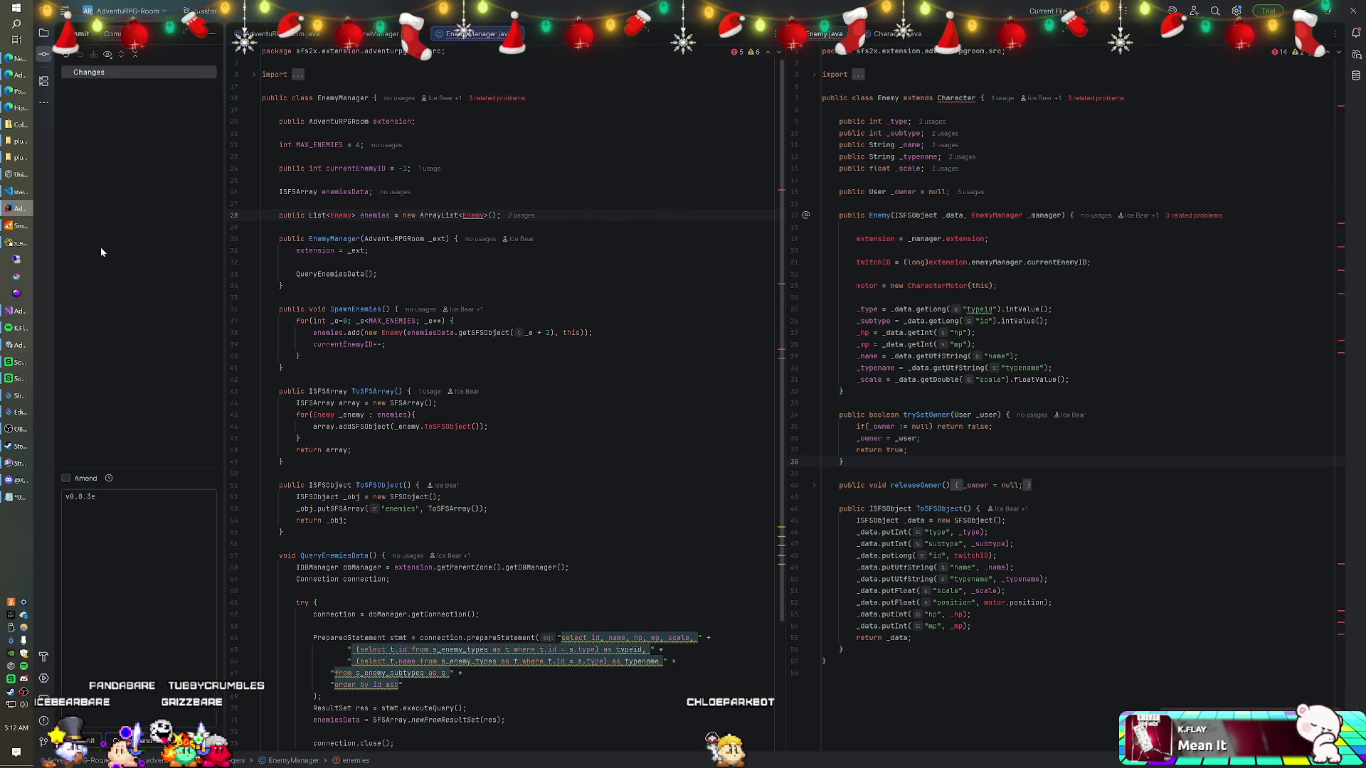
Step: Close the enemy table tabs and discard the unsaved query
click(31, 245)
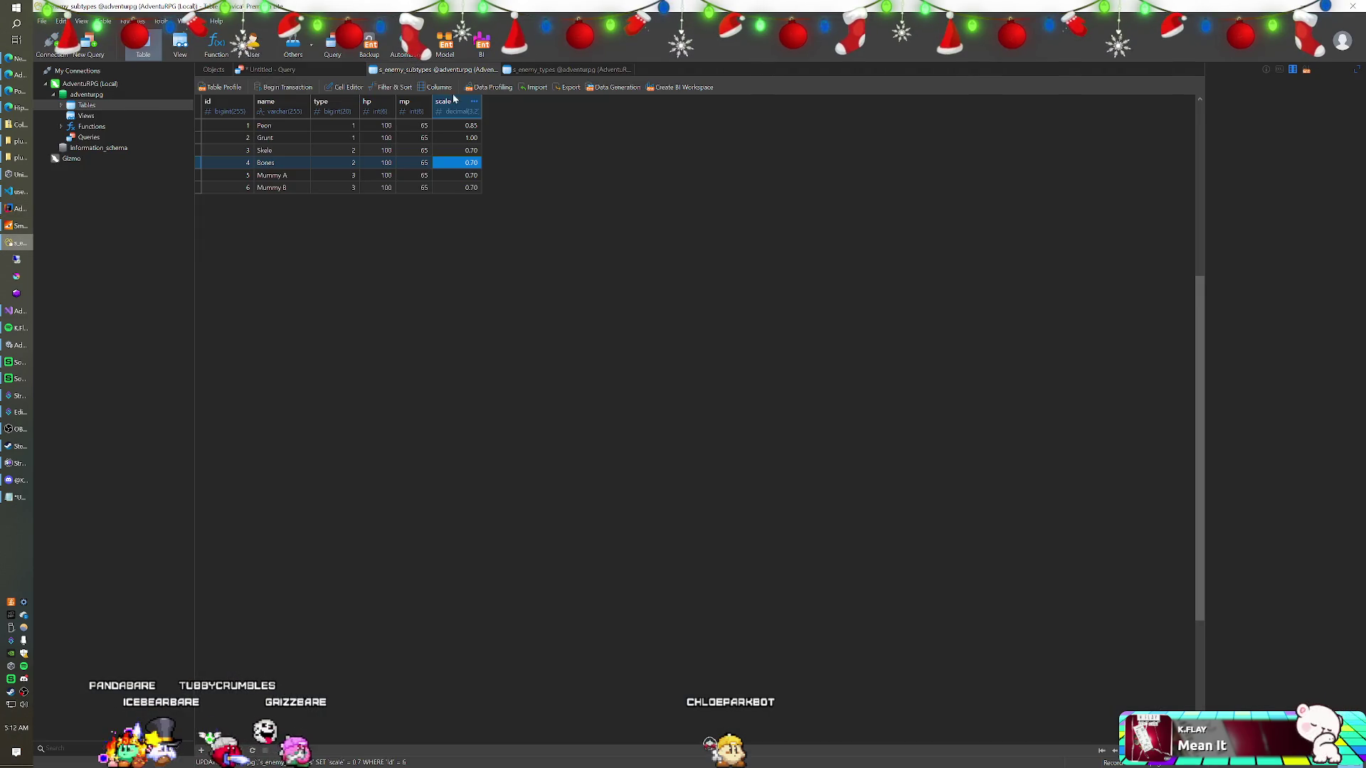
click(496, 72)
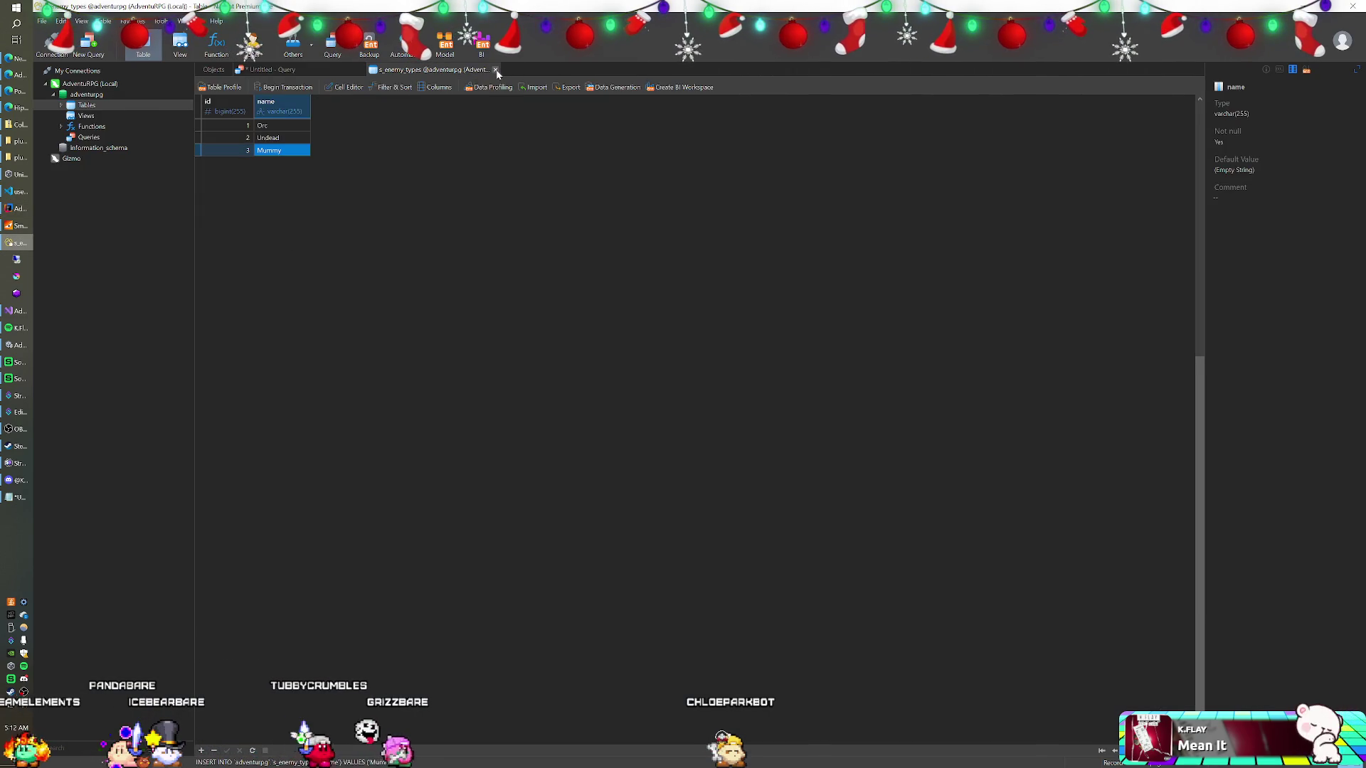
click(496, 72)
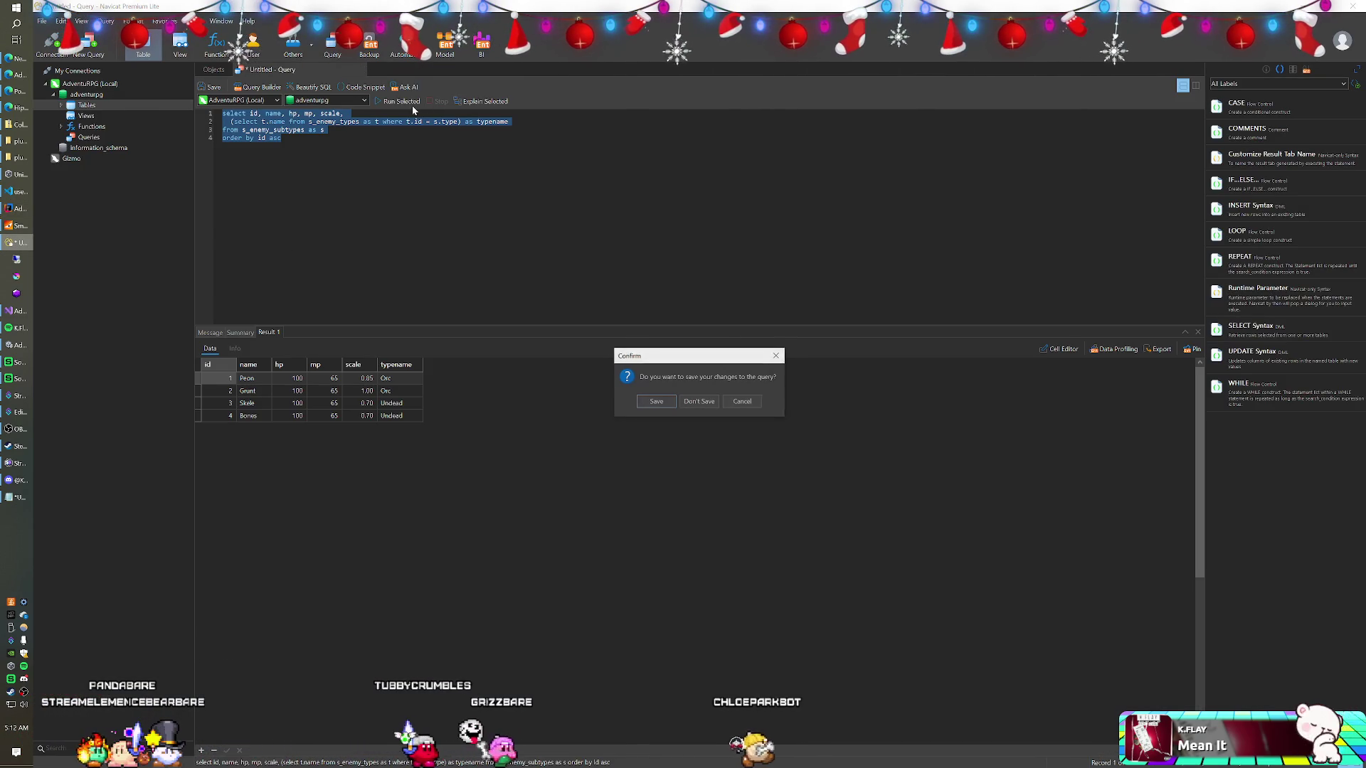
click(690, 402)
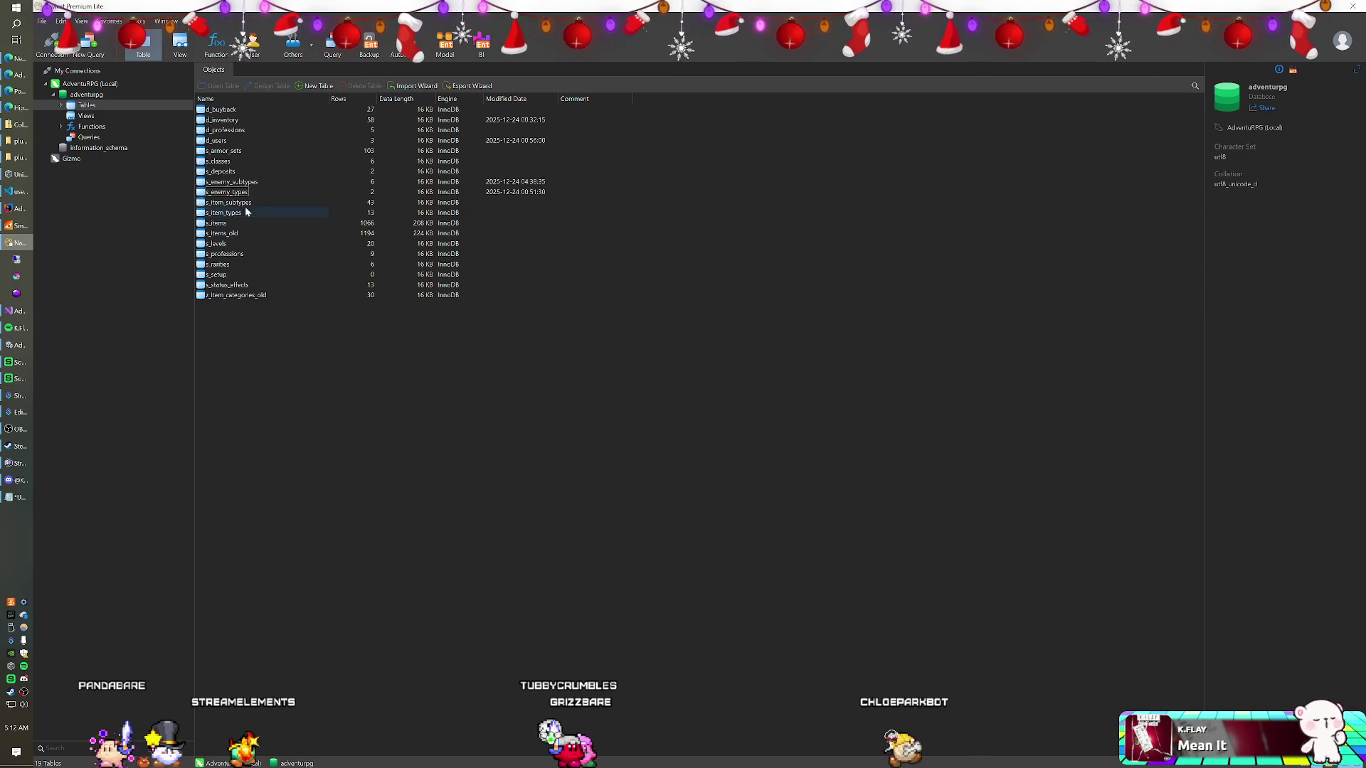
Step: Dump the adventurpg database to adventurpg.sql, replacing the existing file
right_click(74, 94)
click(192, 184)
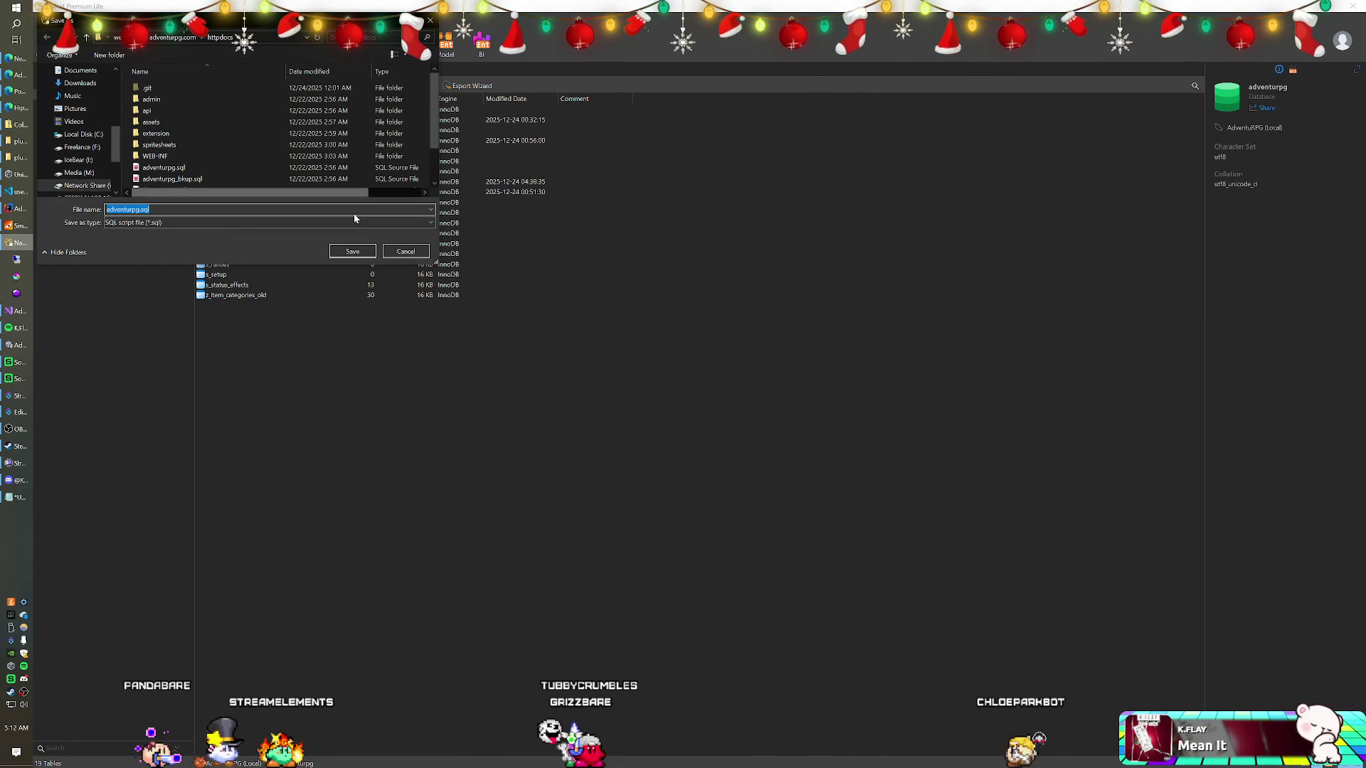
click(354, 251)
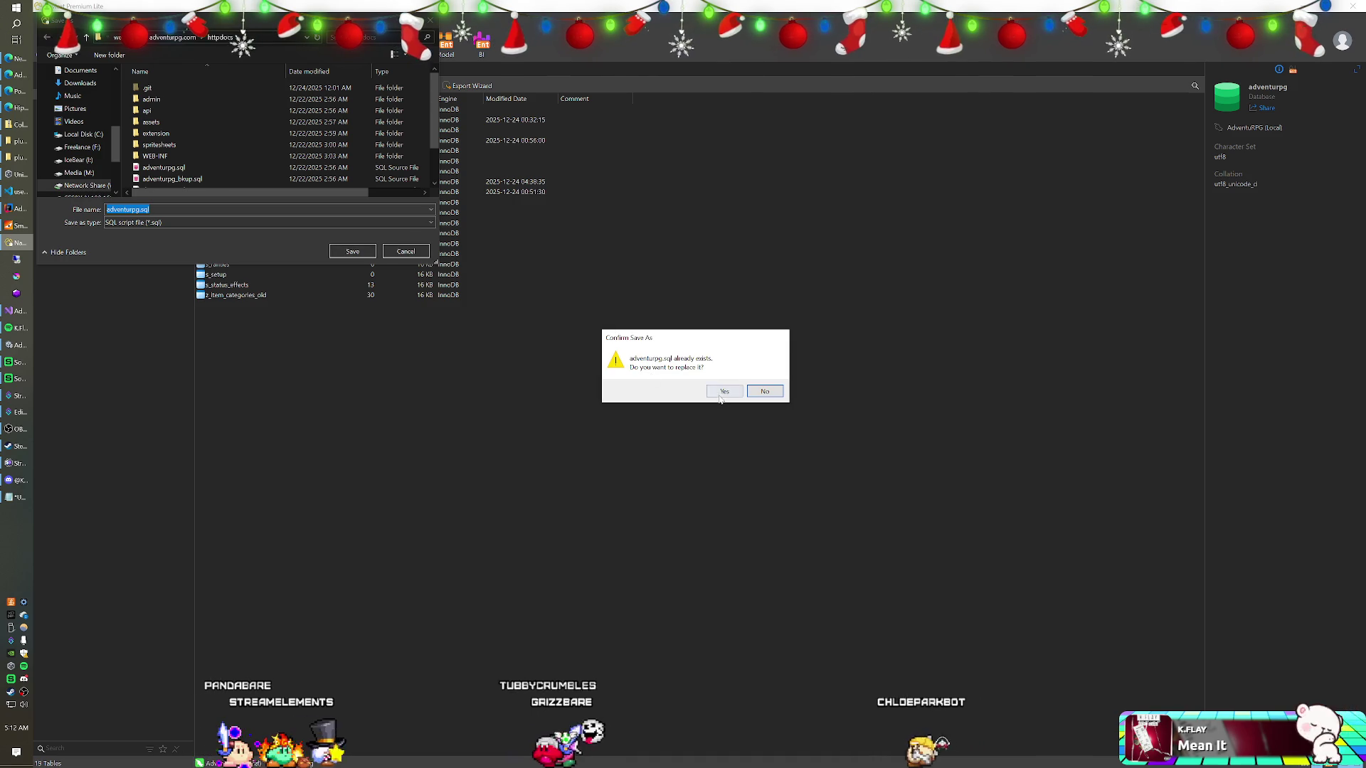
key(y)
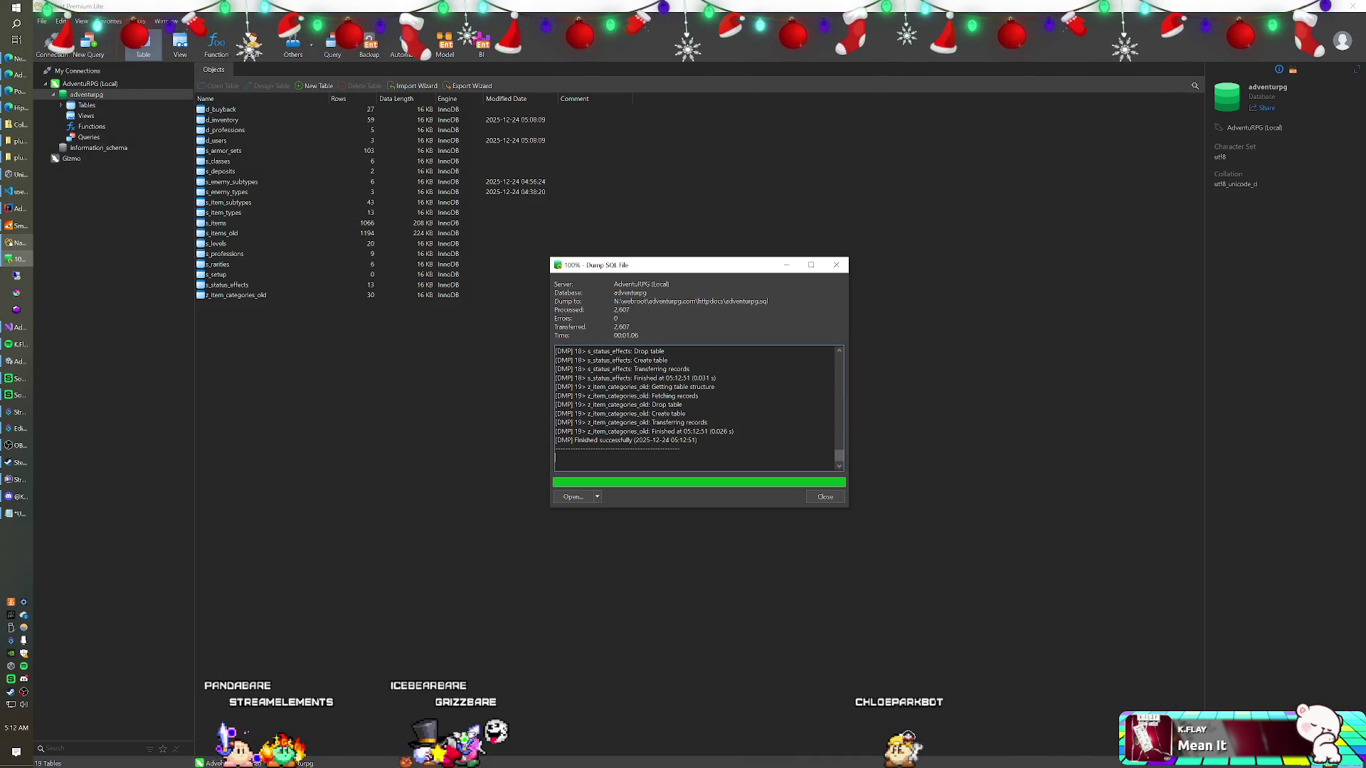
click(825, 497)
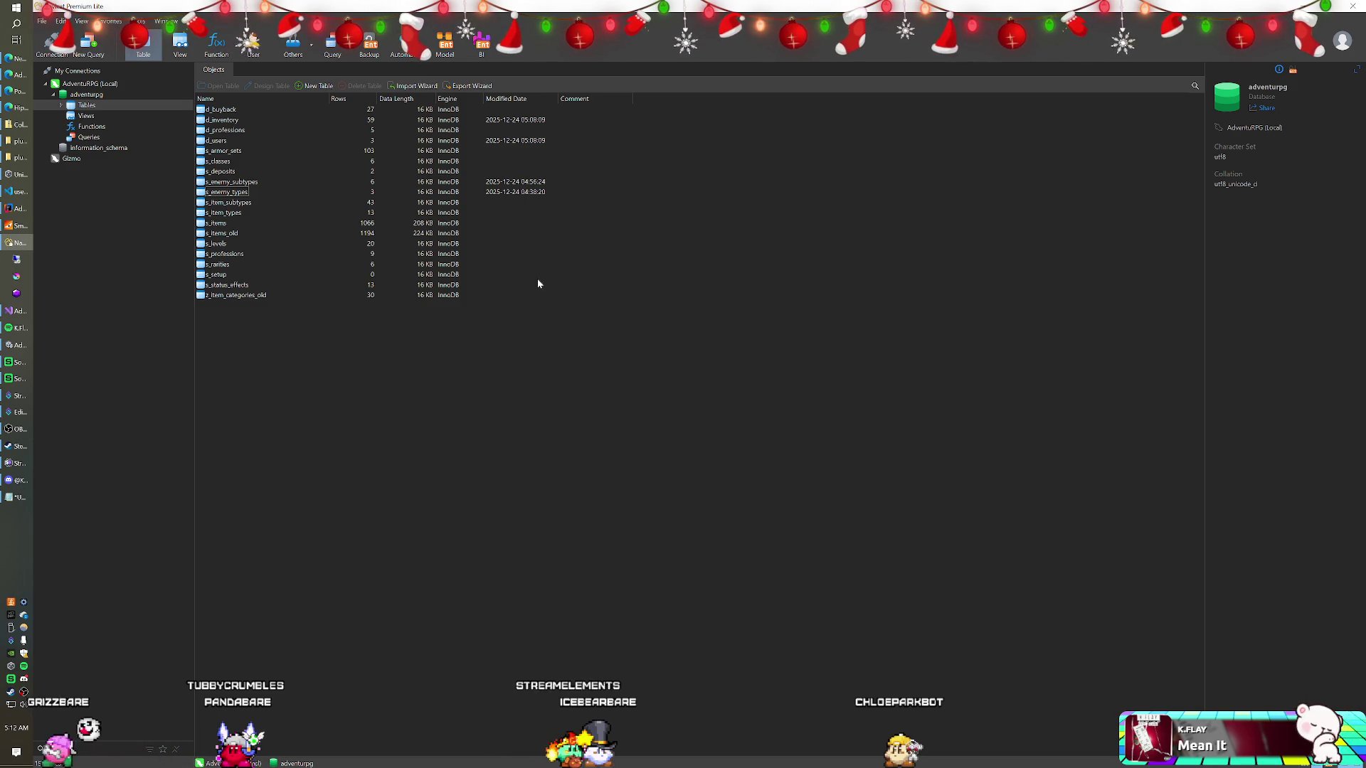
key(alt+Tab)
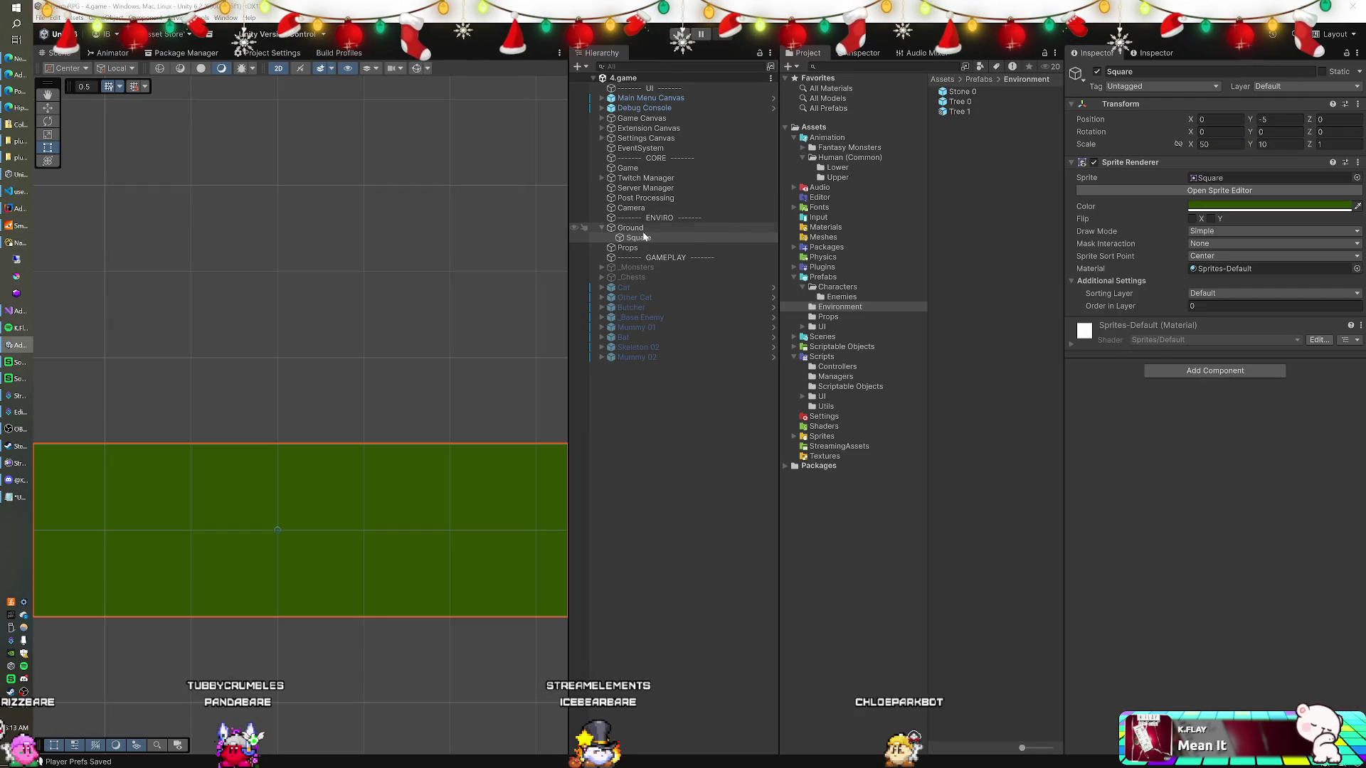
Step: Delete Mummy 01, Skeleton 02 and Mummy 02 from the scene
click(602, 227)
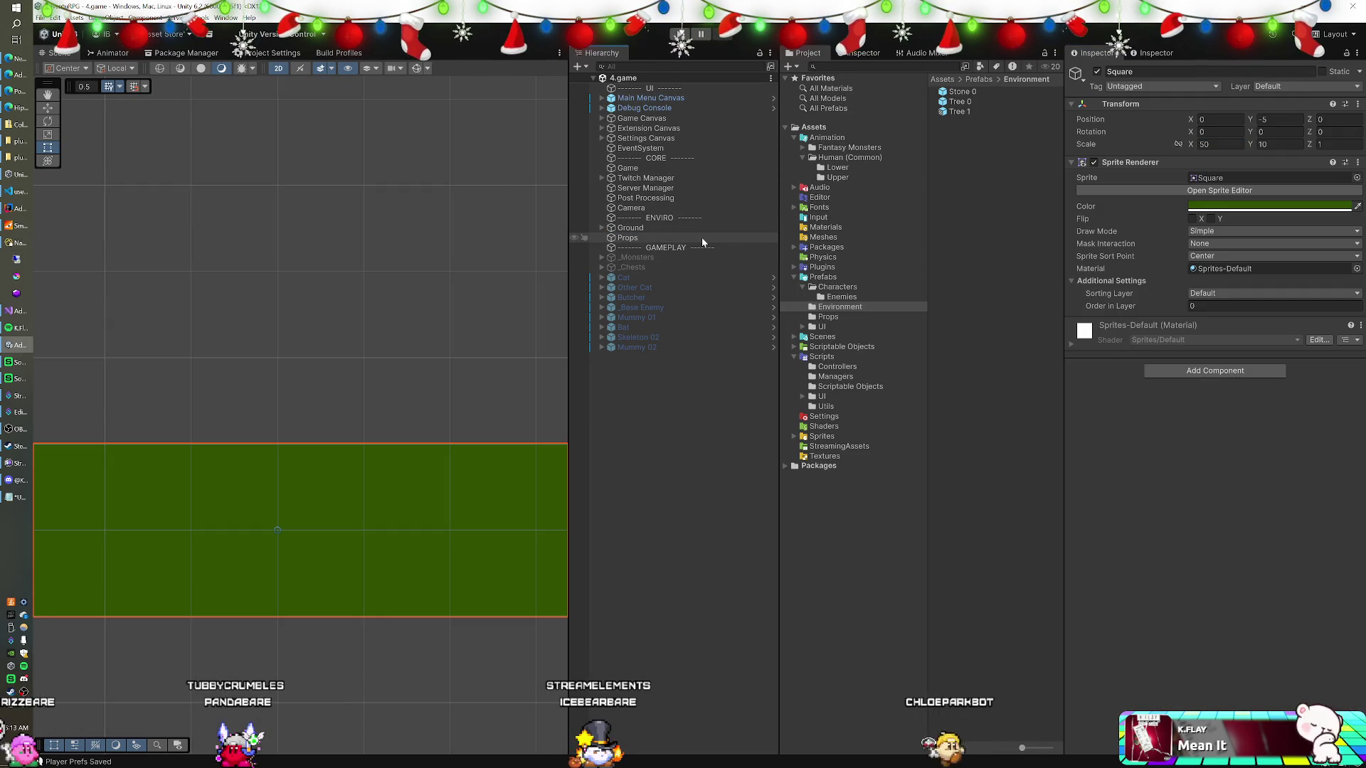
click(642, 317)
ctrl+click(646, 337)
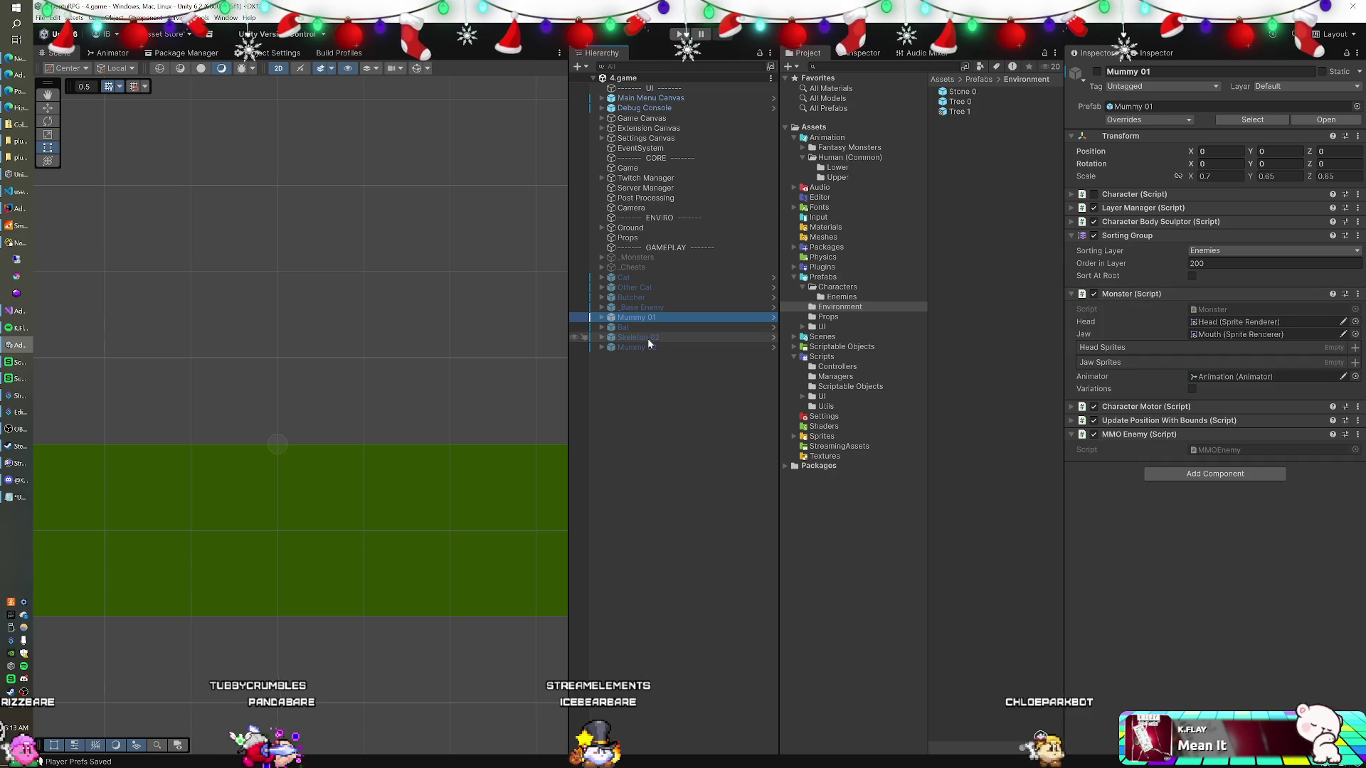
ctrl+click(647, 348)
key(Delete)
Step: Delete _Base Enemy and Butcher, then make the Bat object active
click(649, 308)
key(Delete)
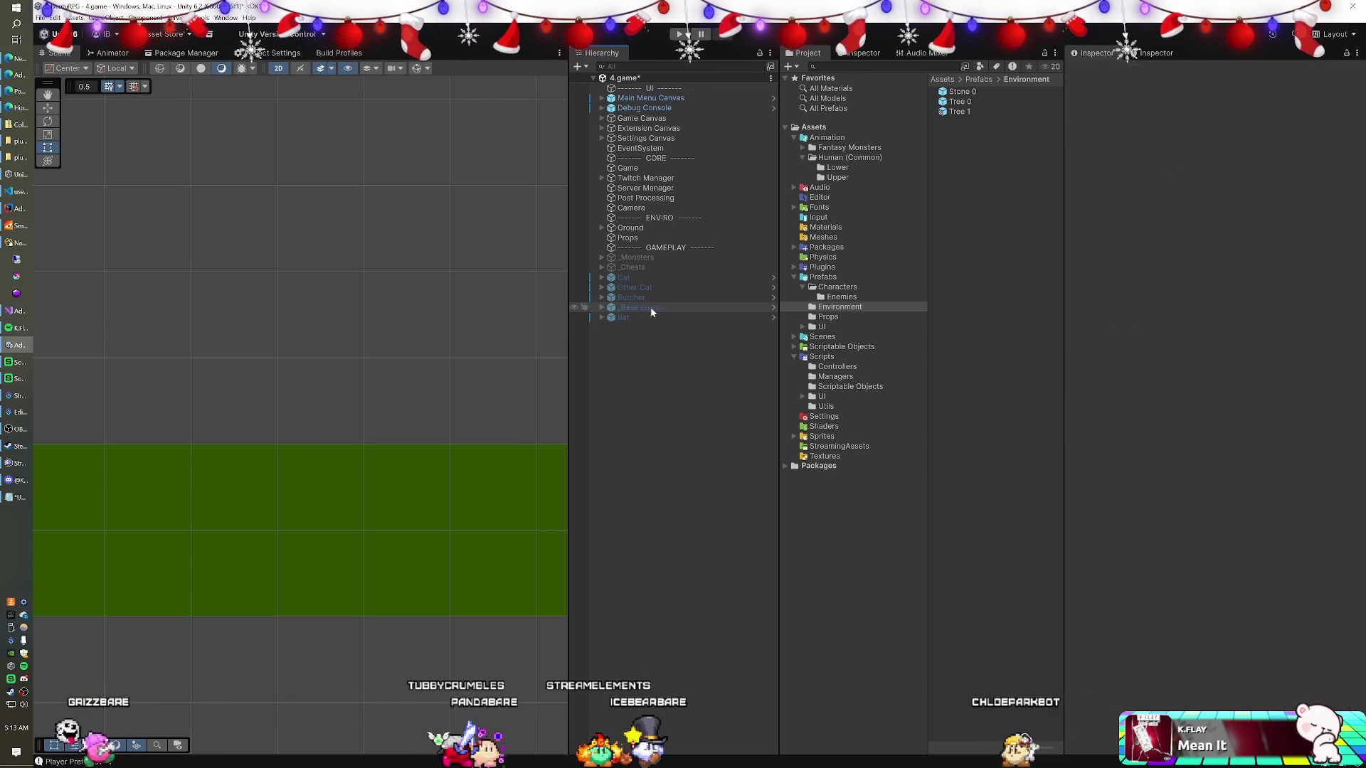
click(650, 298)
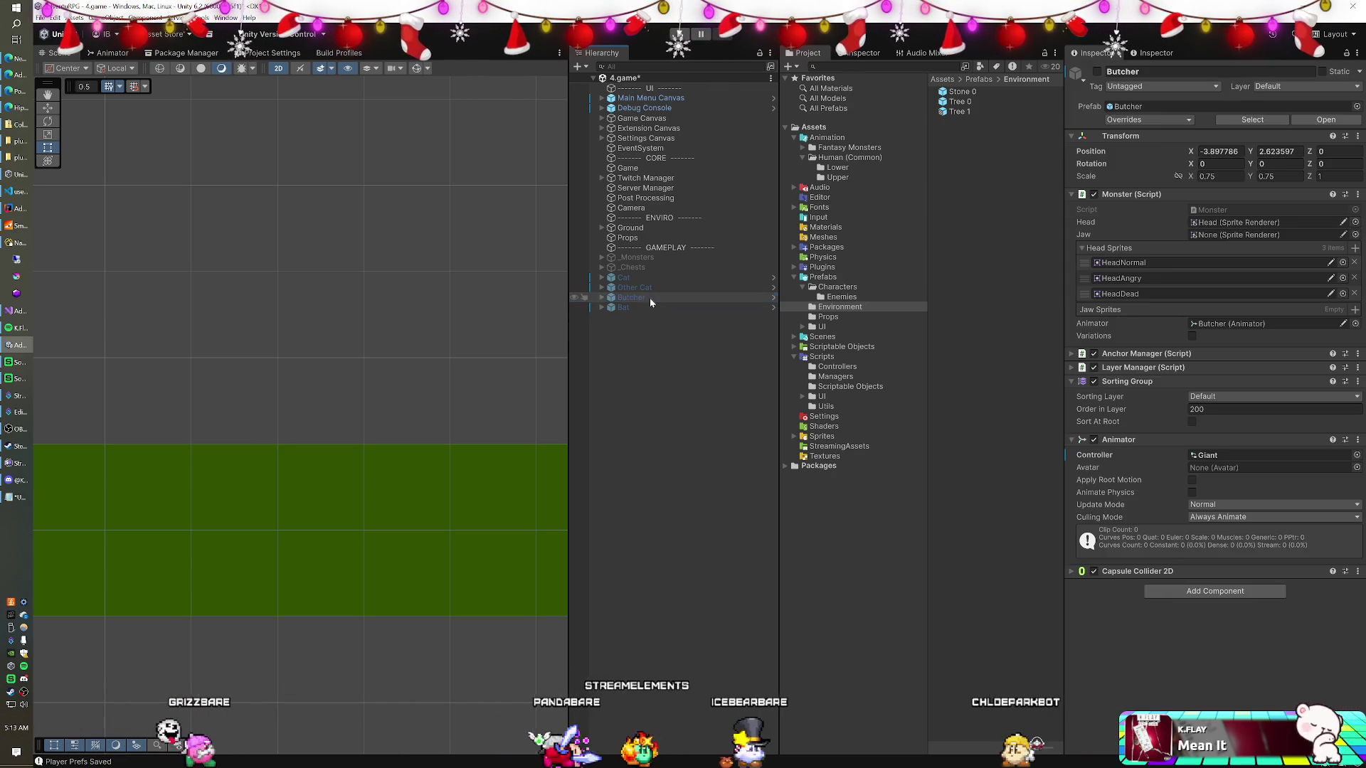
key(Delete)
click(646, 298)
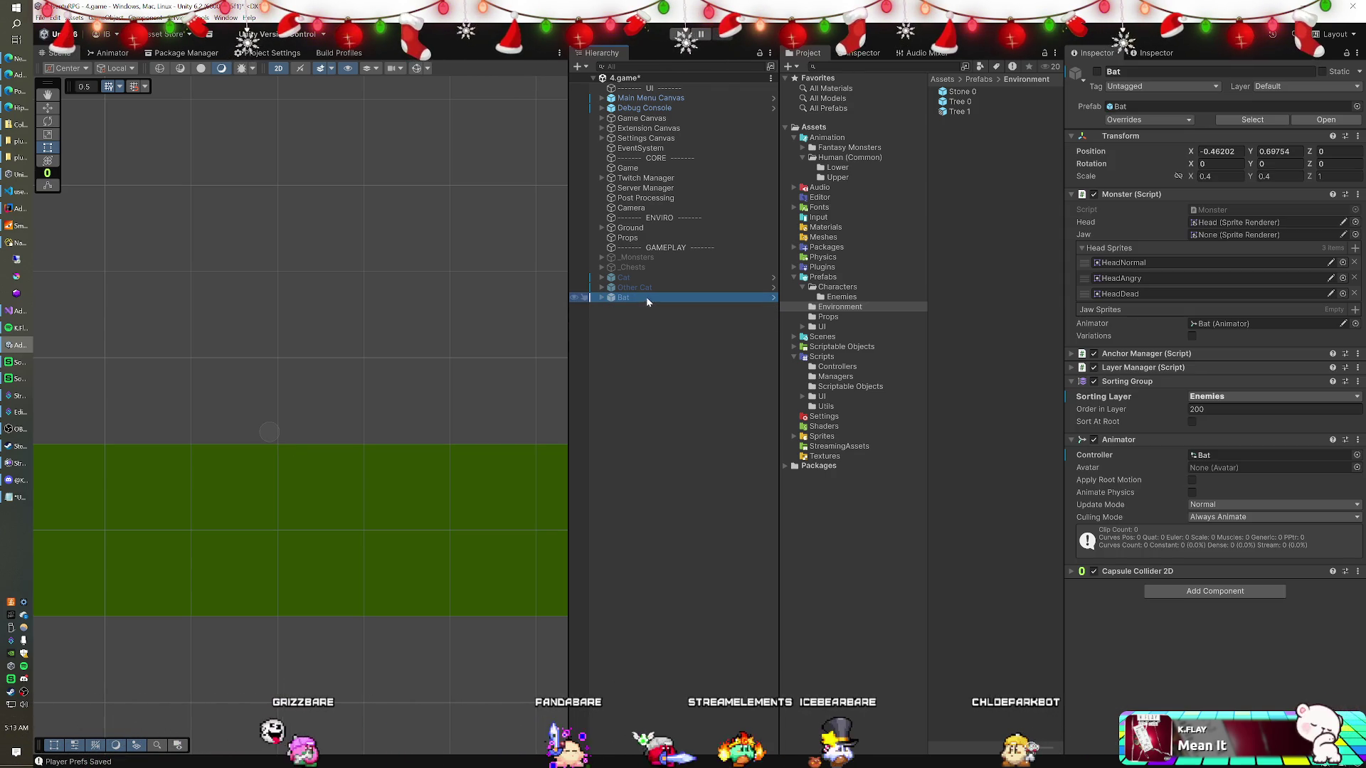
click(1097, 71)
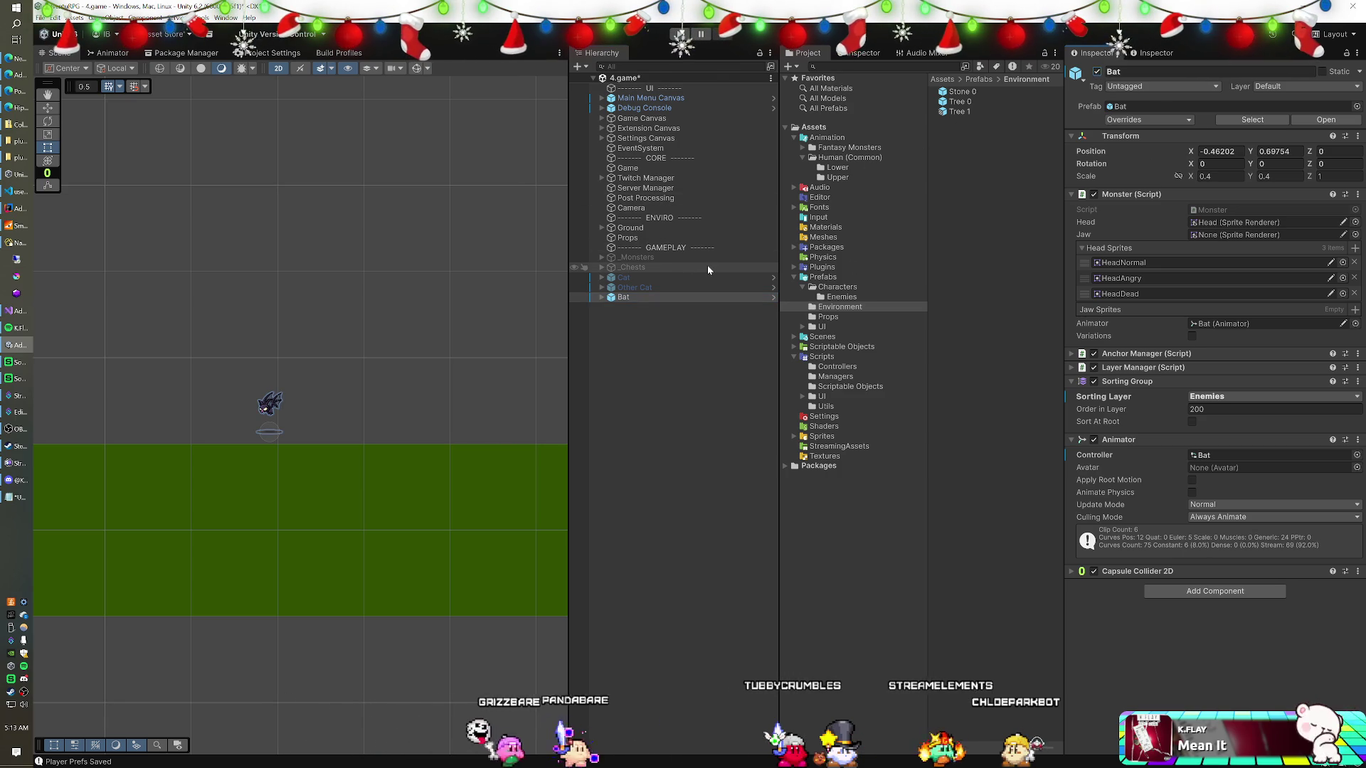
Step: Reset the Bat's Transform, disable Spawn Enemies on the Spawn Manager, and enter play mode
right_click(1120, 136)
click(1142, 141)
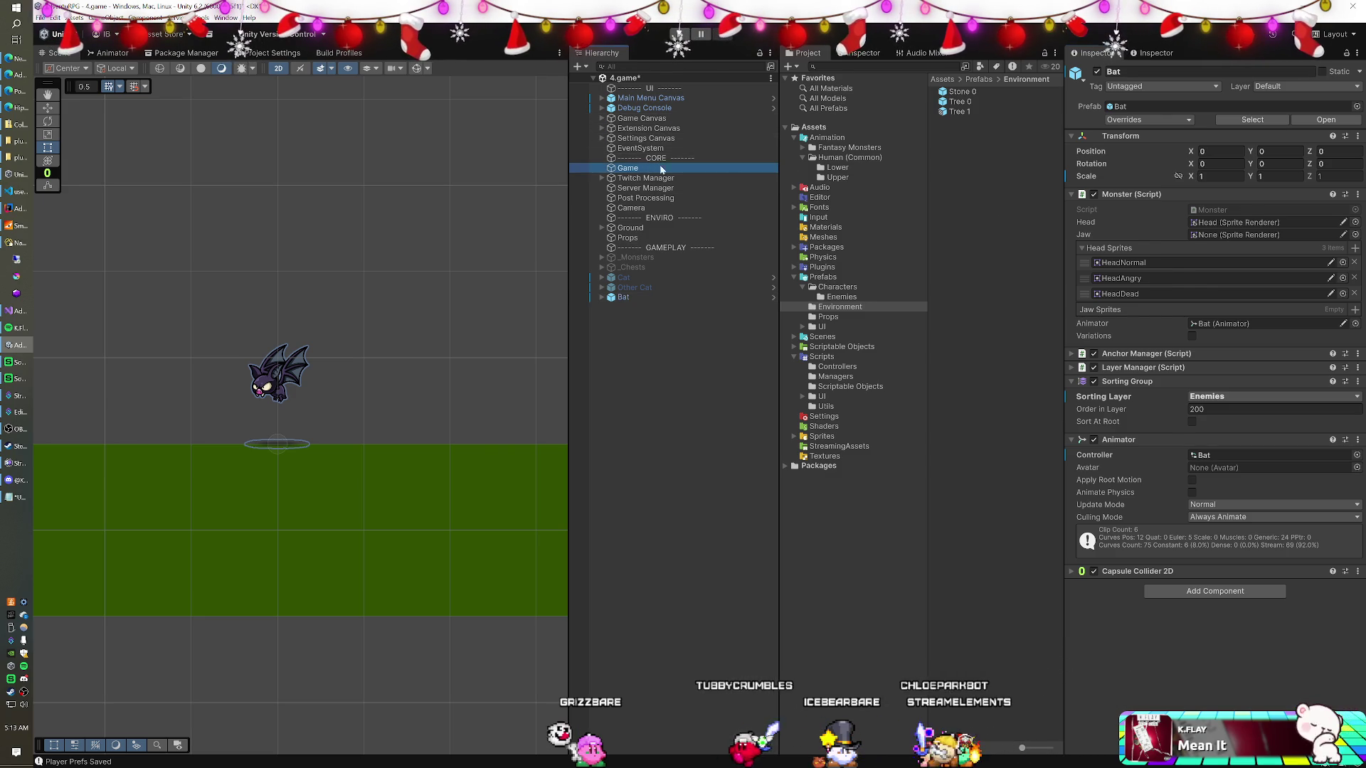
click(1193, 235)
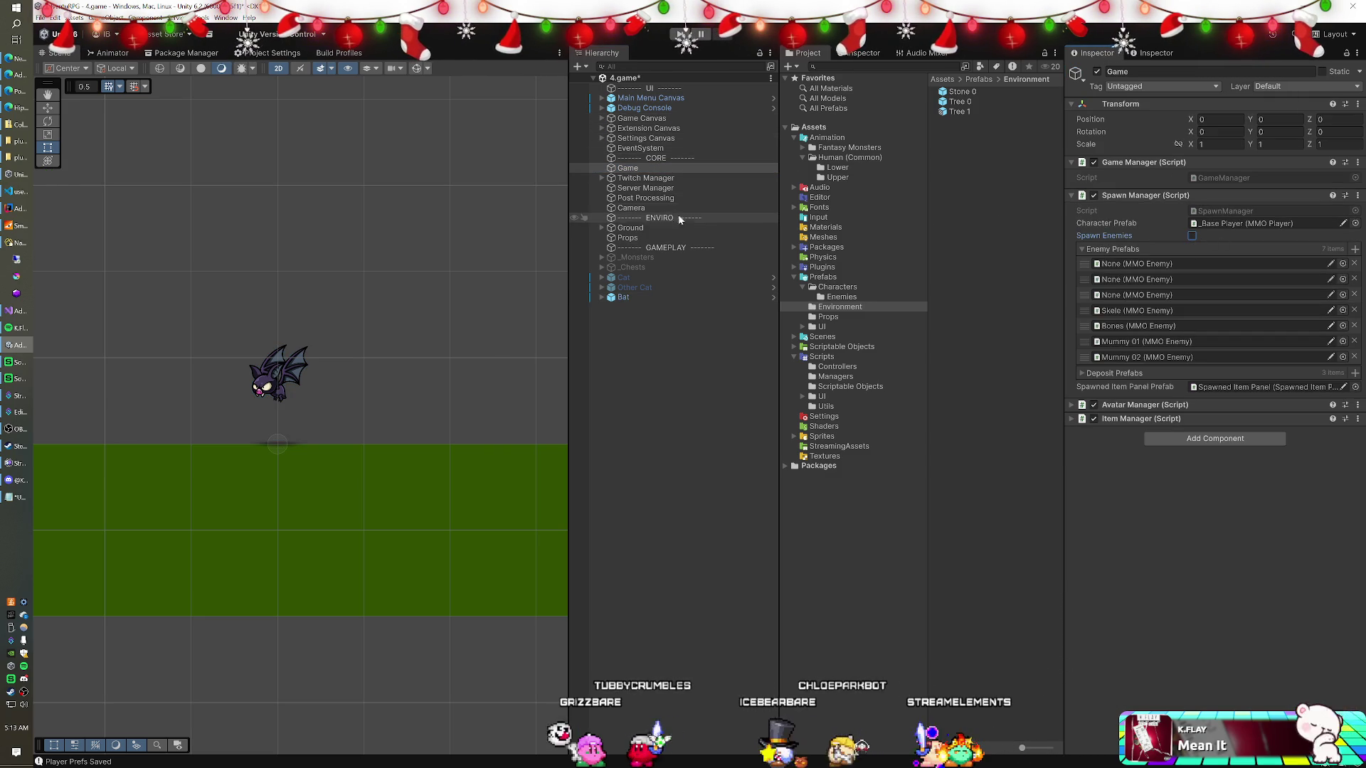
click(679, 33)
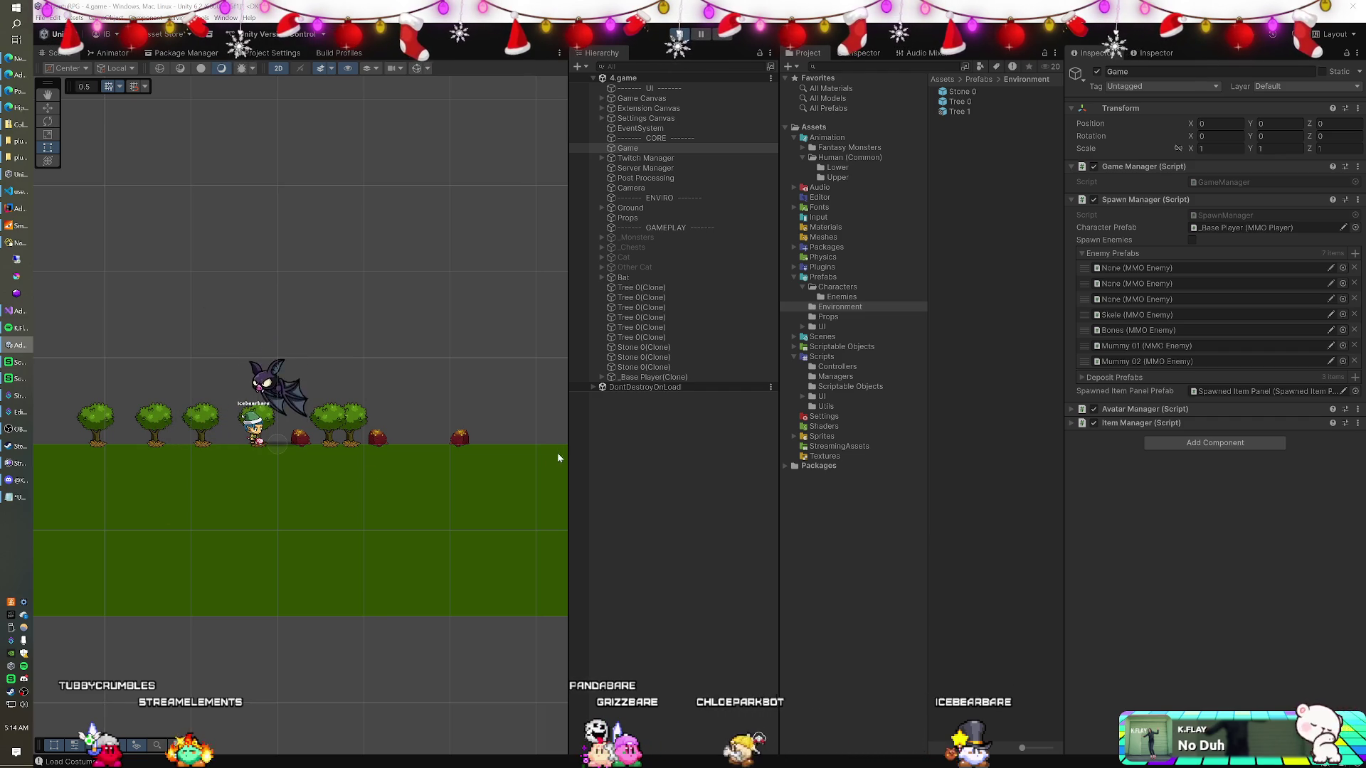
Step: Pause the running game and select the Bat in the Hierarchy
click(701, 33)
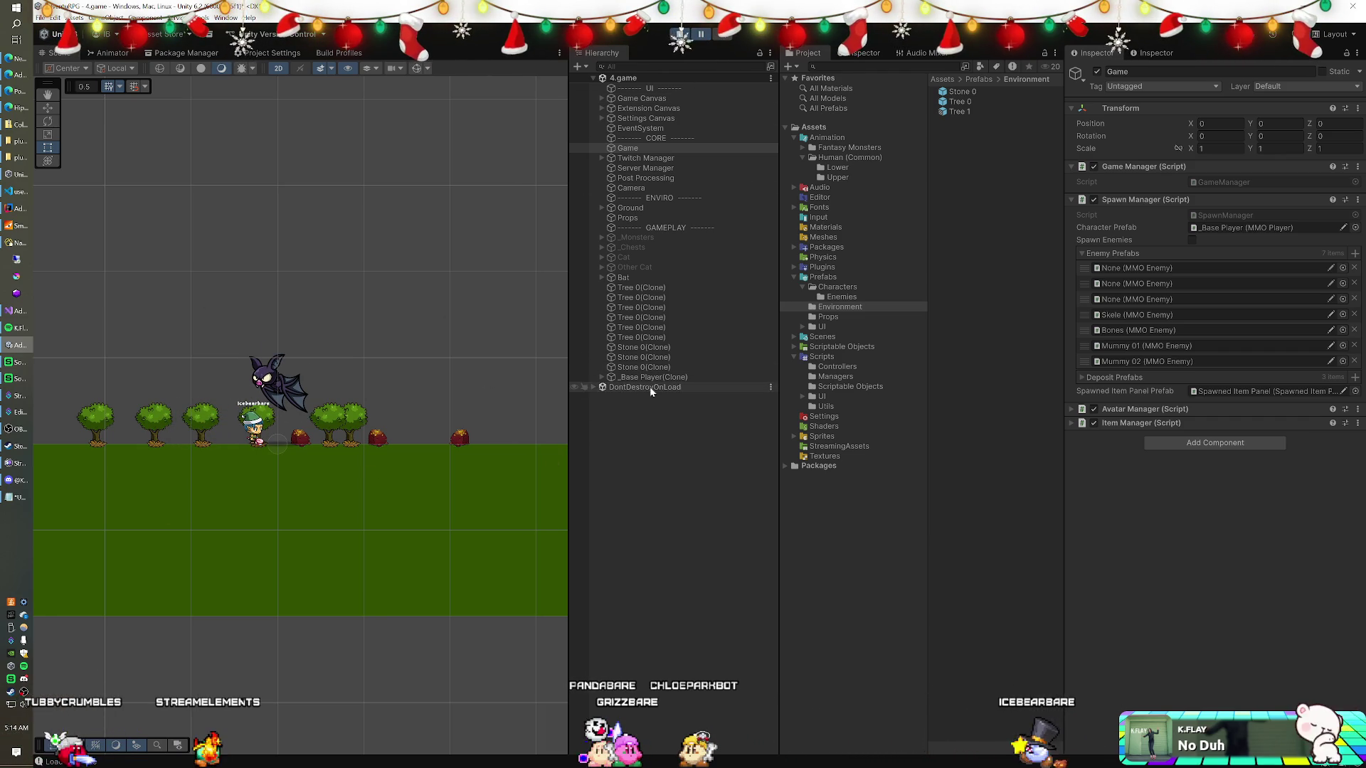
click(292, 365)
Step: Frame the Bat and drag the Scale gizmo at its pivot to shrink it below half size
key(f)
key(r)
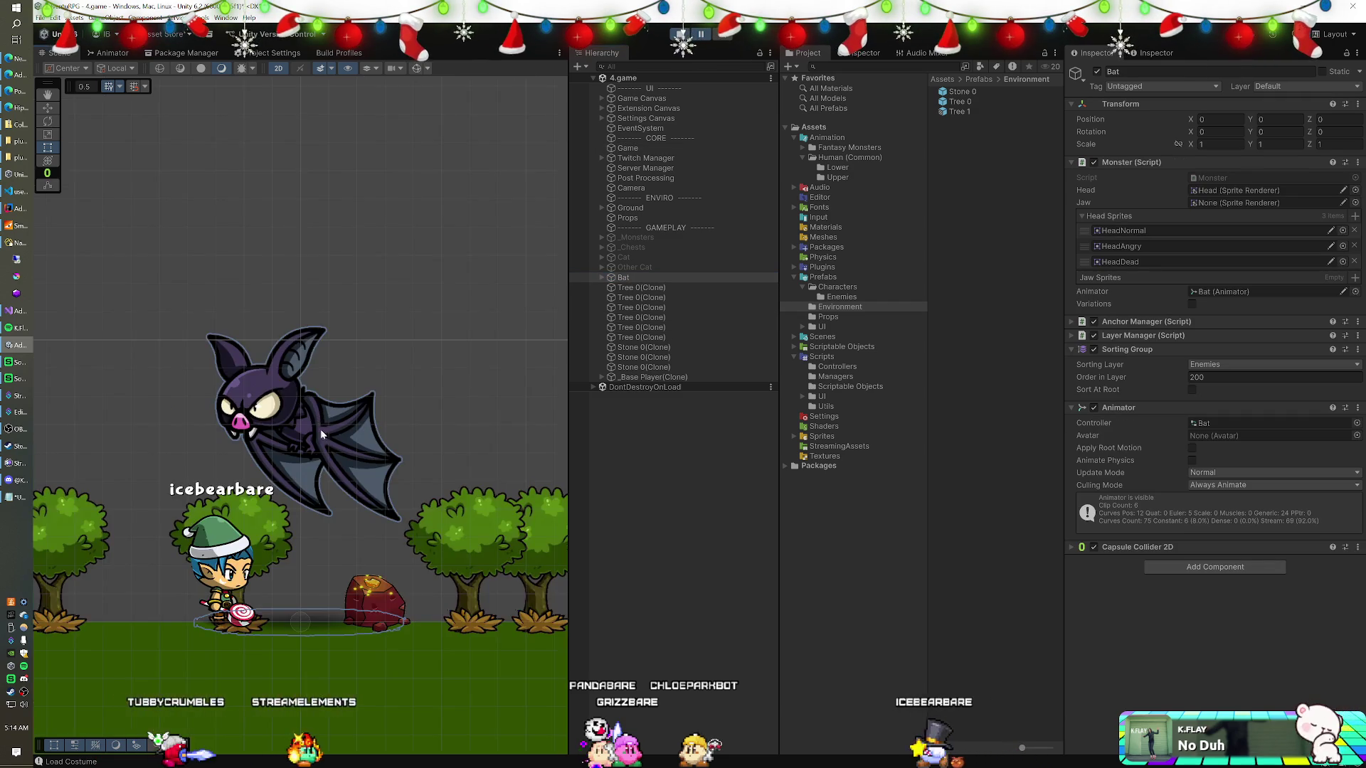
scroll(307, 523, down, 2)
key(z)
drag(303, 602, 283, 621)
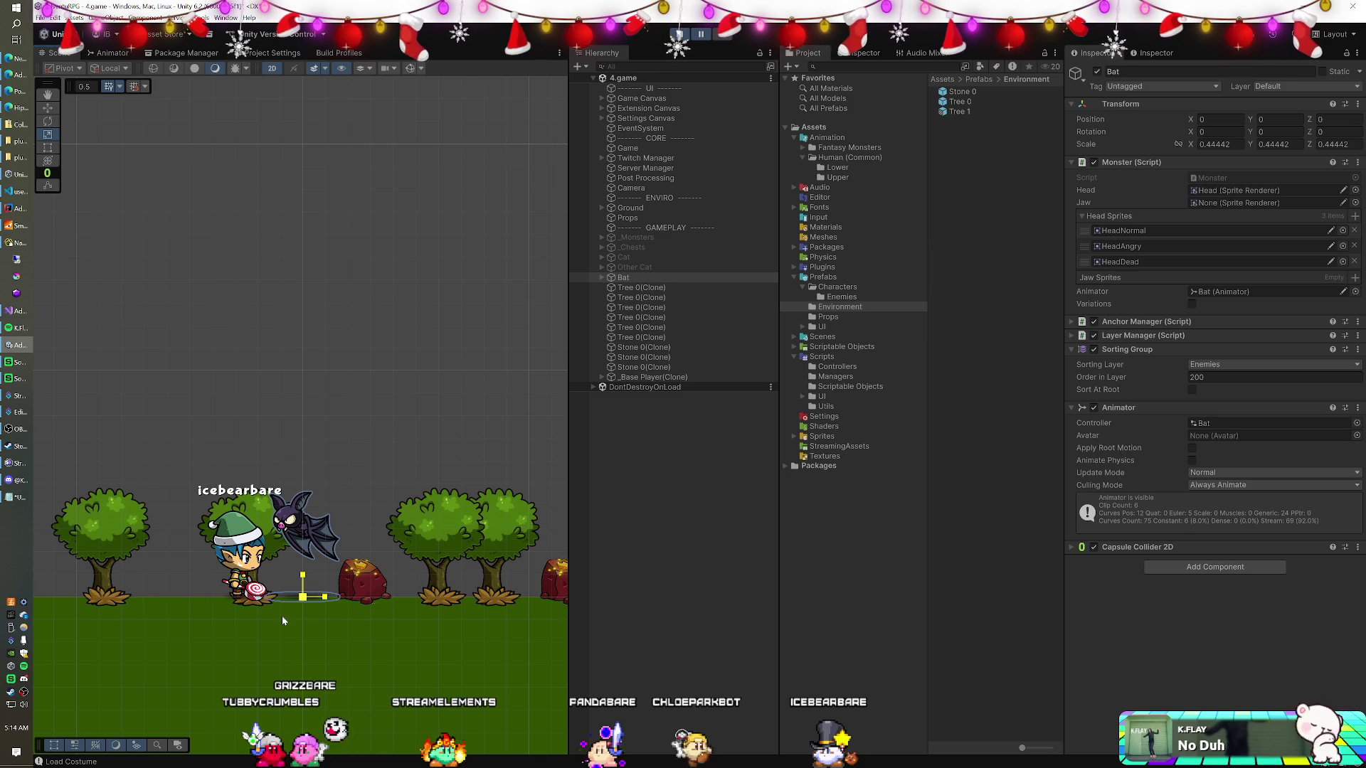
Step: Set the Bat's Scale X, Y and Z to 0.45
click(1214, 143)
text(0.45)
key(Tab)
text(0.45)
key(Tab)
text(0.45)
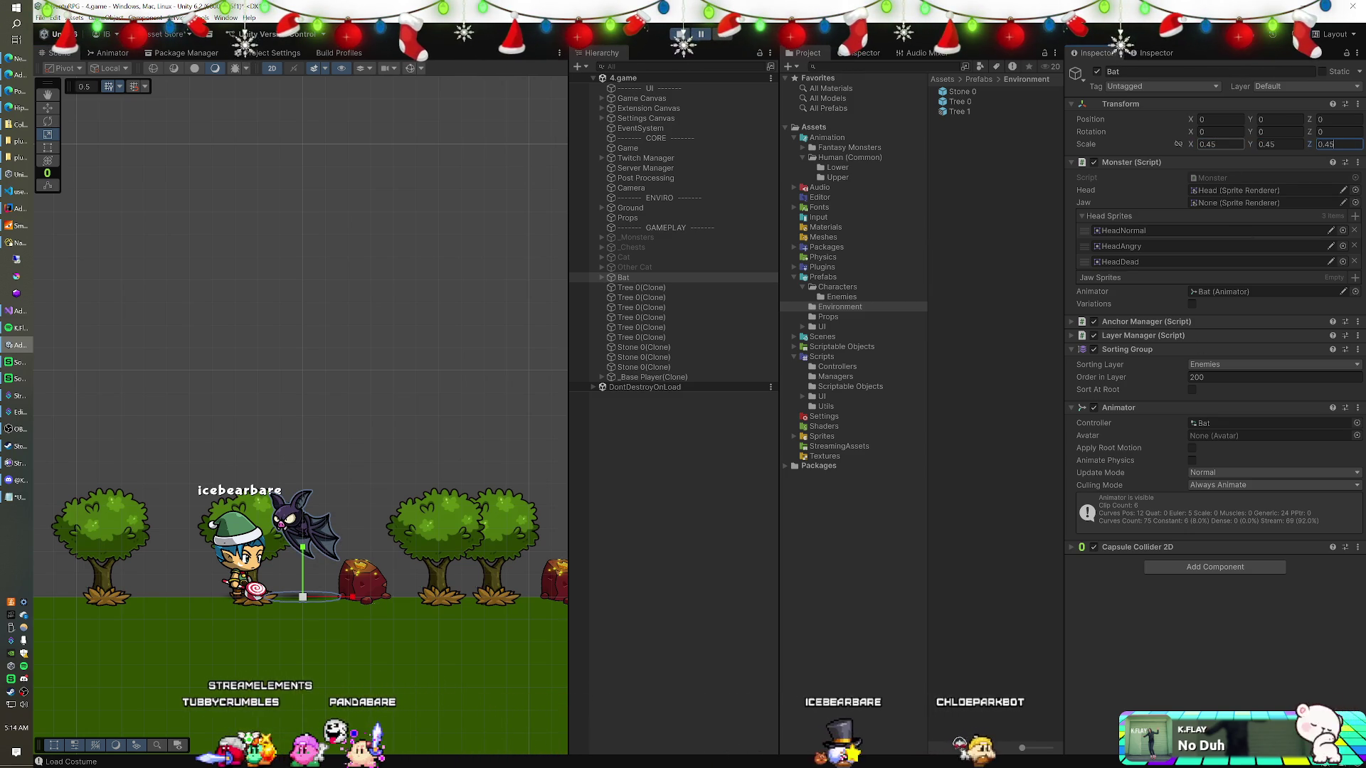
key(Return)
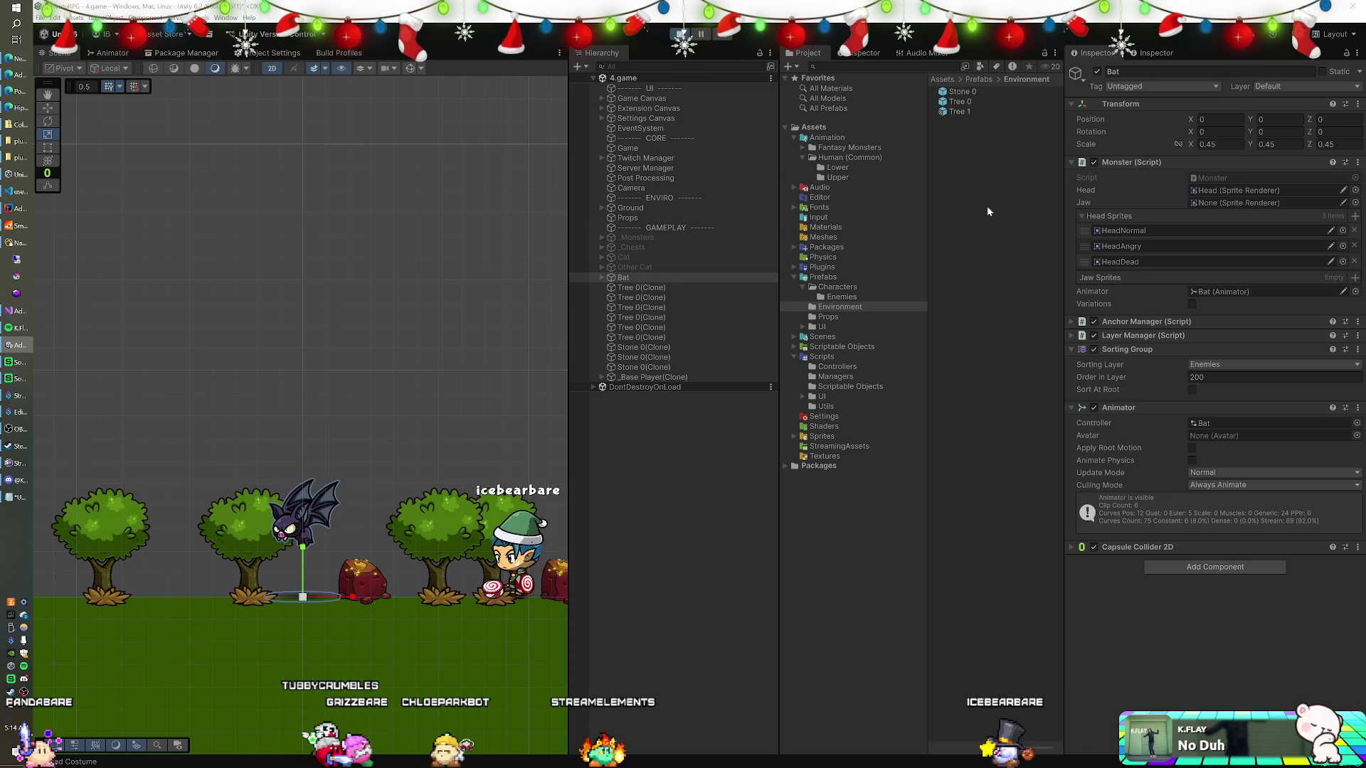
click(1220, 143)
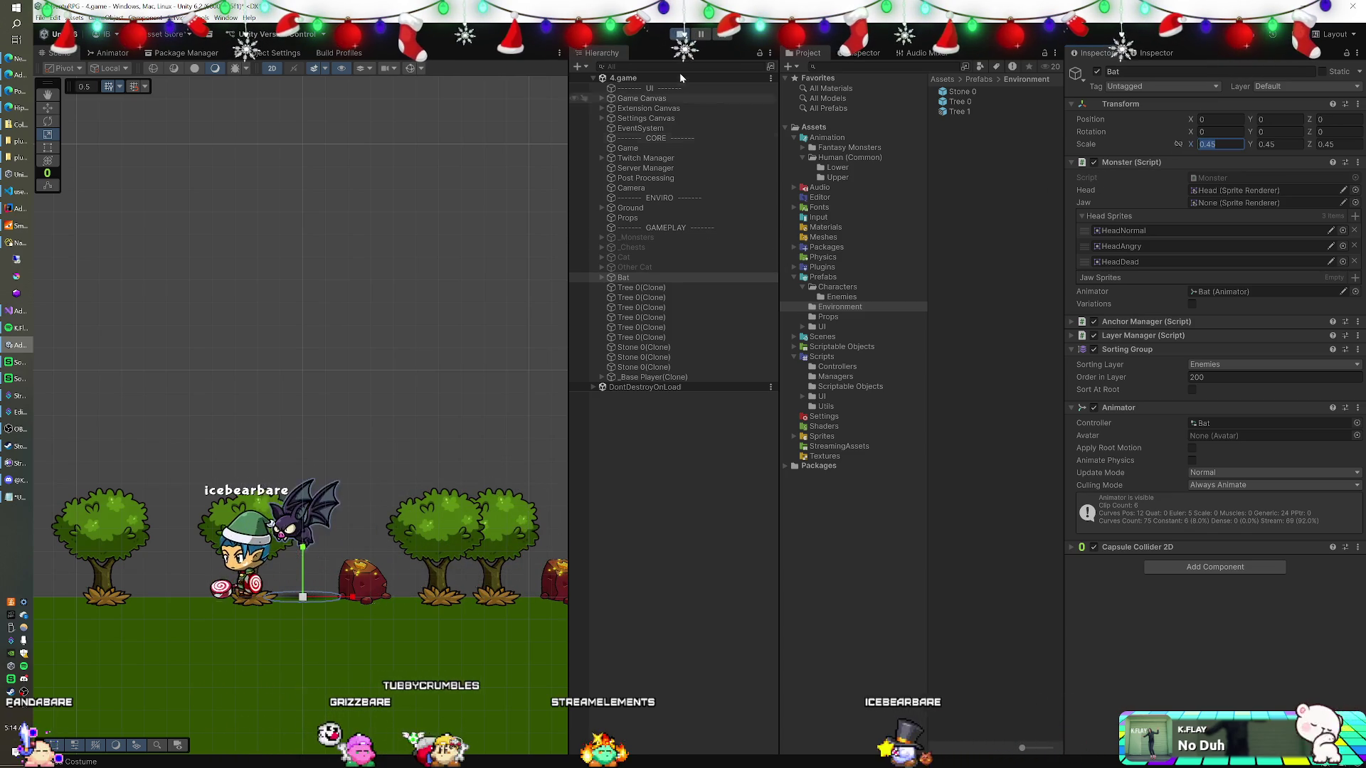
Step: Exit play mode and re-enter 0.45 as the Bat's scale, then reselect the Bat
key(ctrl+p)
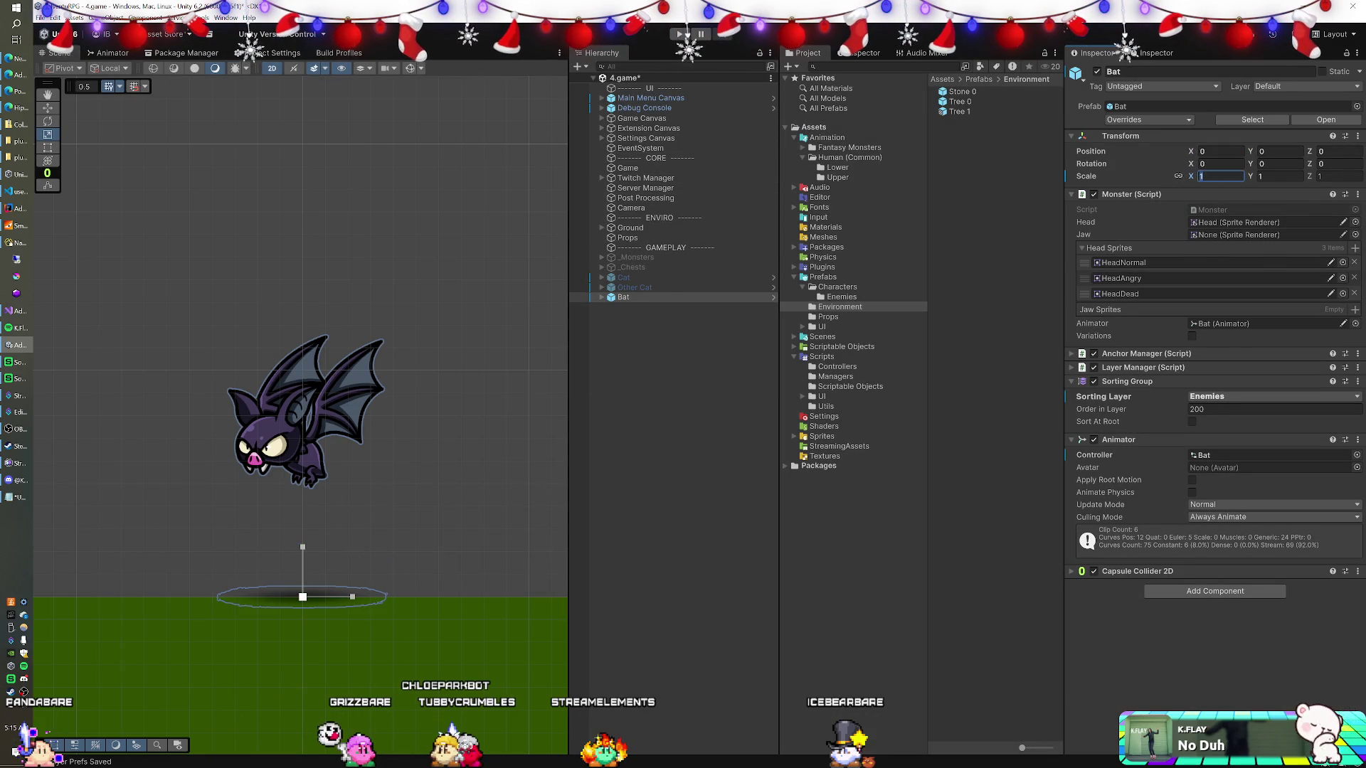
text(0.45)
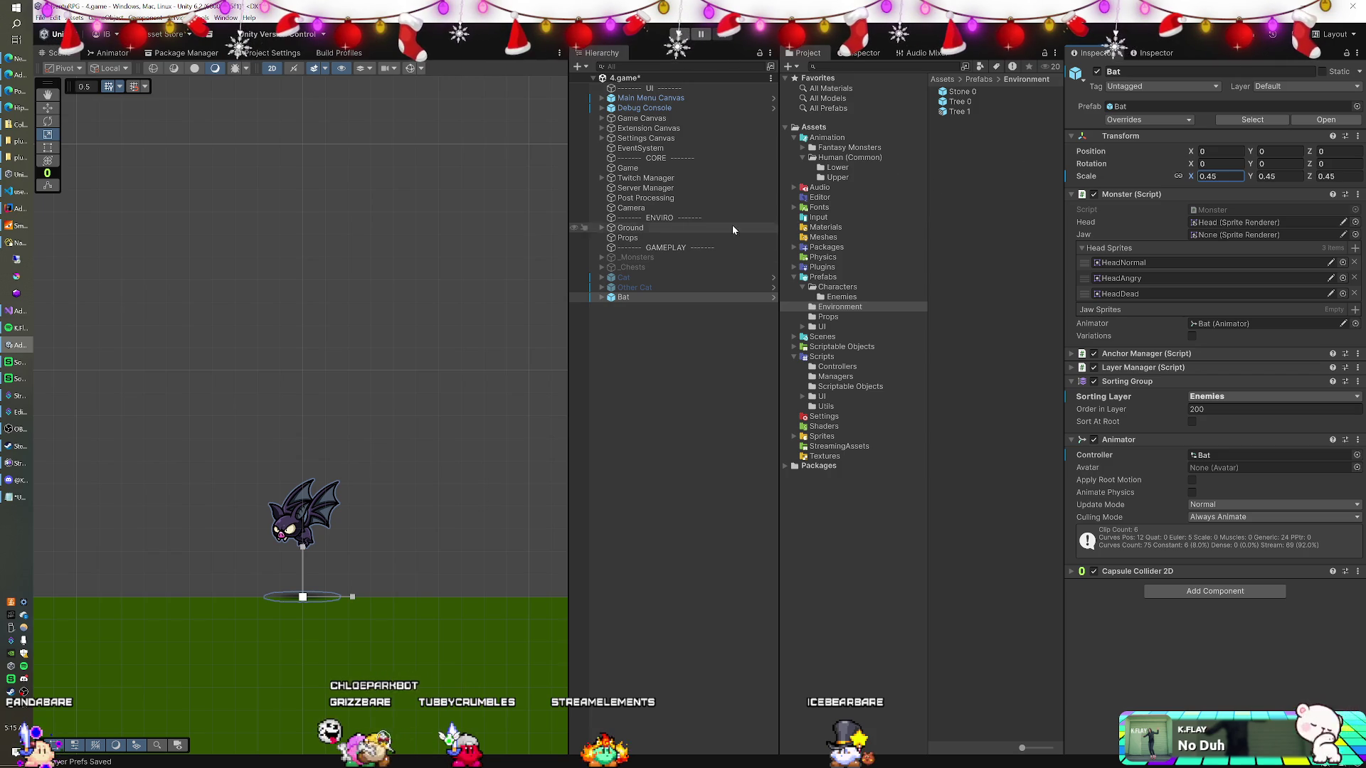
click(606, 298)
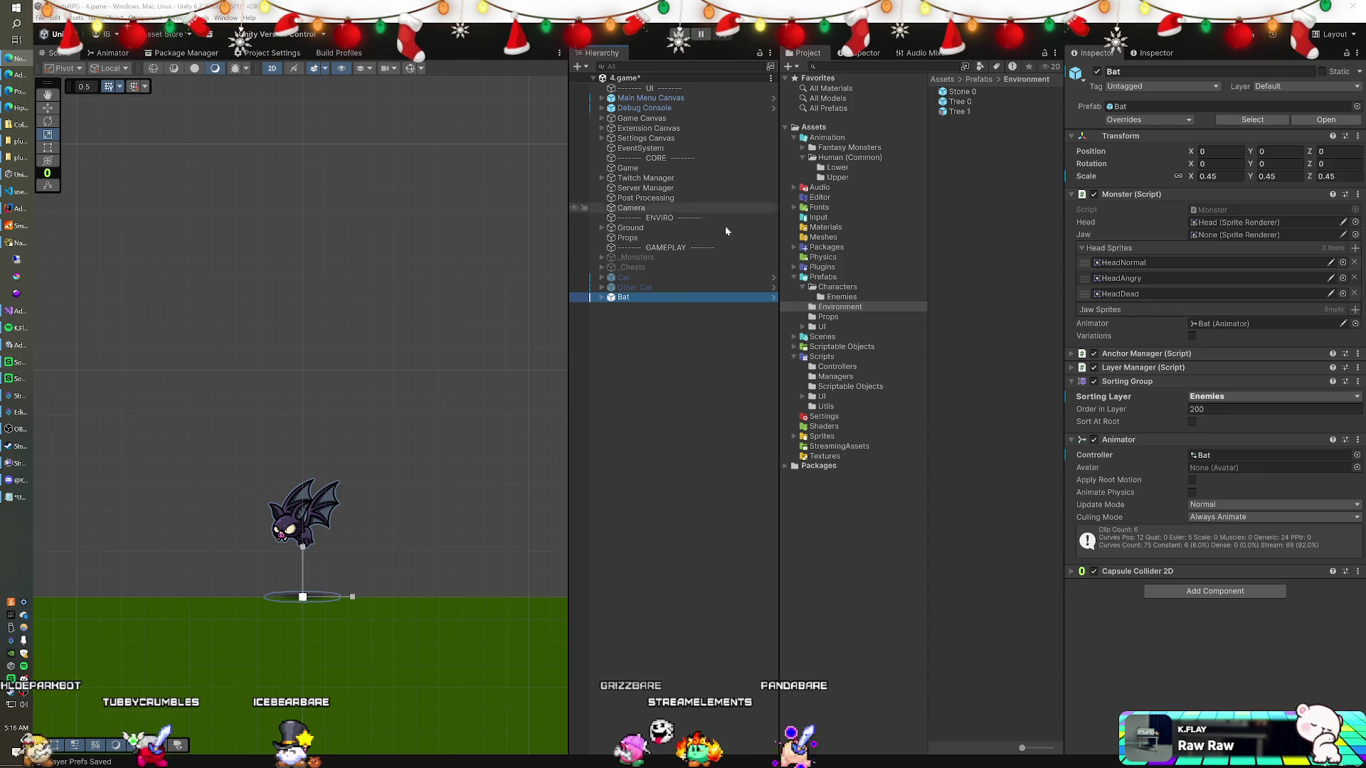
Step: Save the Bat into the Enemies prefab folder as a Prefab Variant
click(833, 298)
drag(834, 298, 964, 226)
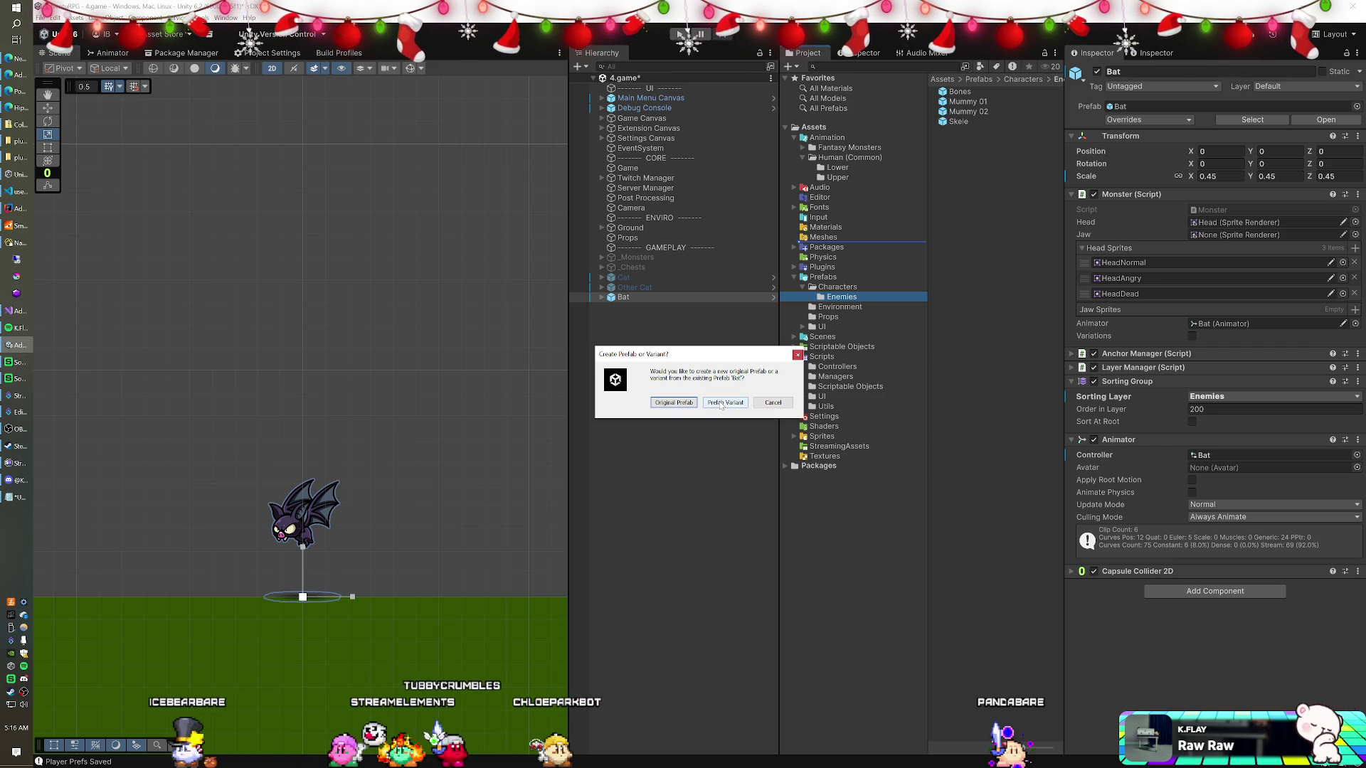
click(721, 403)
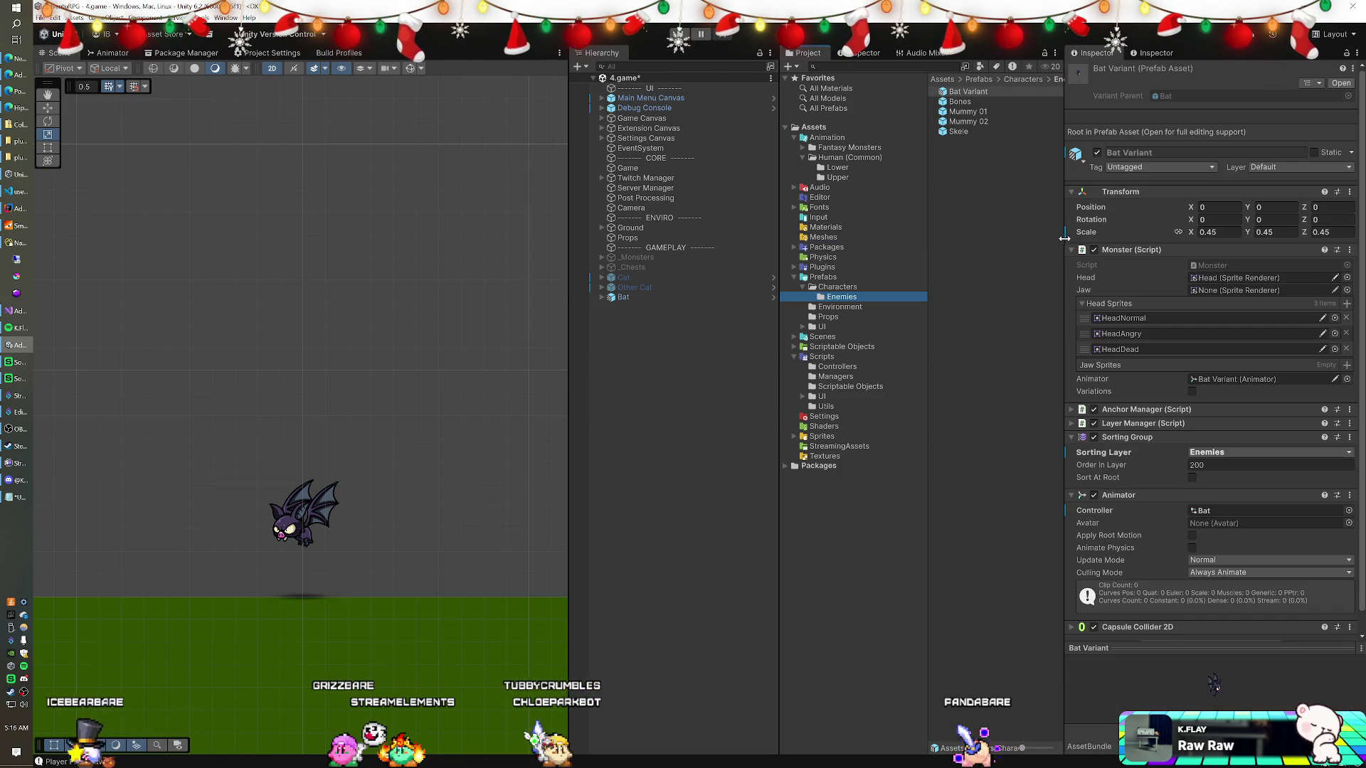
Step: Collapse Sorting Group and Animator, and expand Capsule Collider 2D and Monster (Script)
click(1072, 250)
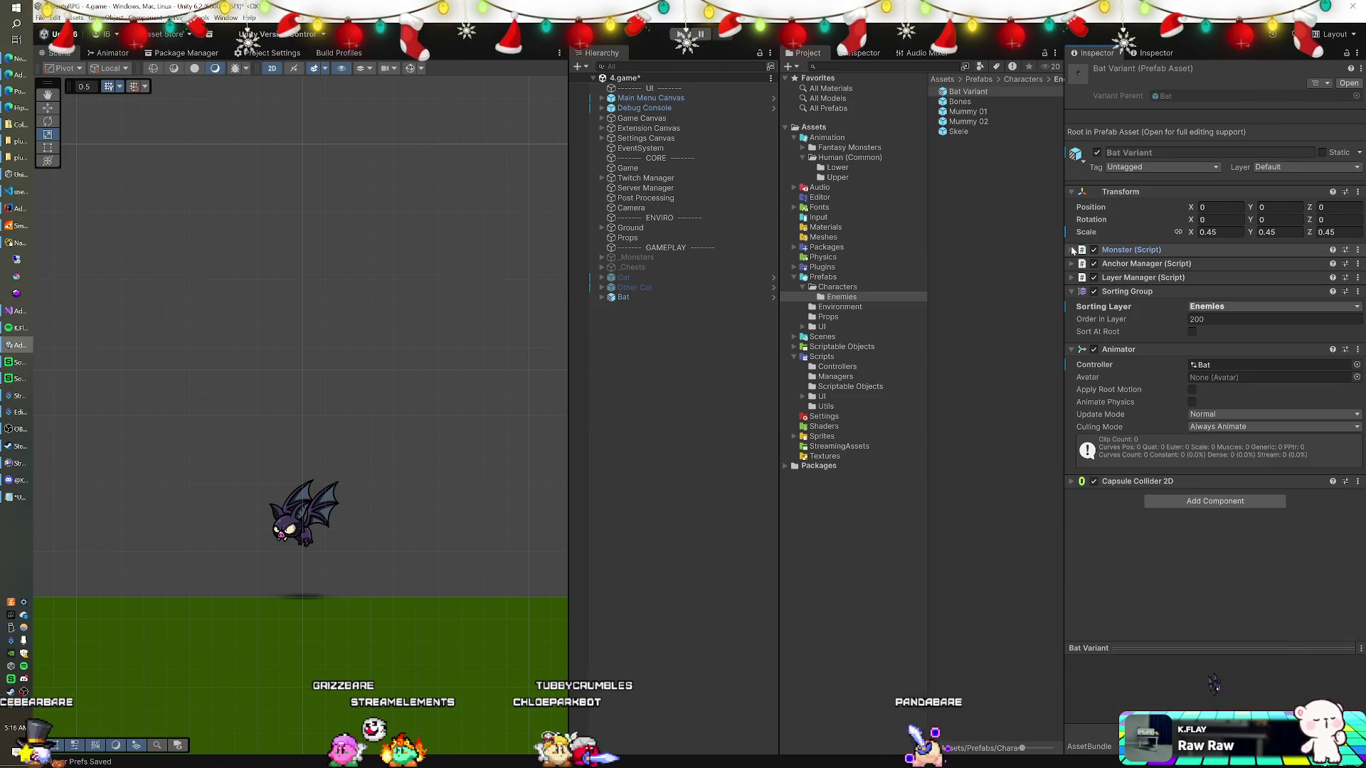
click(1072, 291)
click(1073, 305)
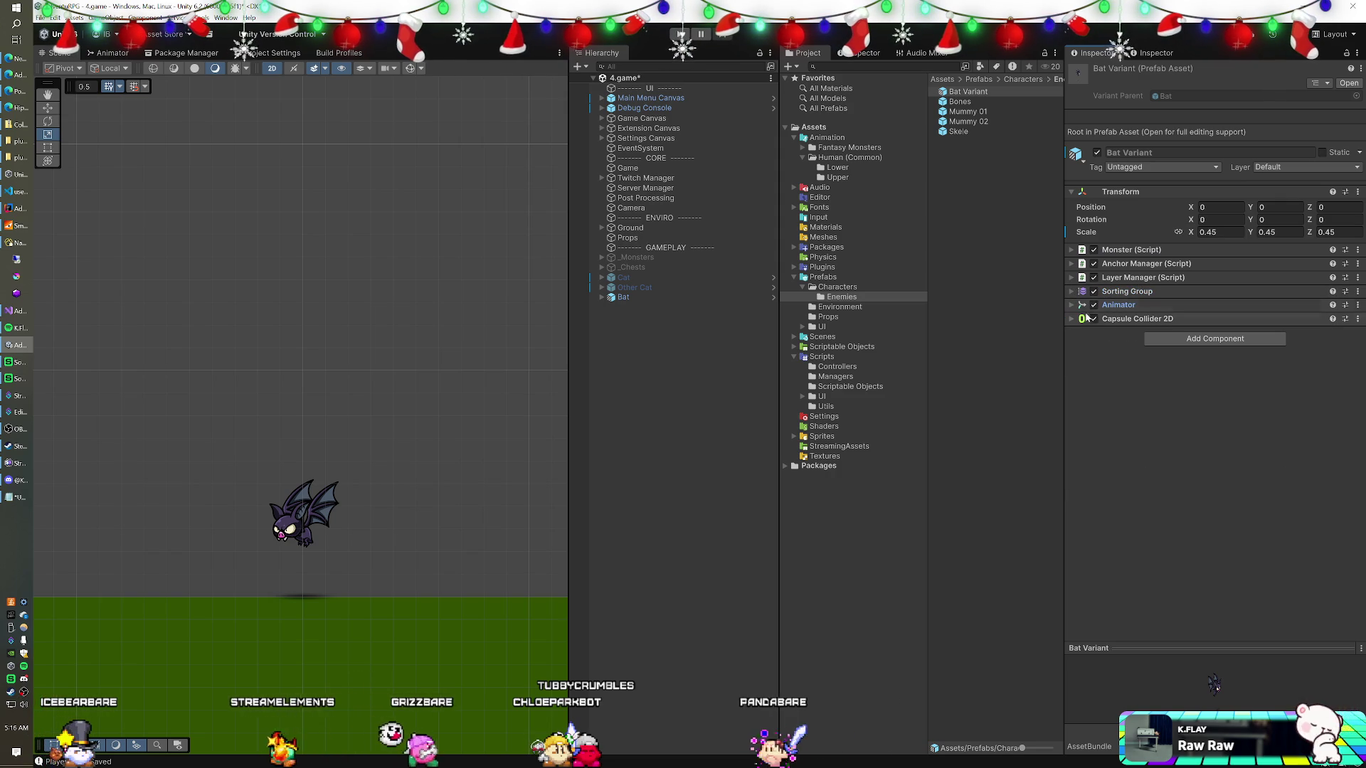
click(1083, 319)
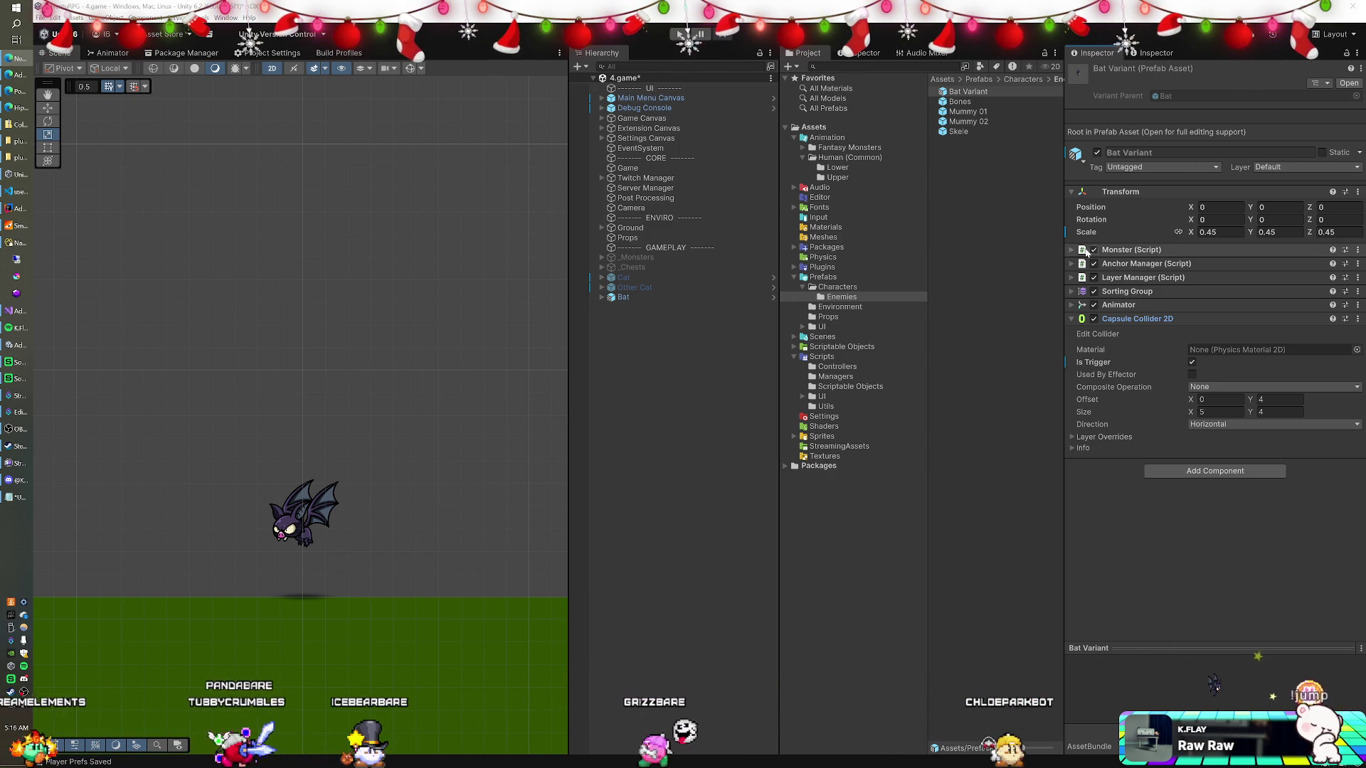
click(1072, 249)
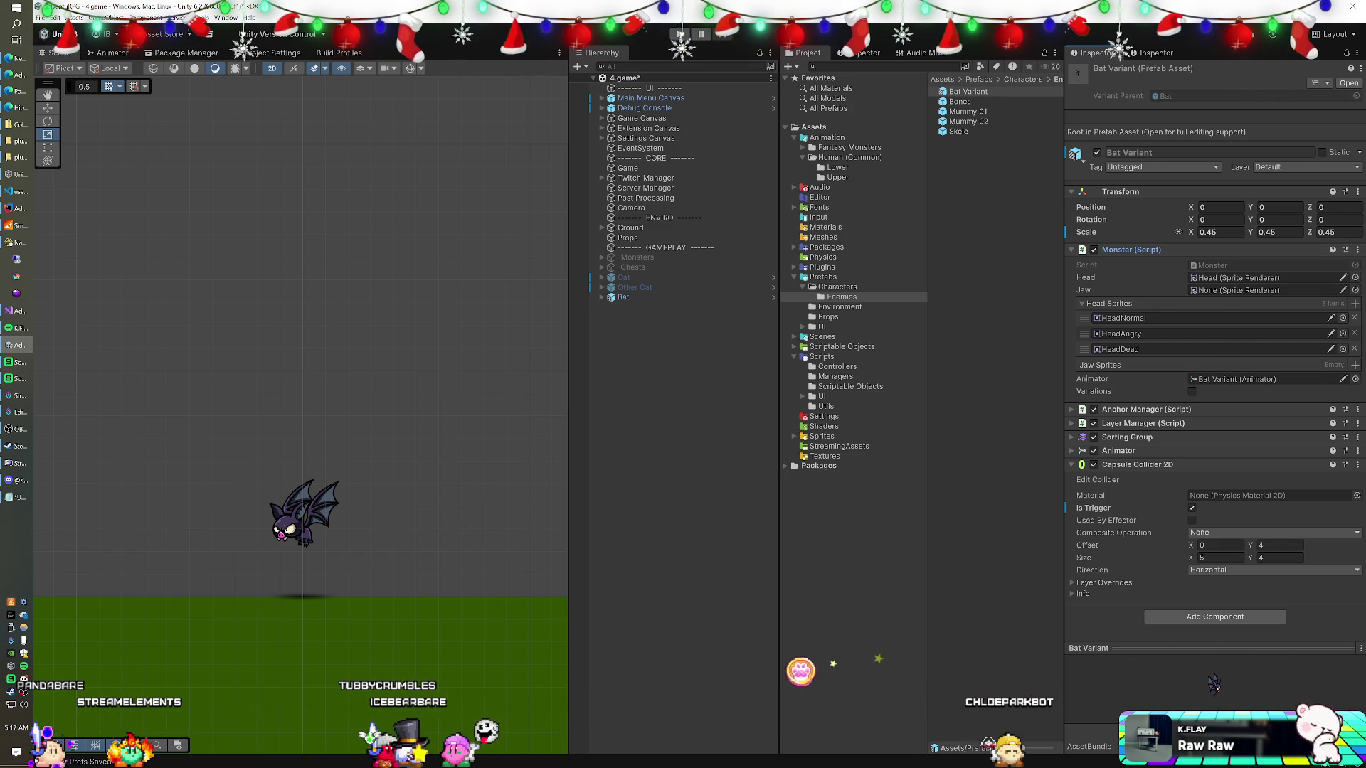
Step: Add the MMO Enemy script component via the 'mmoen' search
click(1176, 613)
text(mmoen)
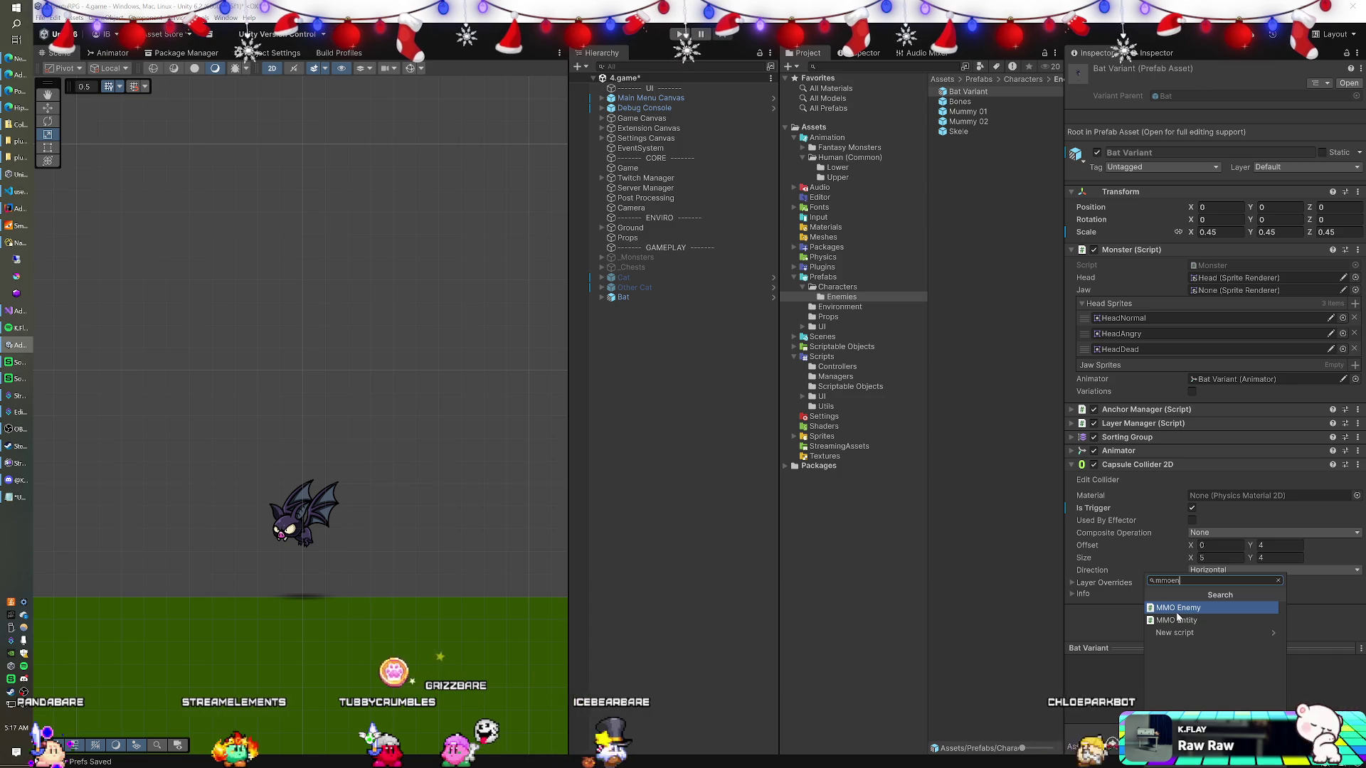
key(Return)
Step: Expand the Animator and ping its assigned Bat controller in the project
scroll(1179, 557, down, 2)
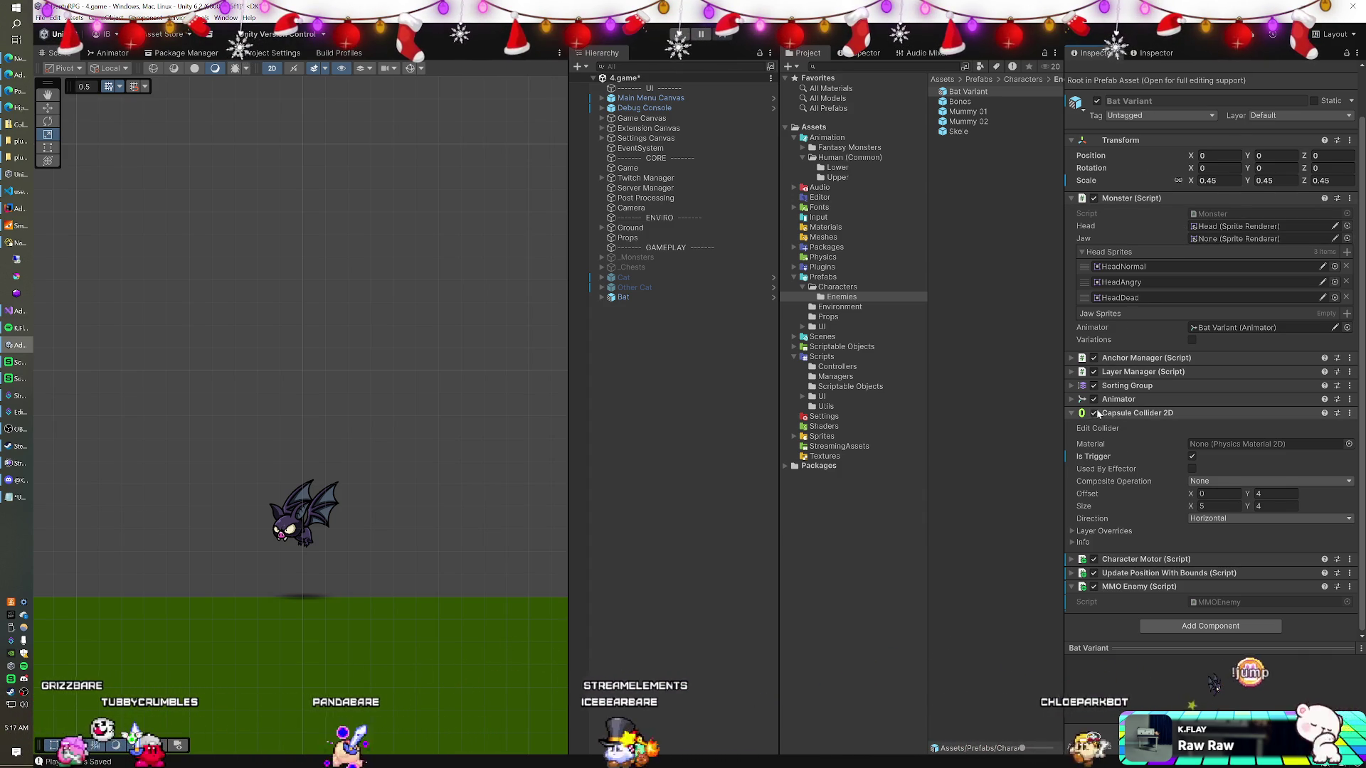
click(1127, 399)
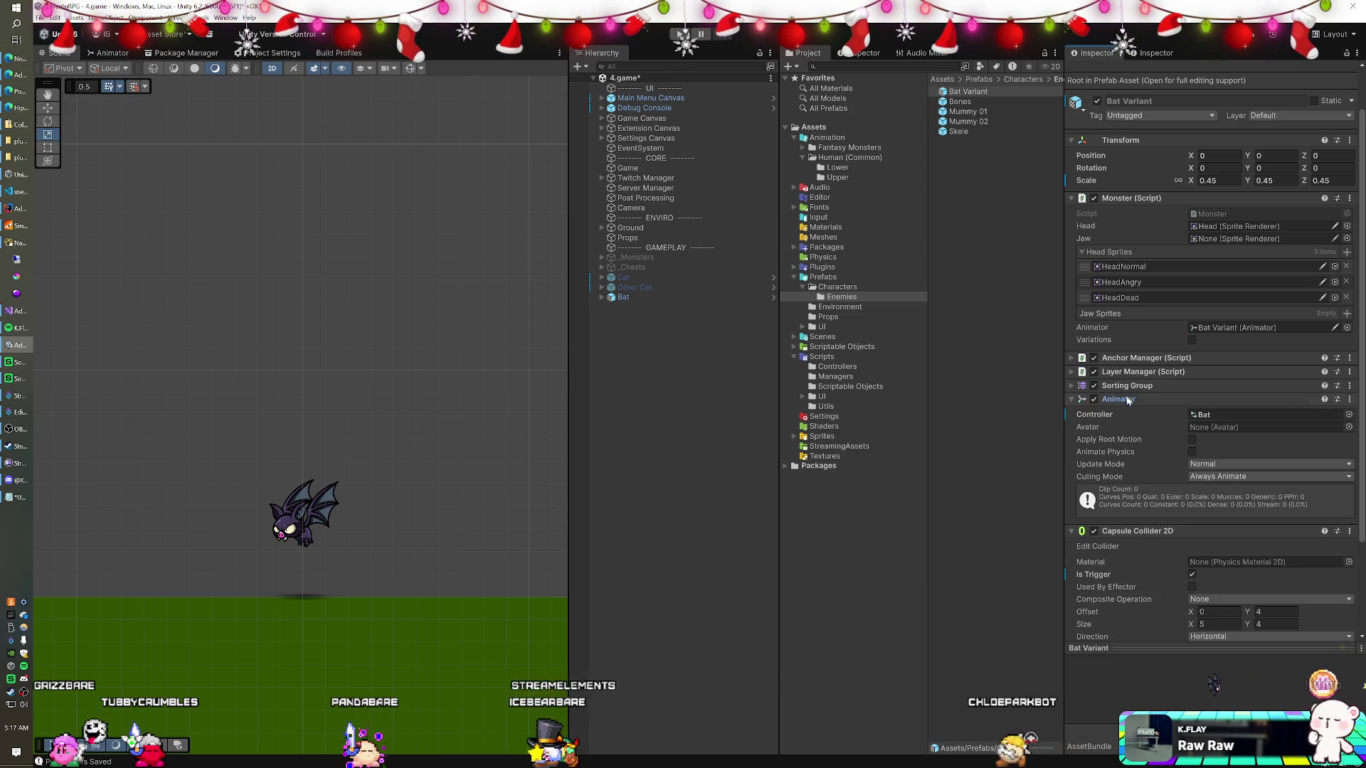
click(1204, 415)
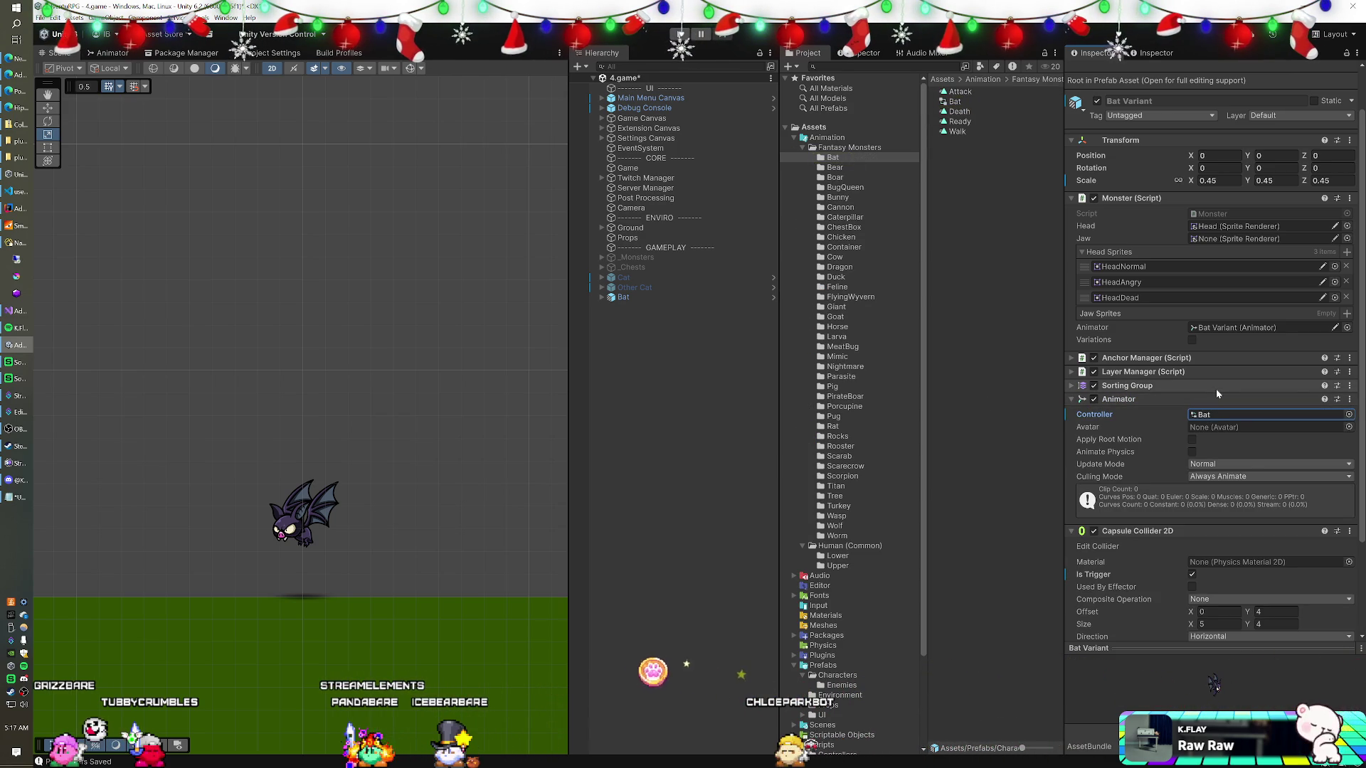
Step: View the Bat controller's state graph and parameters in the Animator window
click(955, 102)
click(118, 54)
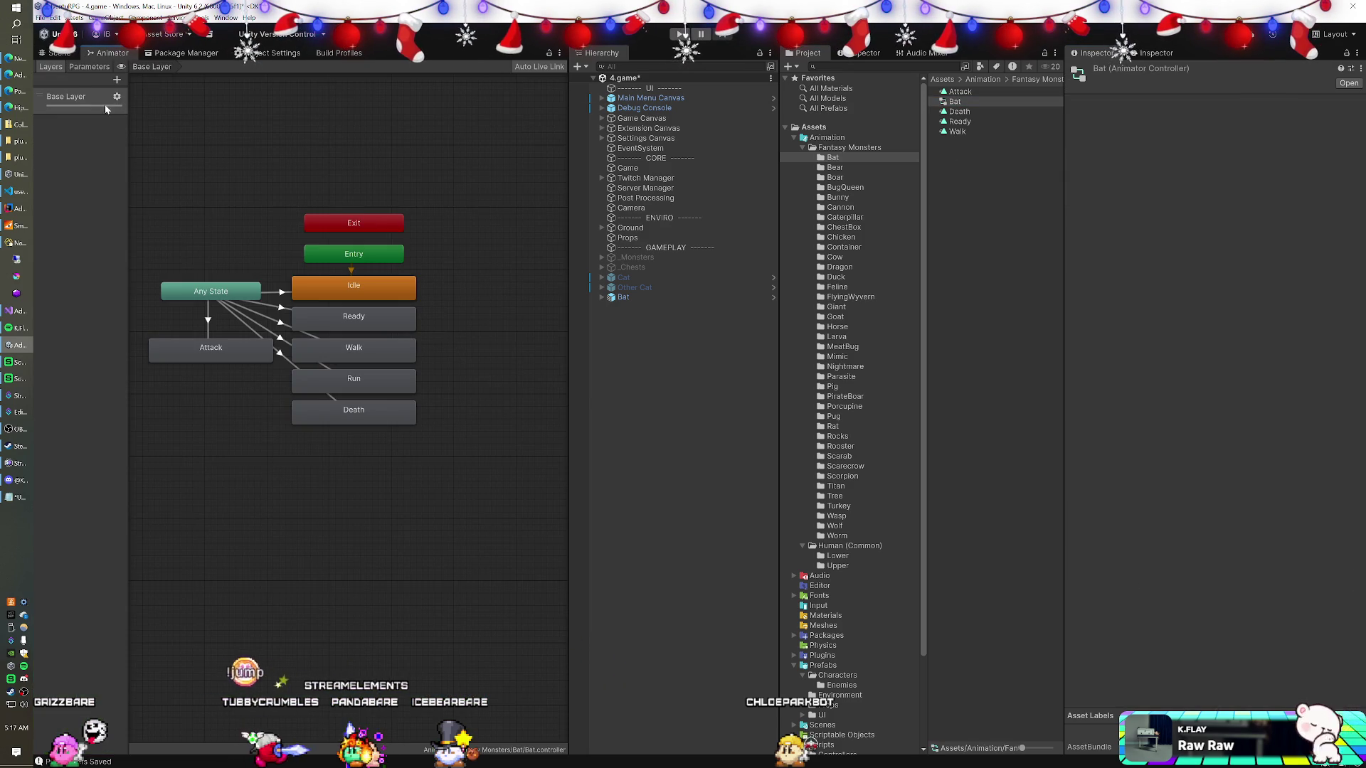
click(89, 67)
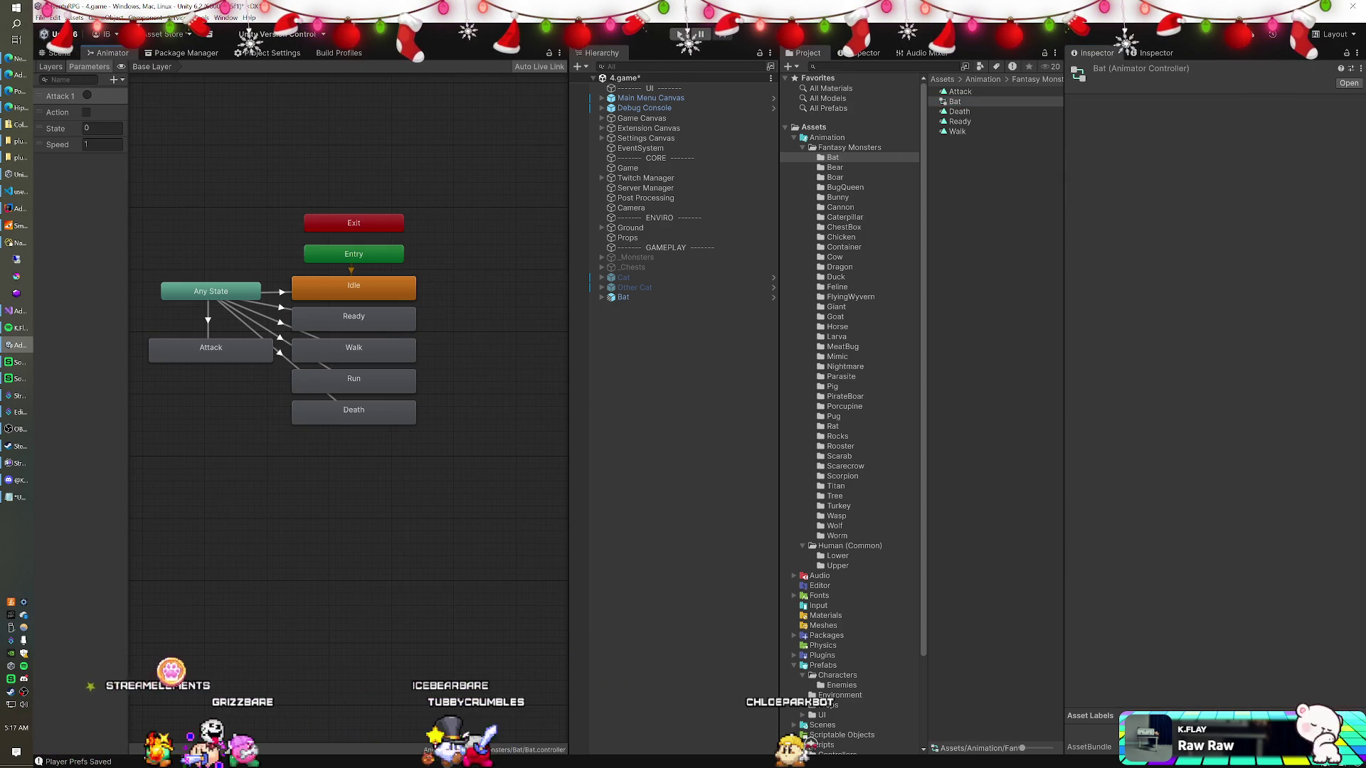
Step: Open the Bat prefab and drag Character Canvas from Prefabs/UI under Bat Variant
click(602, 298)
click(640, 297)
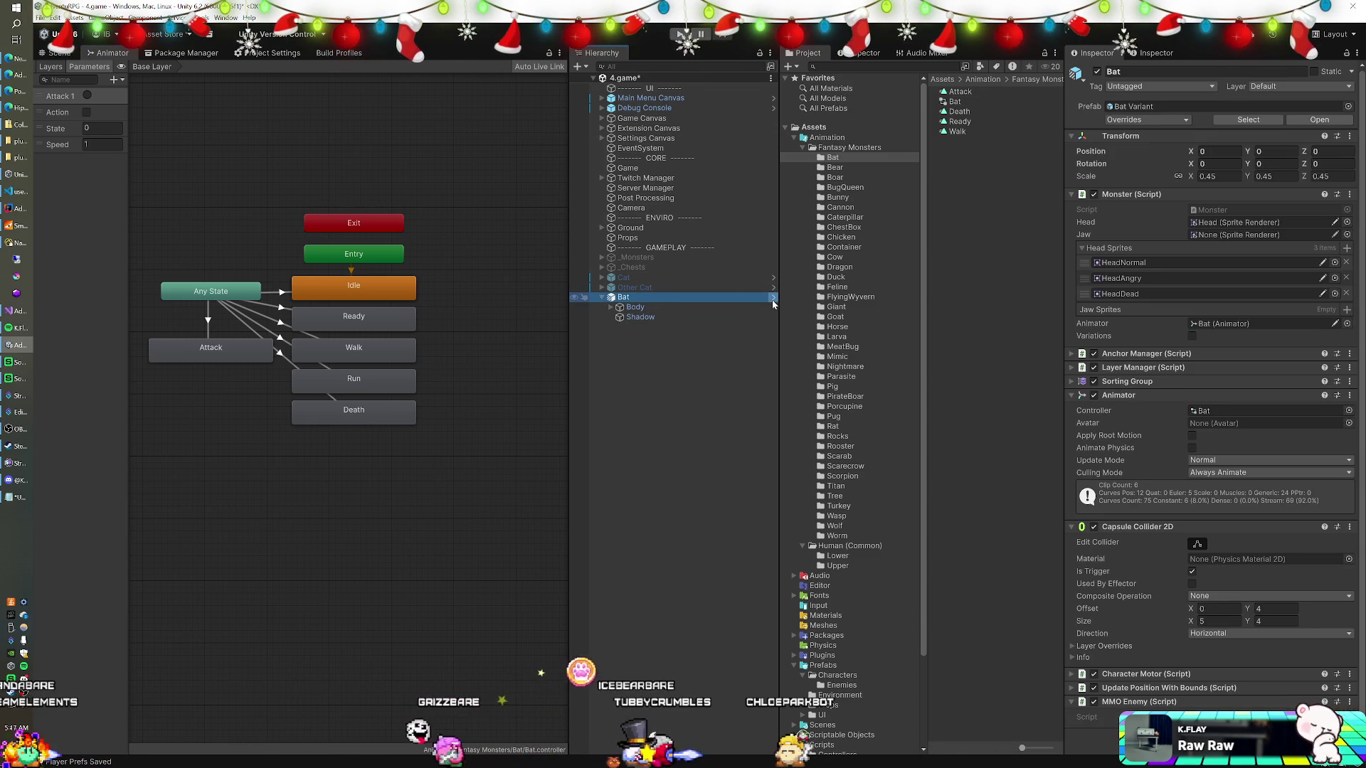
click(768, 299)
click(794, 137)
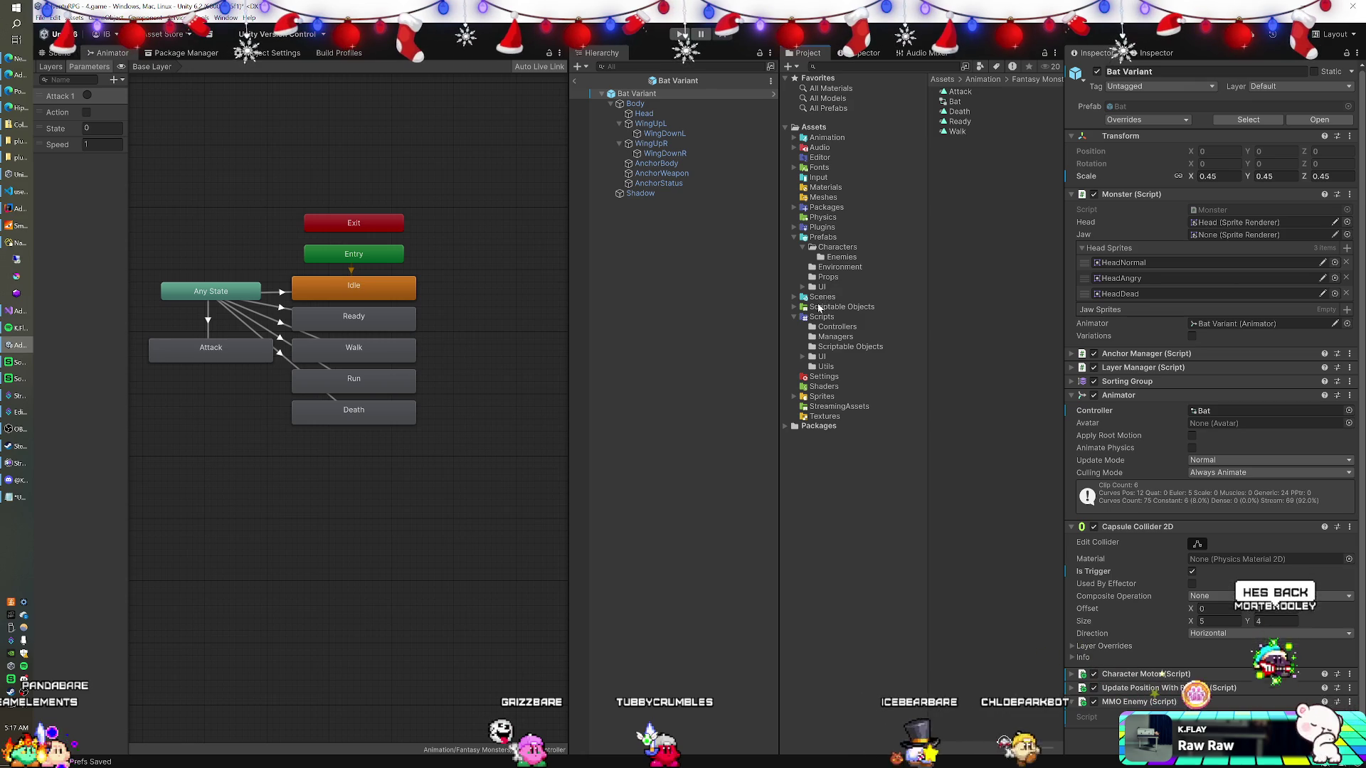
click(822, 287)
mouse_move(980, 112)
mouse_down()
mouse_move(683, 204)
mouse_move(636, 97)
mouse_up()
Step: Set the Bat Variant's Name Label text color to red
click(619, 213)
click(663, 222)
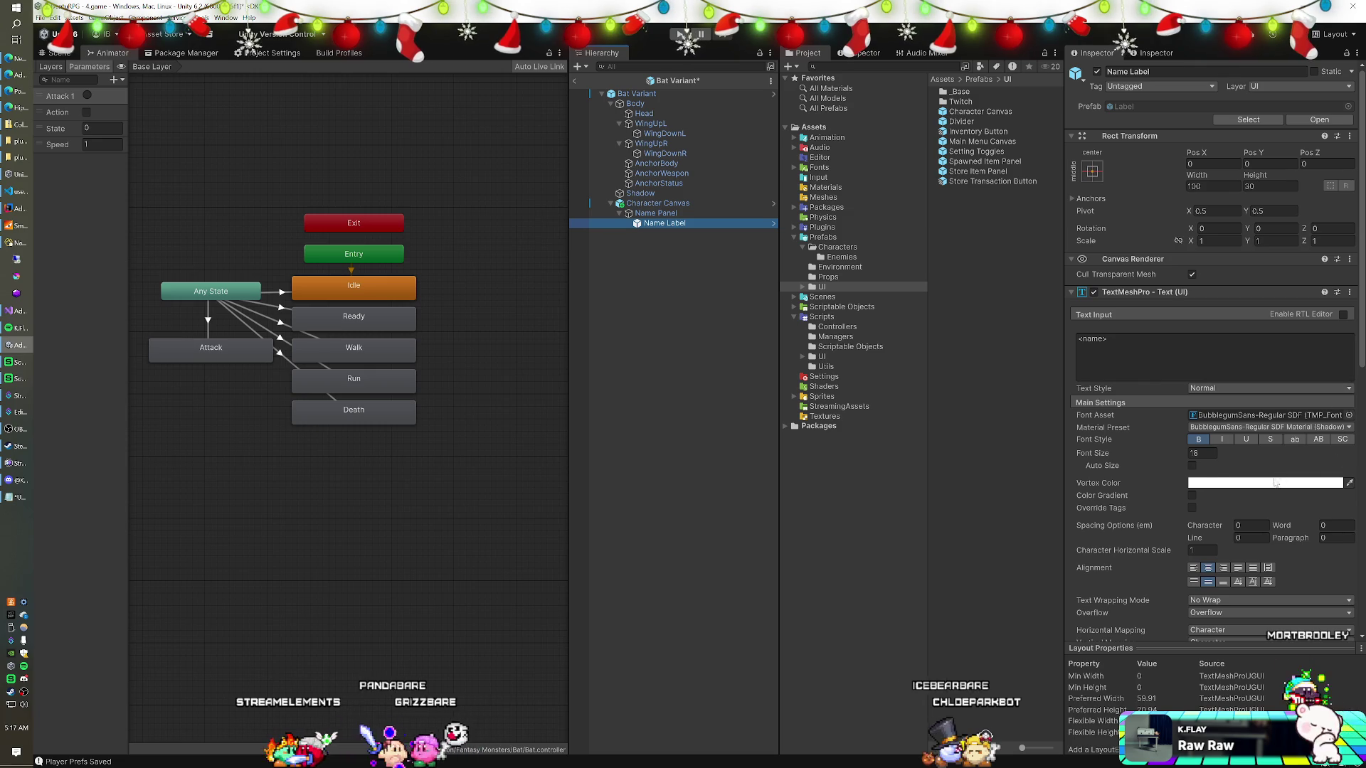
click(1277, 482)
click(1224, 580)
click(1359, 352)
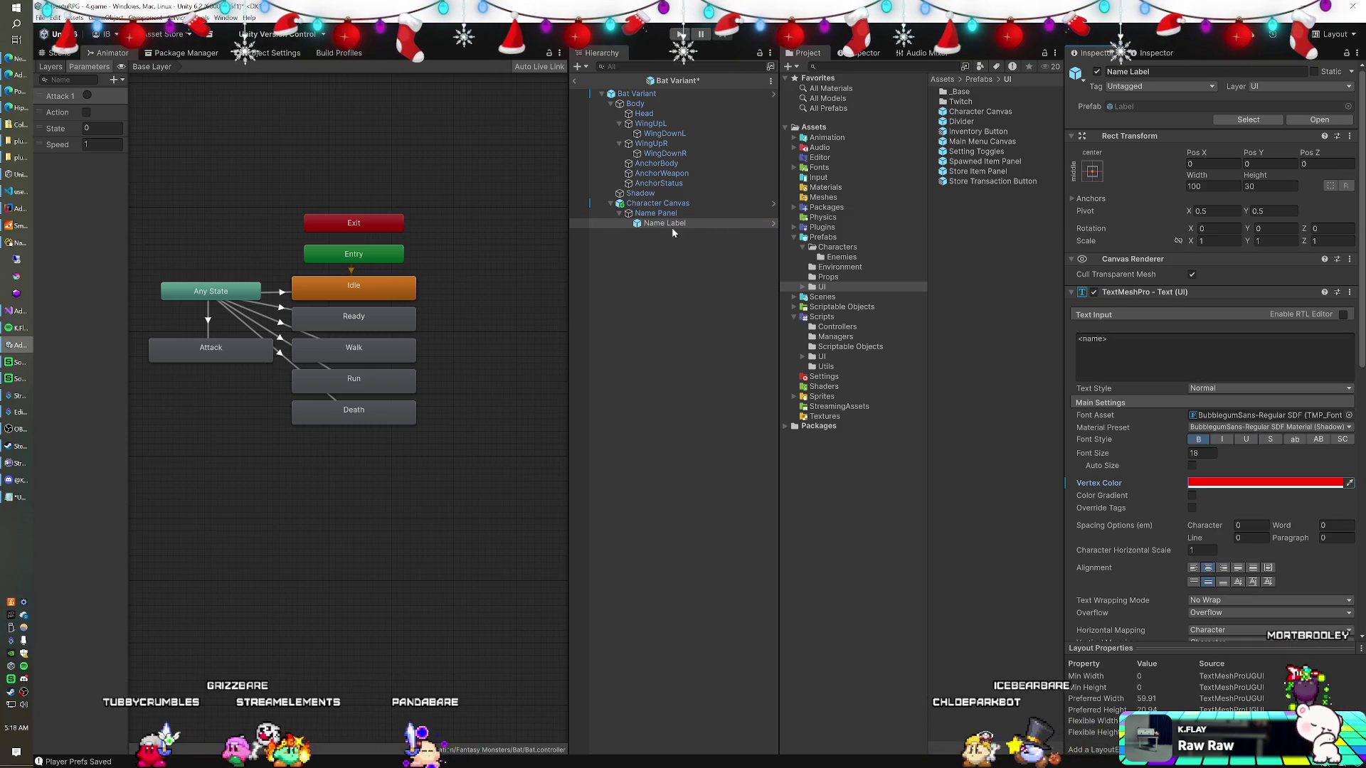
Step: Save the Bat changes and open Mummy 02 to check its label text color
click(843, 257)
double_click(968, 122)
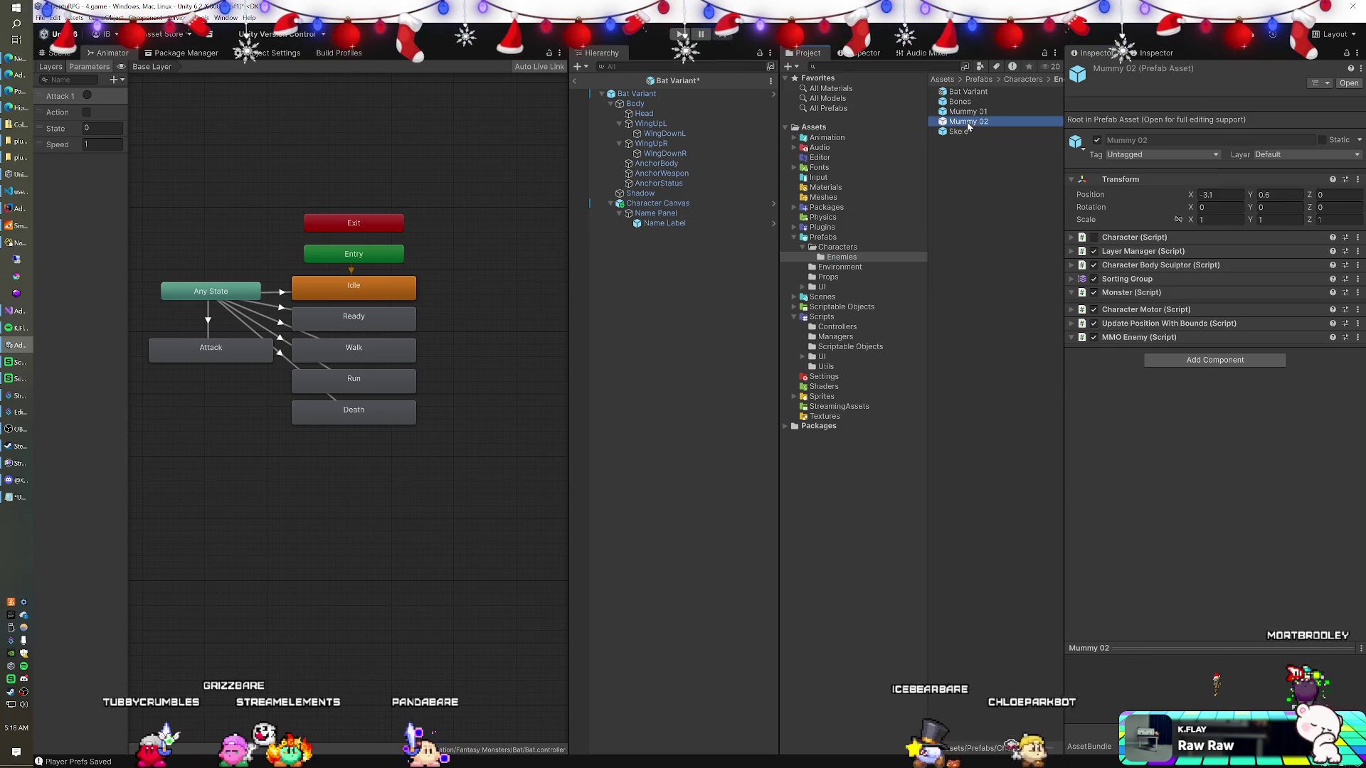
click(674, 404)
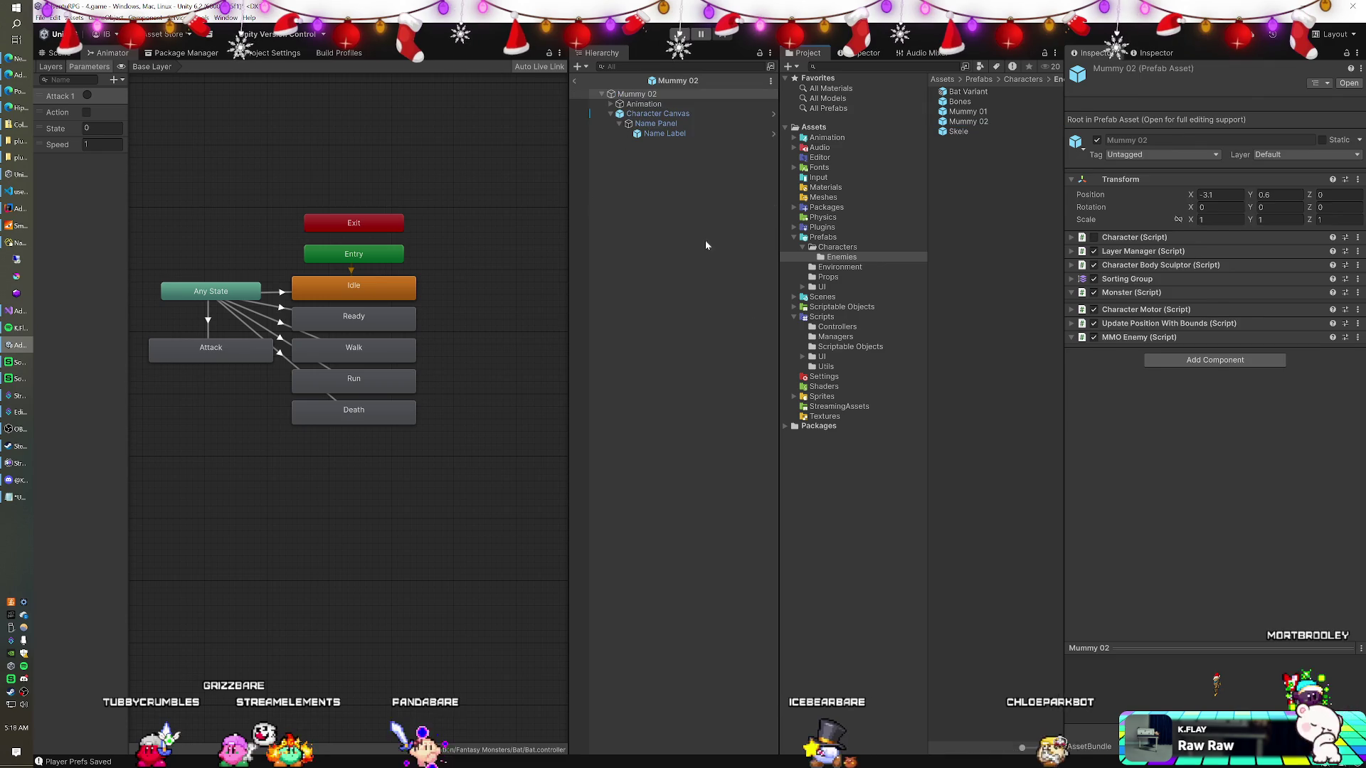
click(1265, 482)
key(Escape)
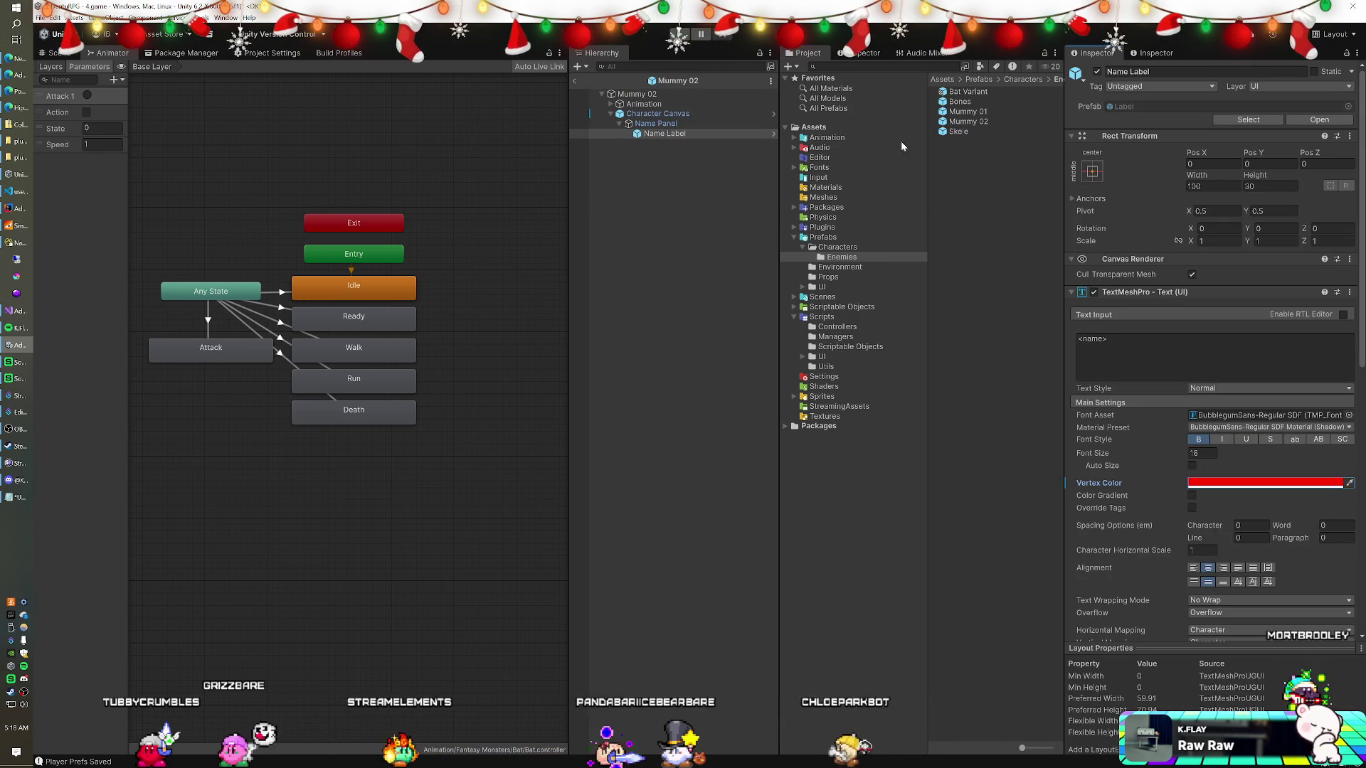
Step: Return to Bat Variant, review the Name Panel, then exit Prefab Mode saving changes
click(575, 81)
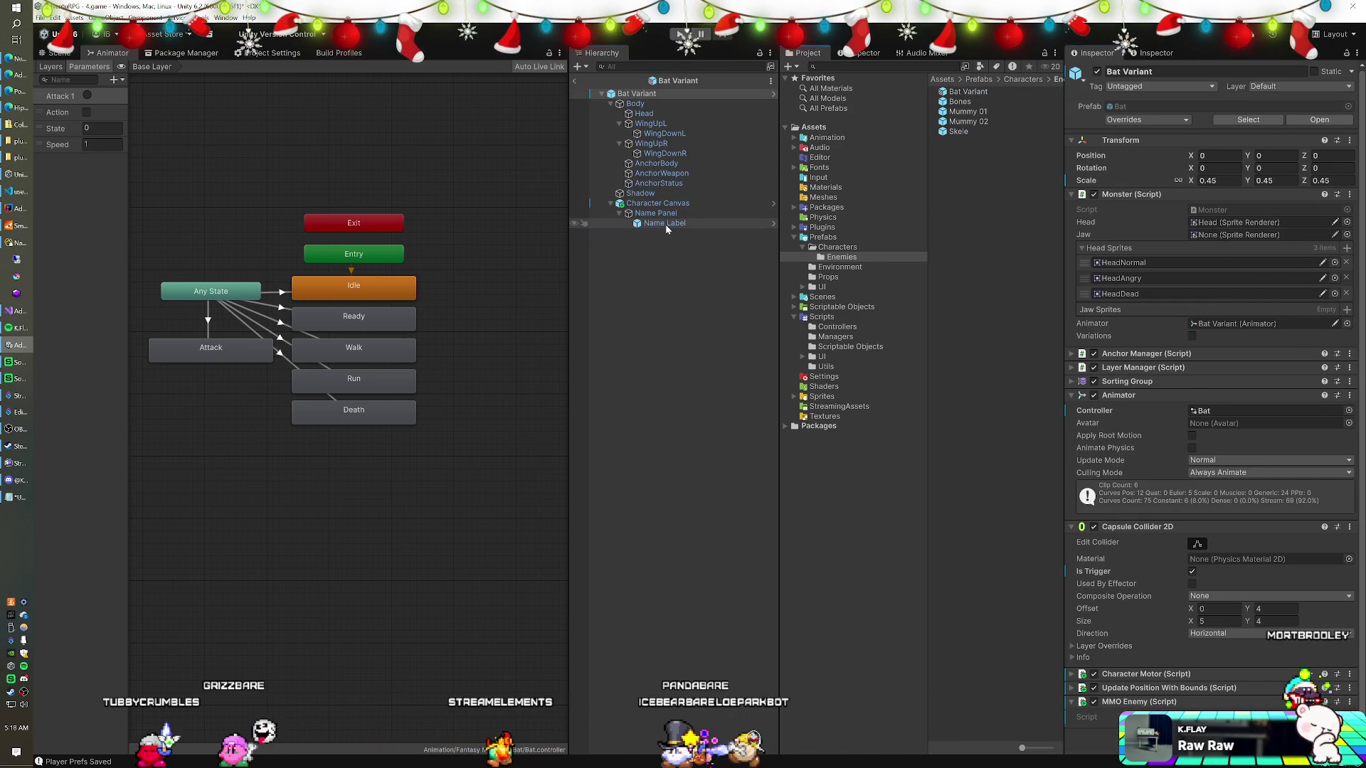
click(666, 224)
click(761, 214)
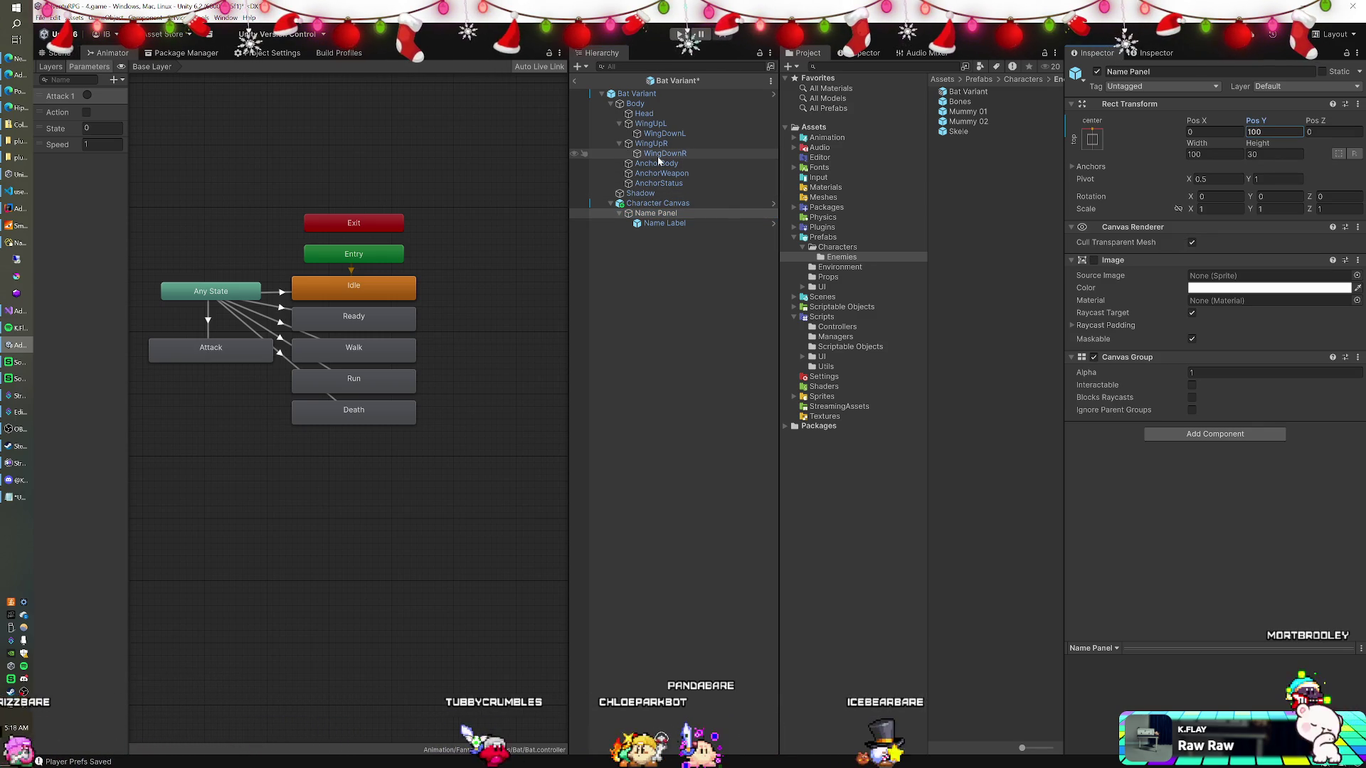
click(637, 93)
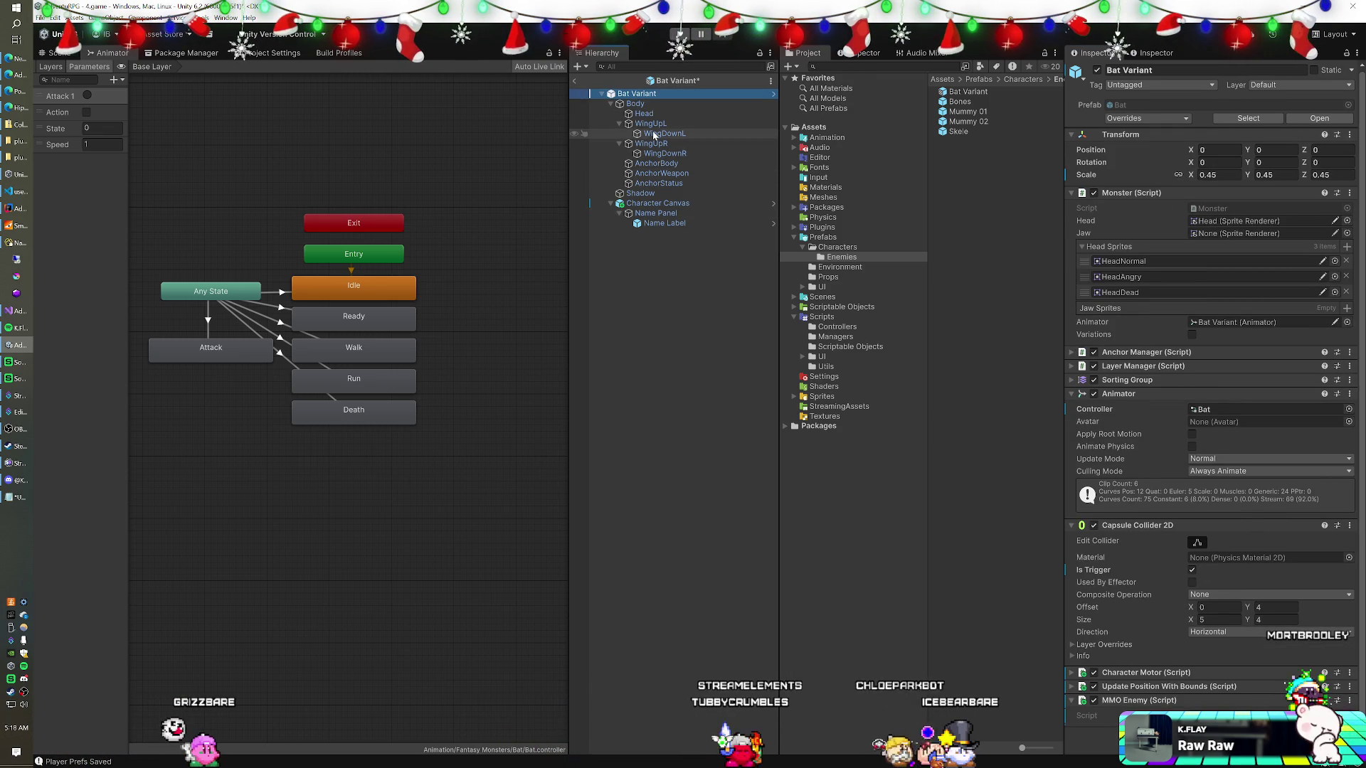
click(603, 94)
click(574, 81)
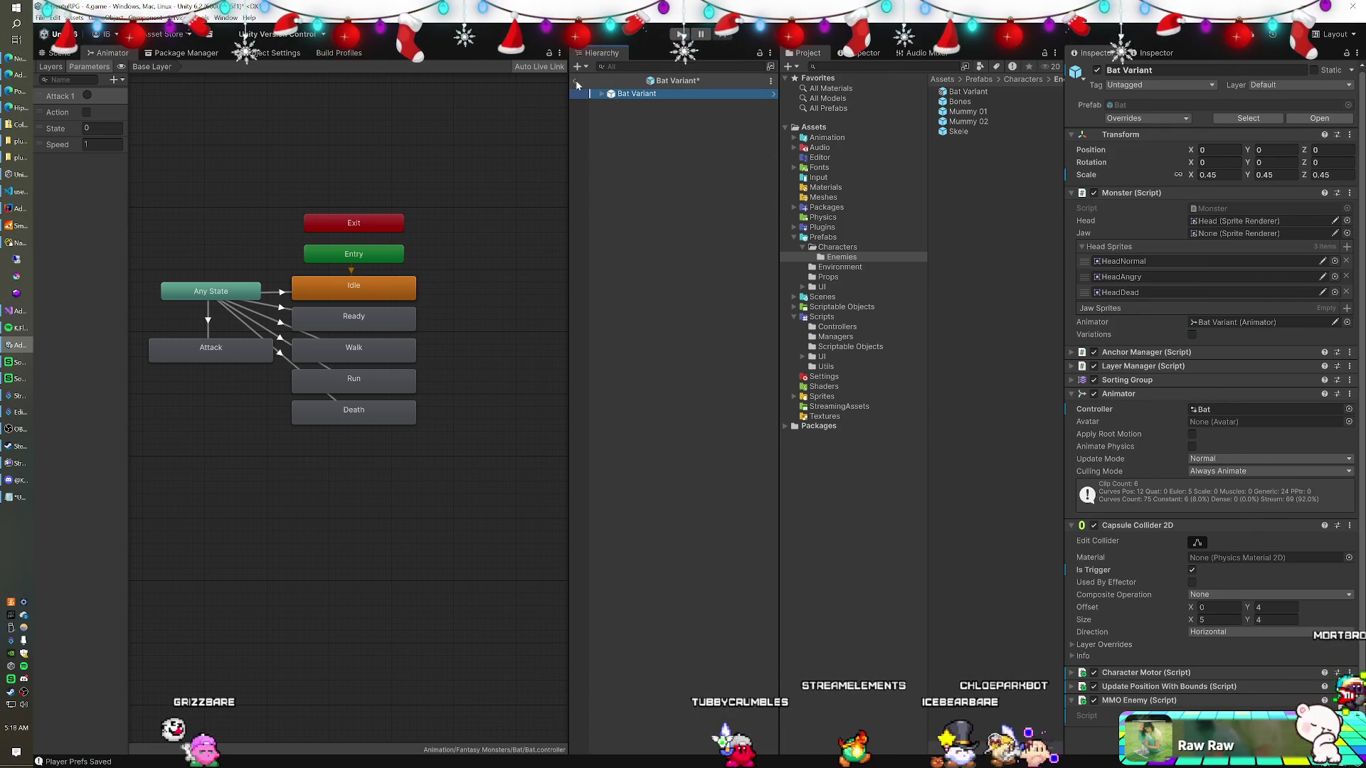
click(671, 397)
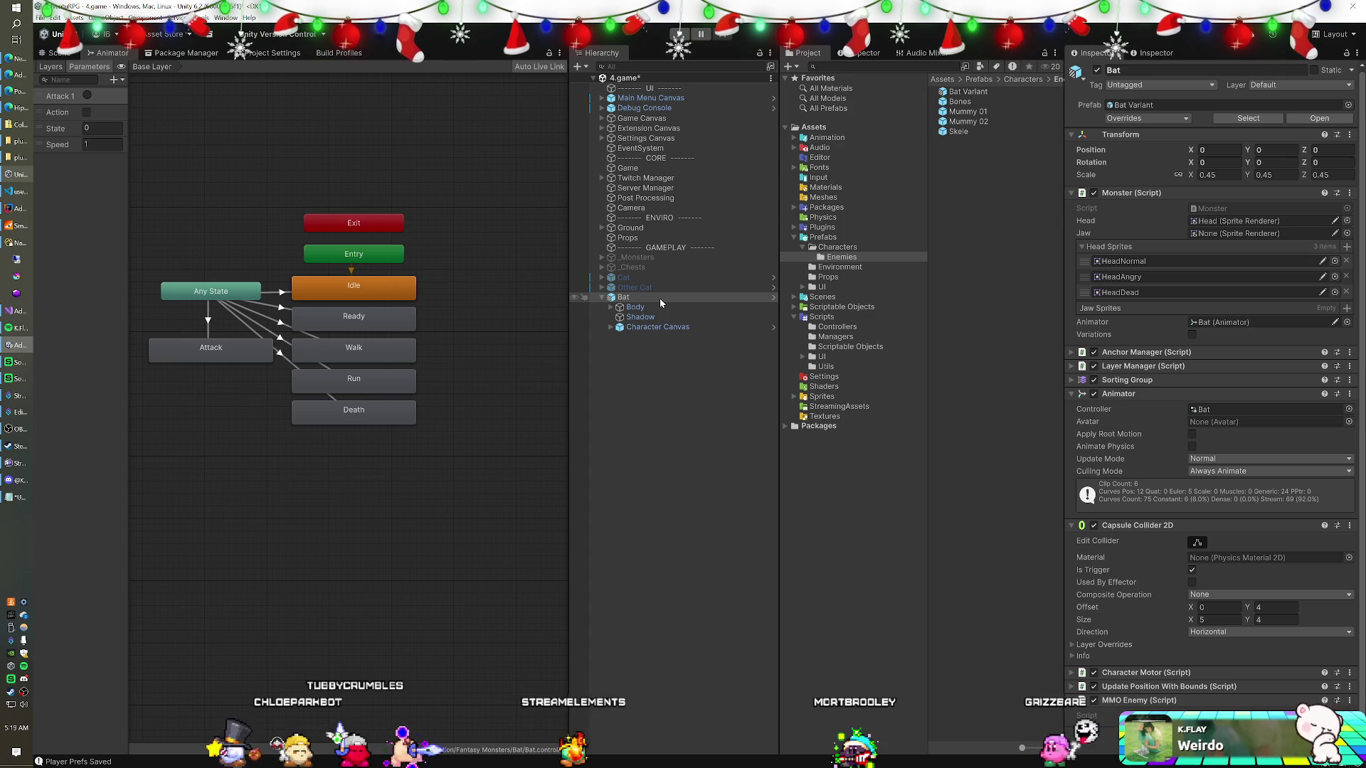
click(602, 298)
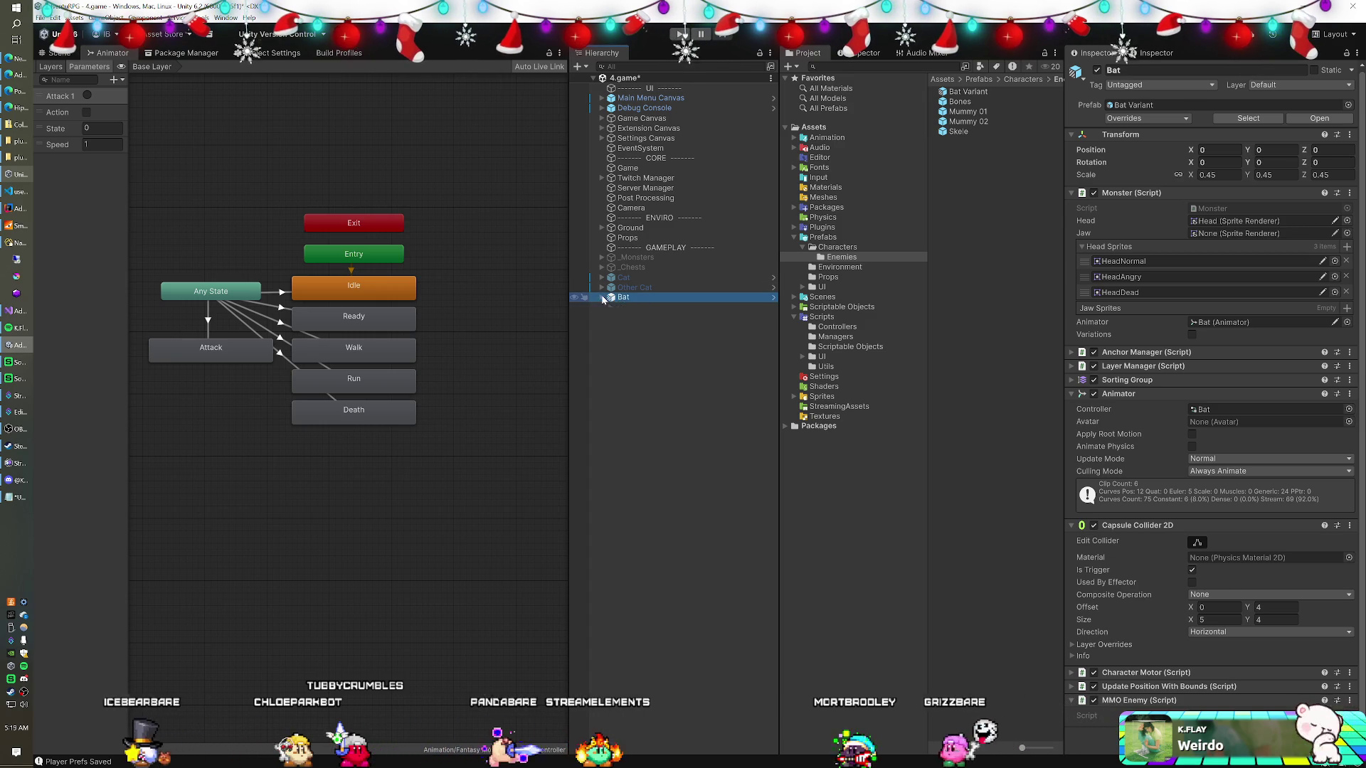
key(Up)
click(624, 299)
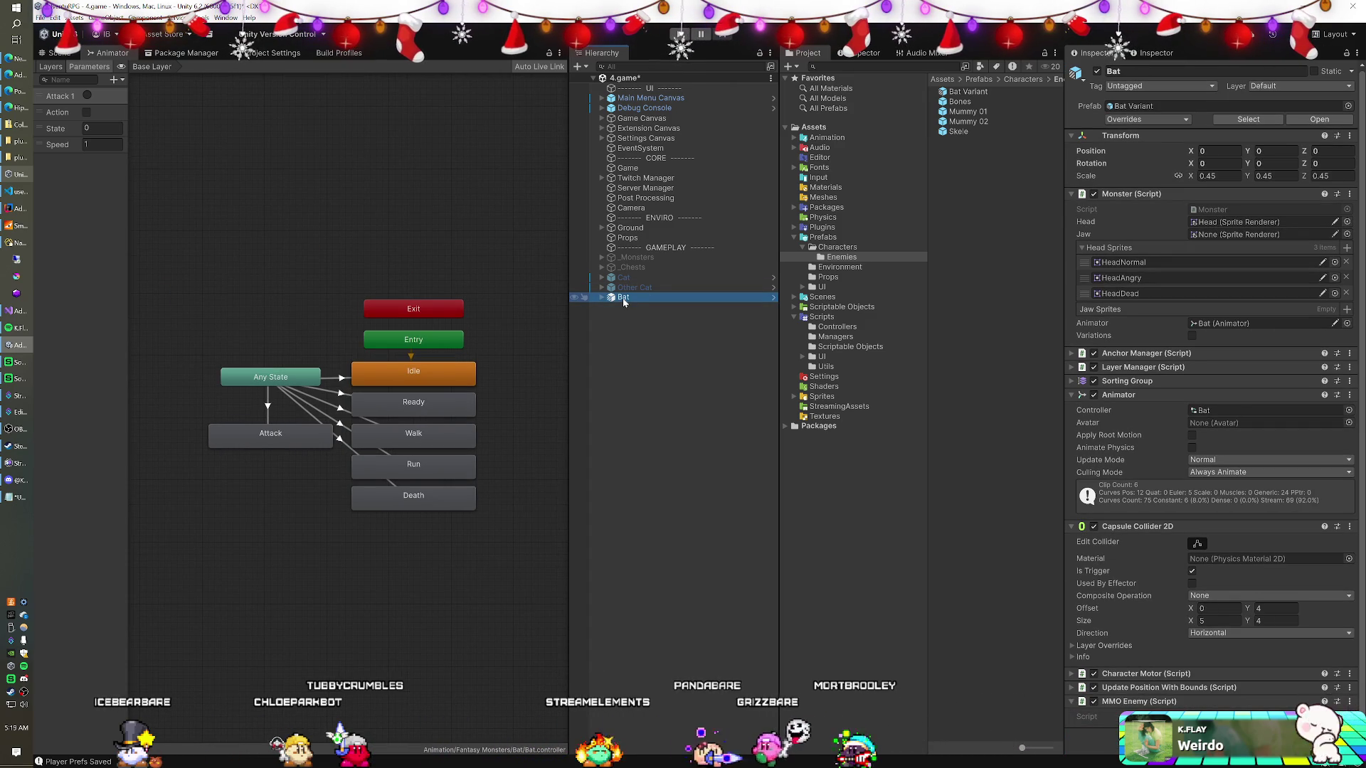
click(1071, 194)
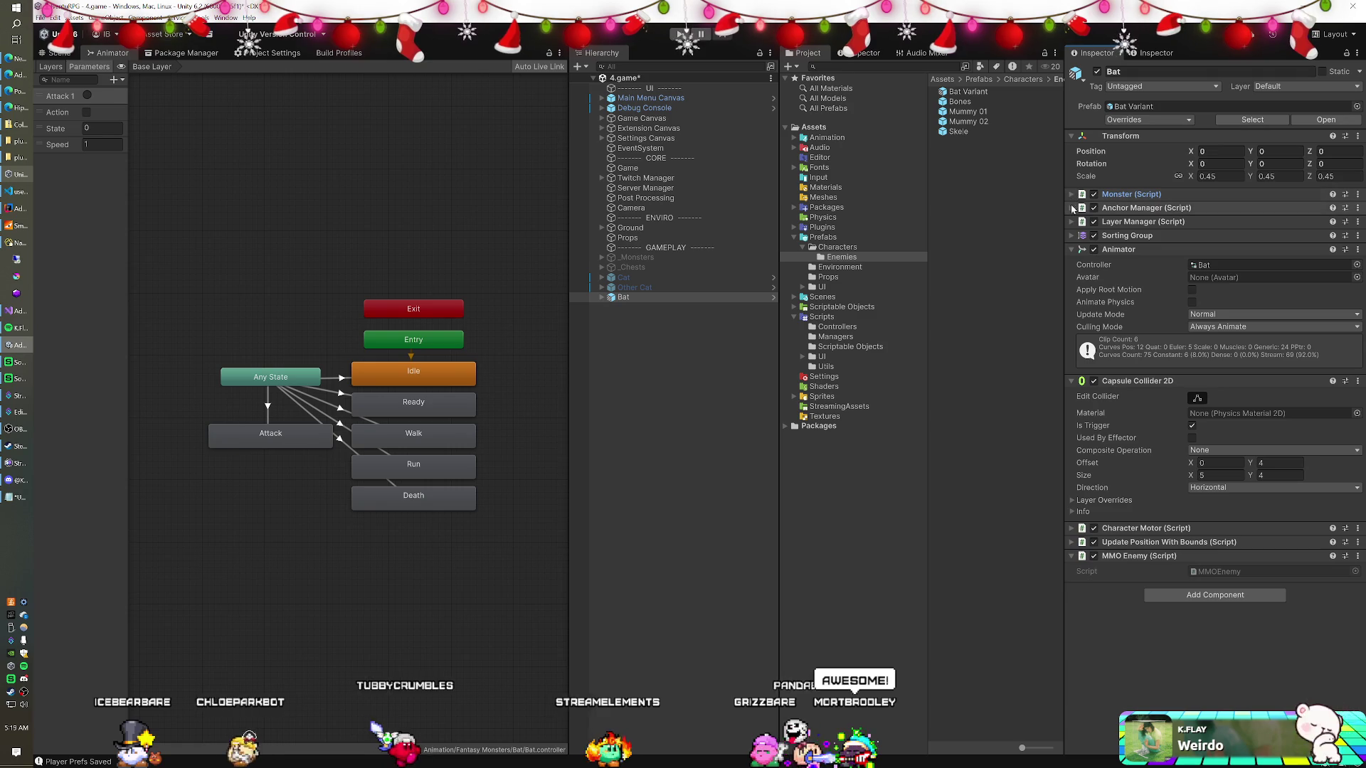
click(1072, 249)
click(1072, 263)
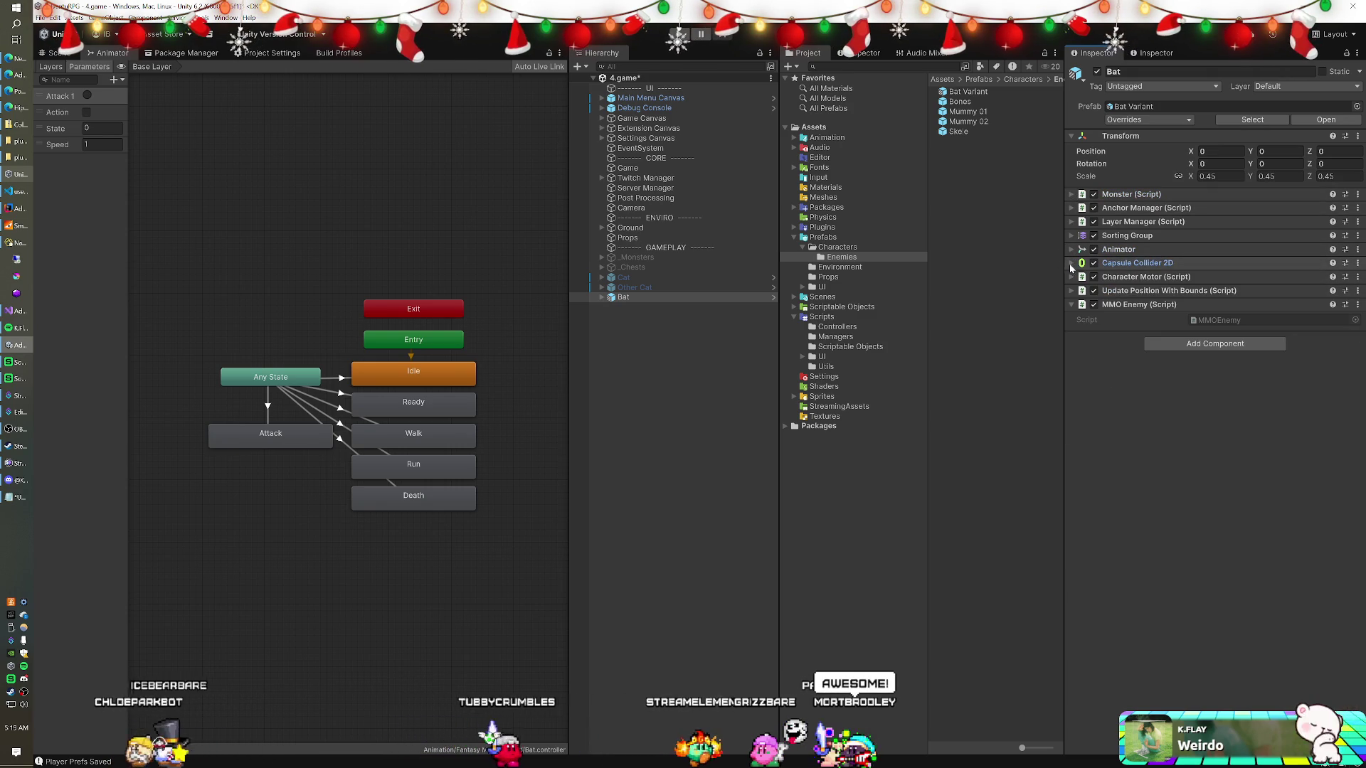
click(616, 299)
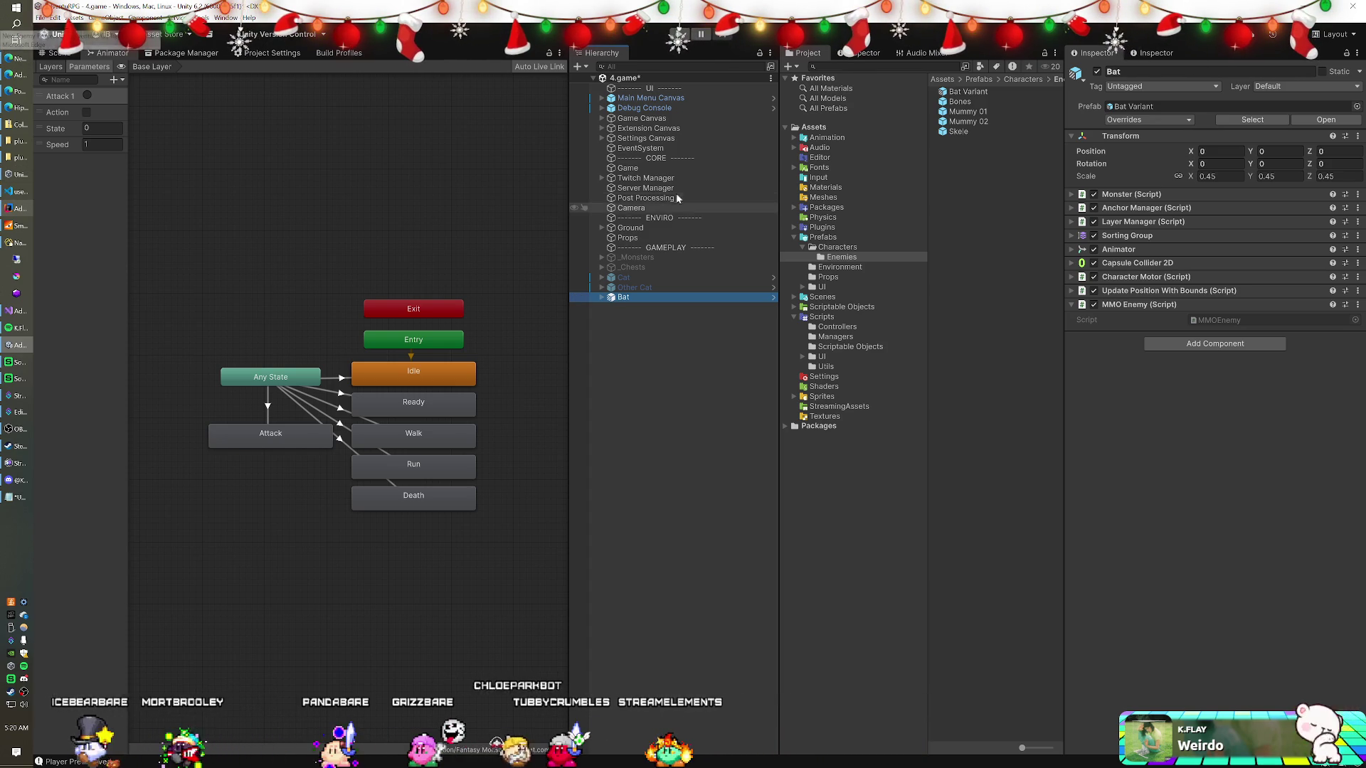
drag(289, 428, 284, 544)
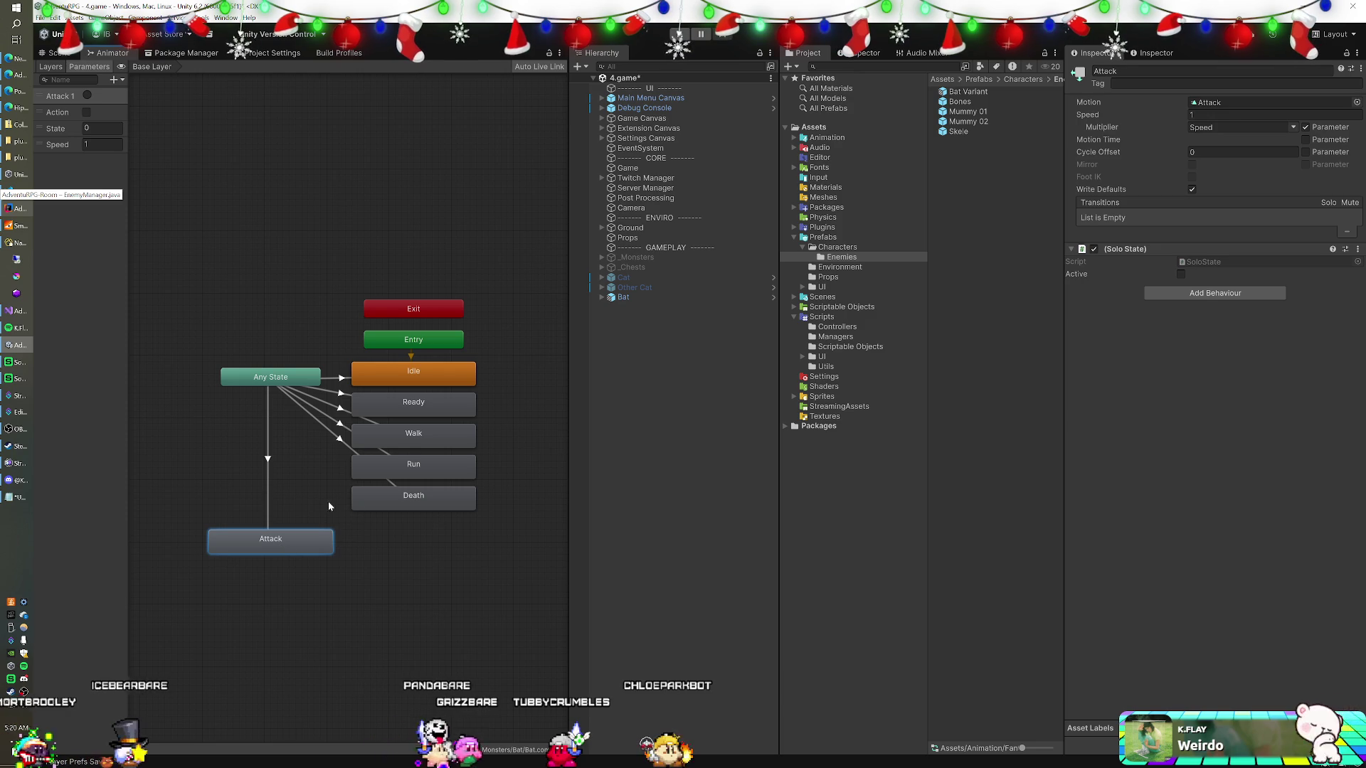
Step: Select the Bat in the Hierarchy and switch over to Navicat
click(636, 297)
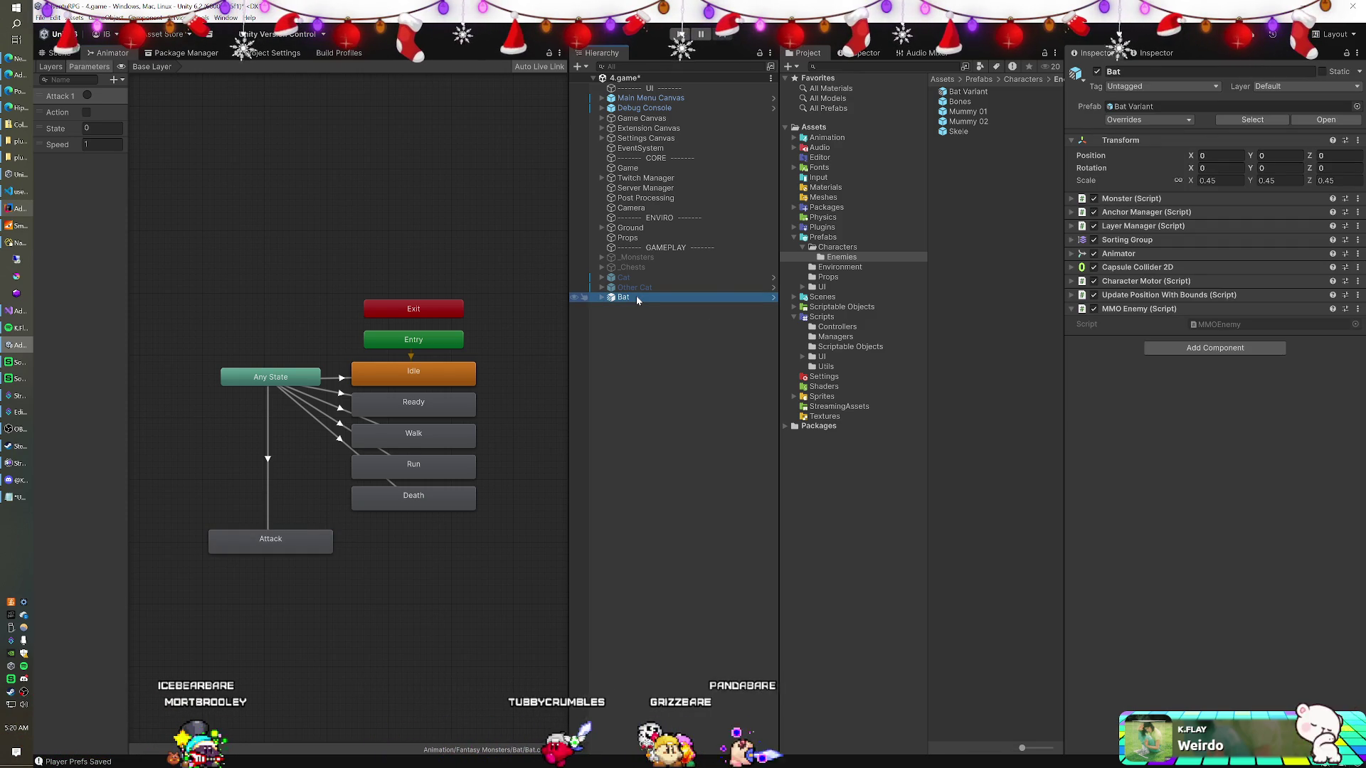
click(16, 242)
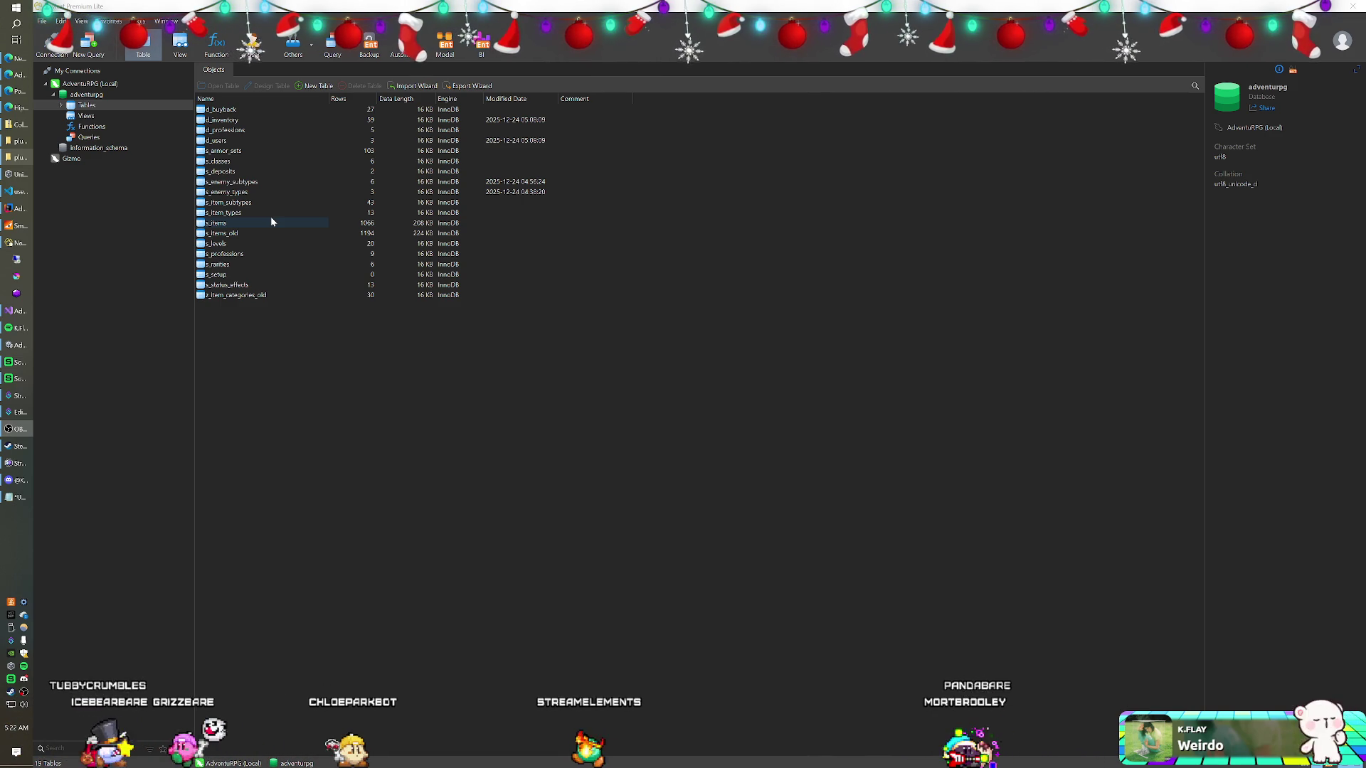
Step: Look over the s_item_types table, then close it
click(266, 215)
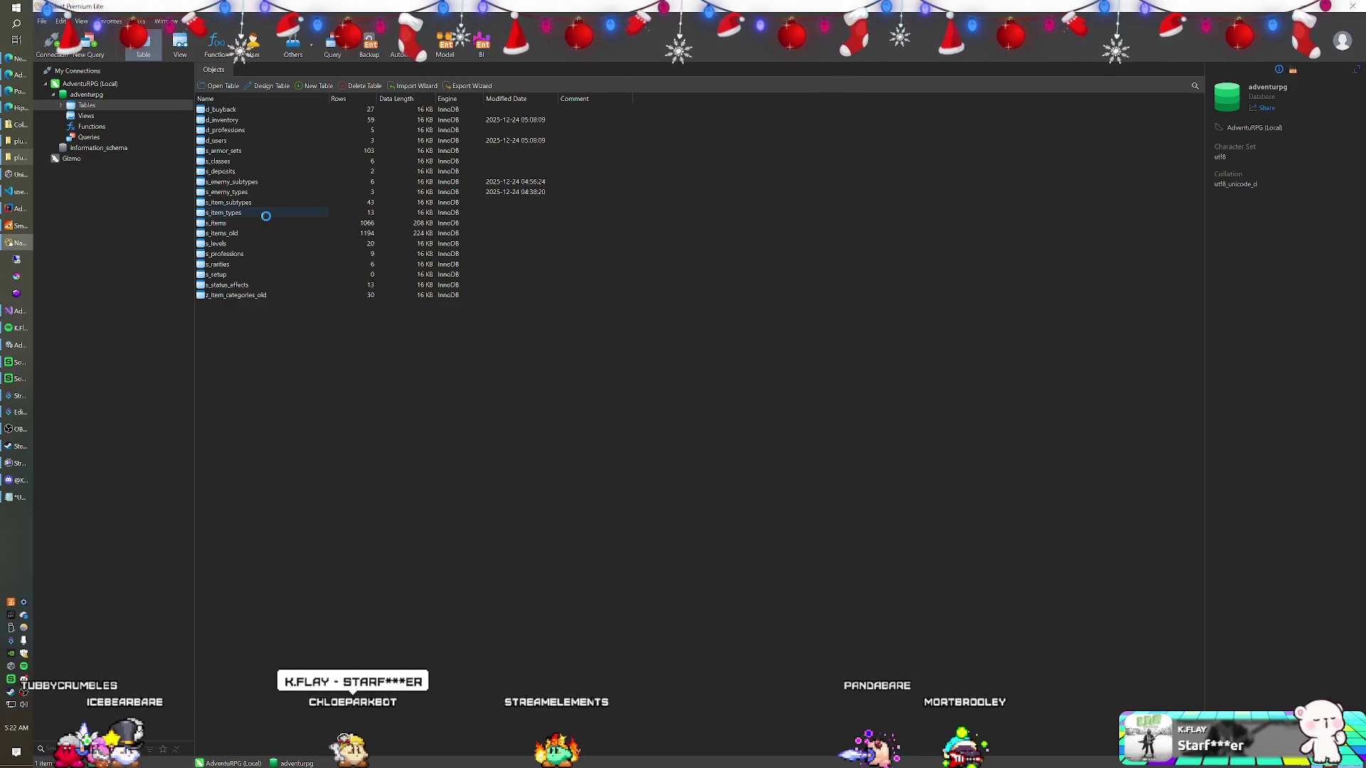
click(268, 214)
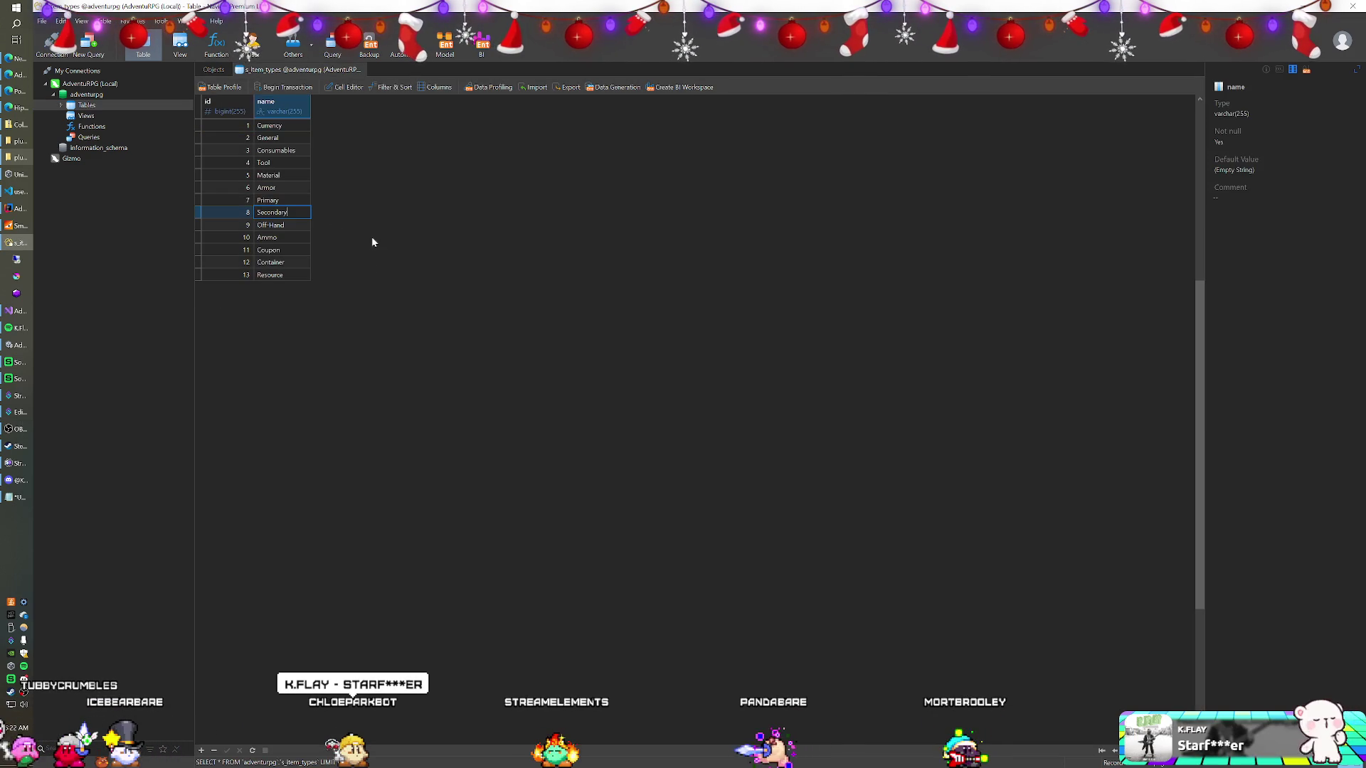
click(361, 71)
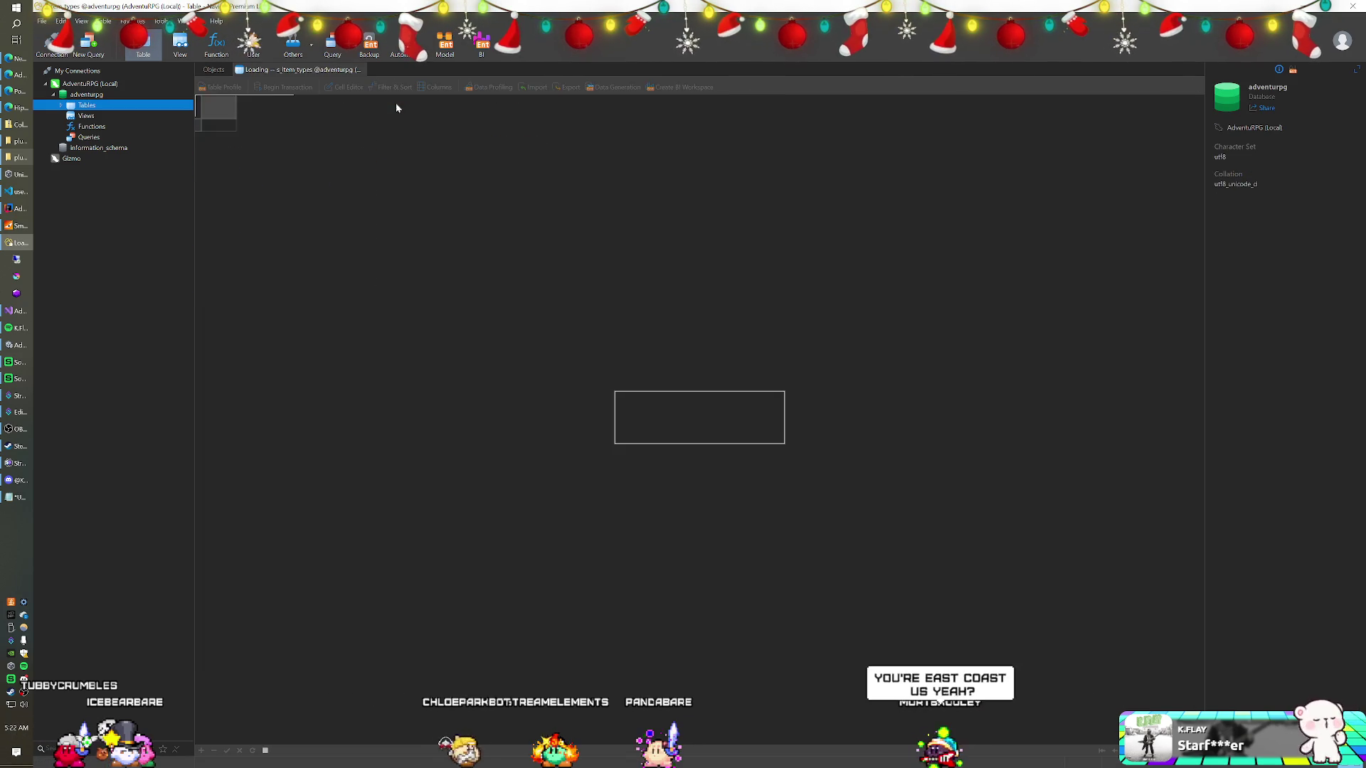
click(362, 70)
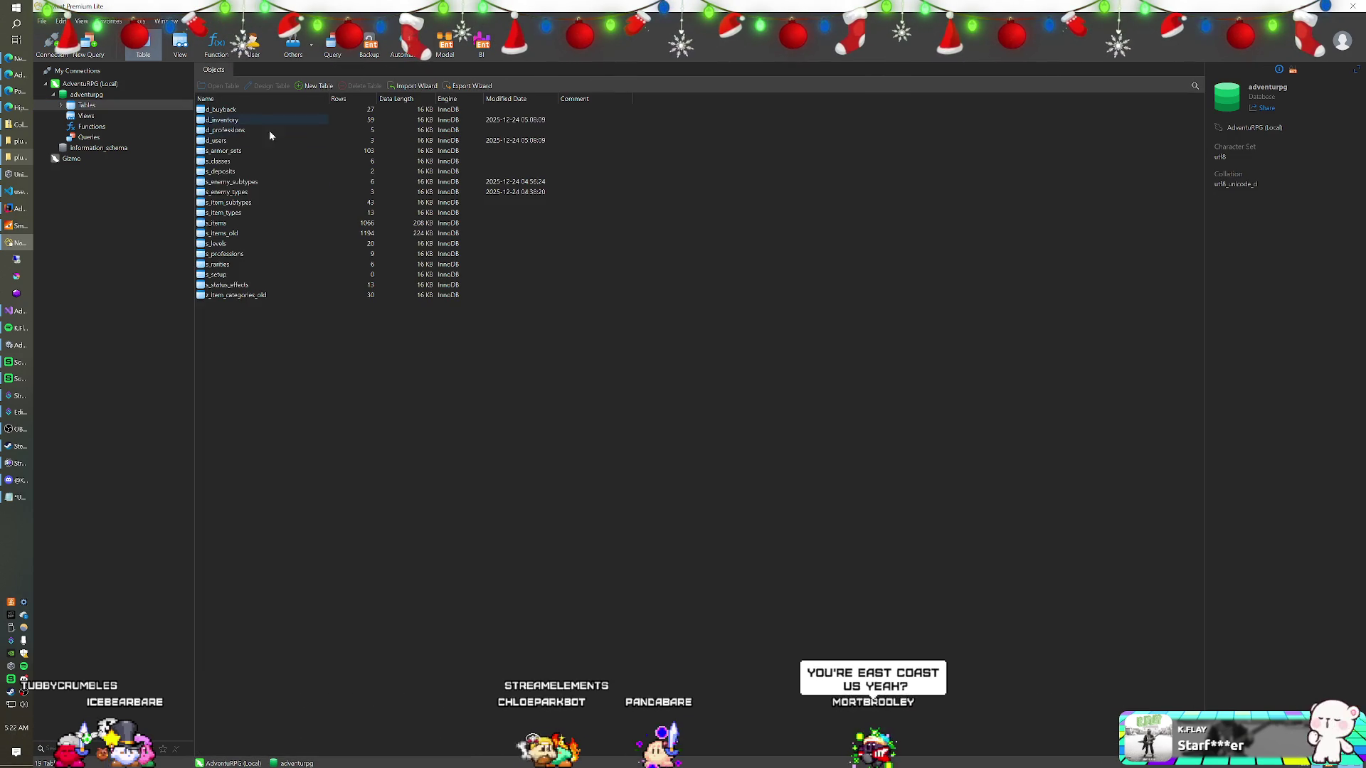
Step: Add 'Bat' as a new fourth row below Mummy in s_enemy_types and save it
double_click(227, 192)
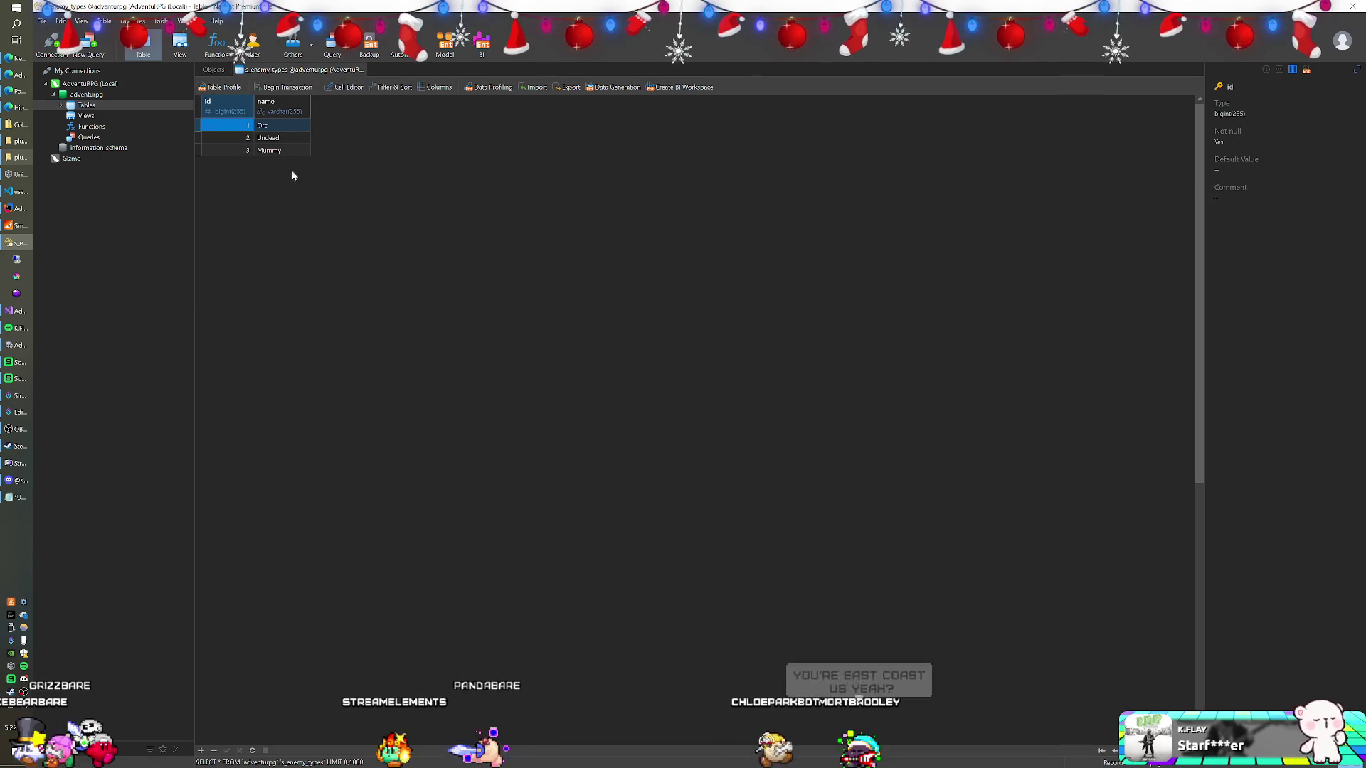
double_click(293, 150)
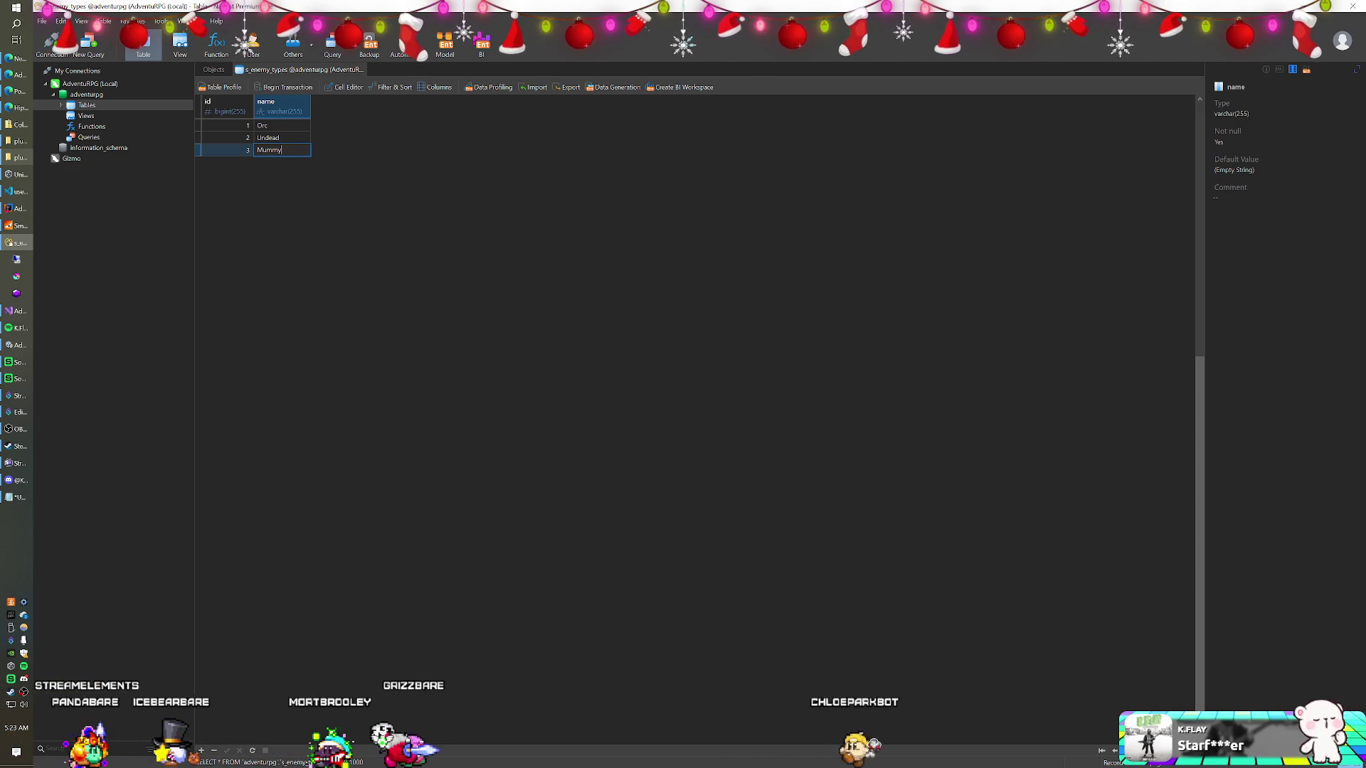
key(Down)
text(Bat)
key(Return)
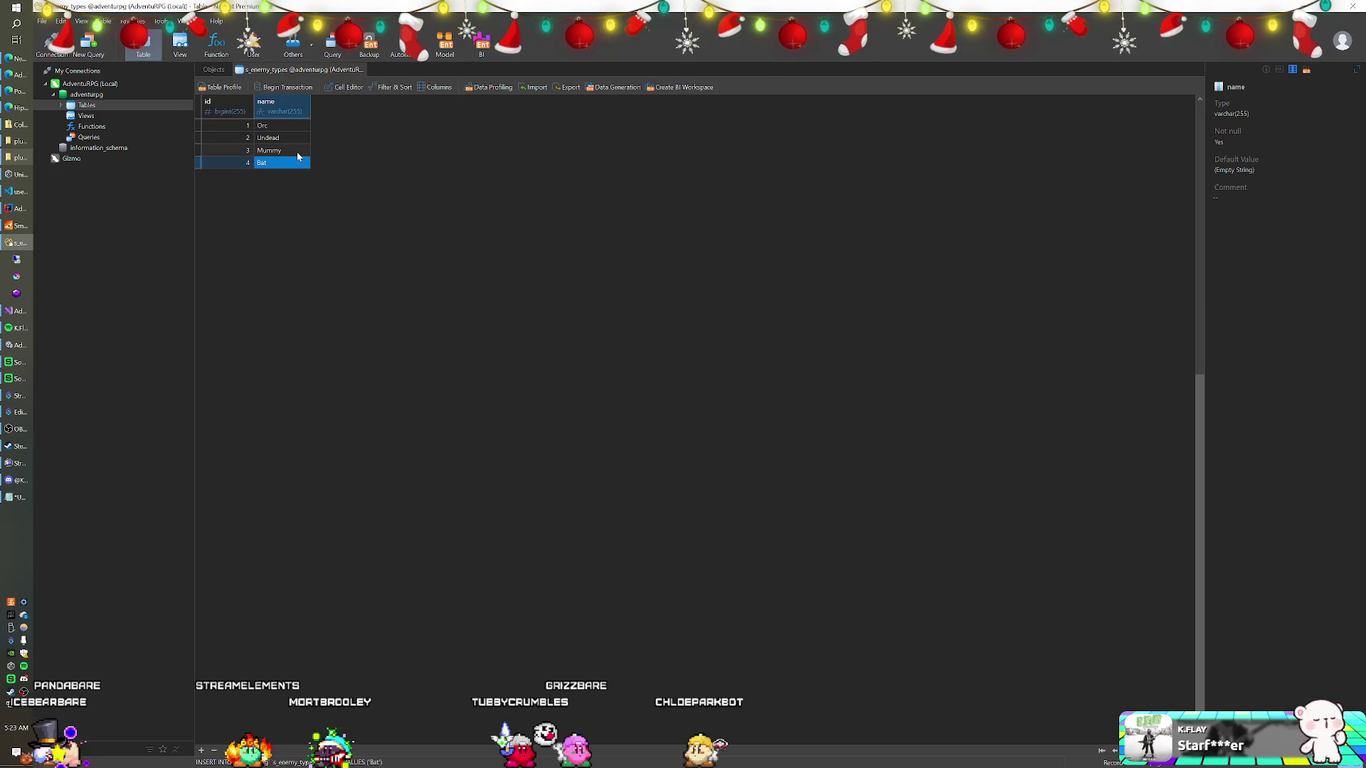
click(213, 70)
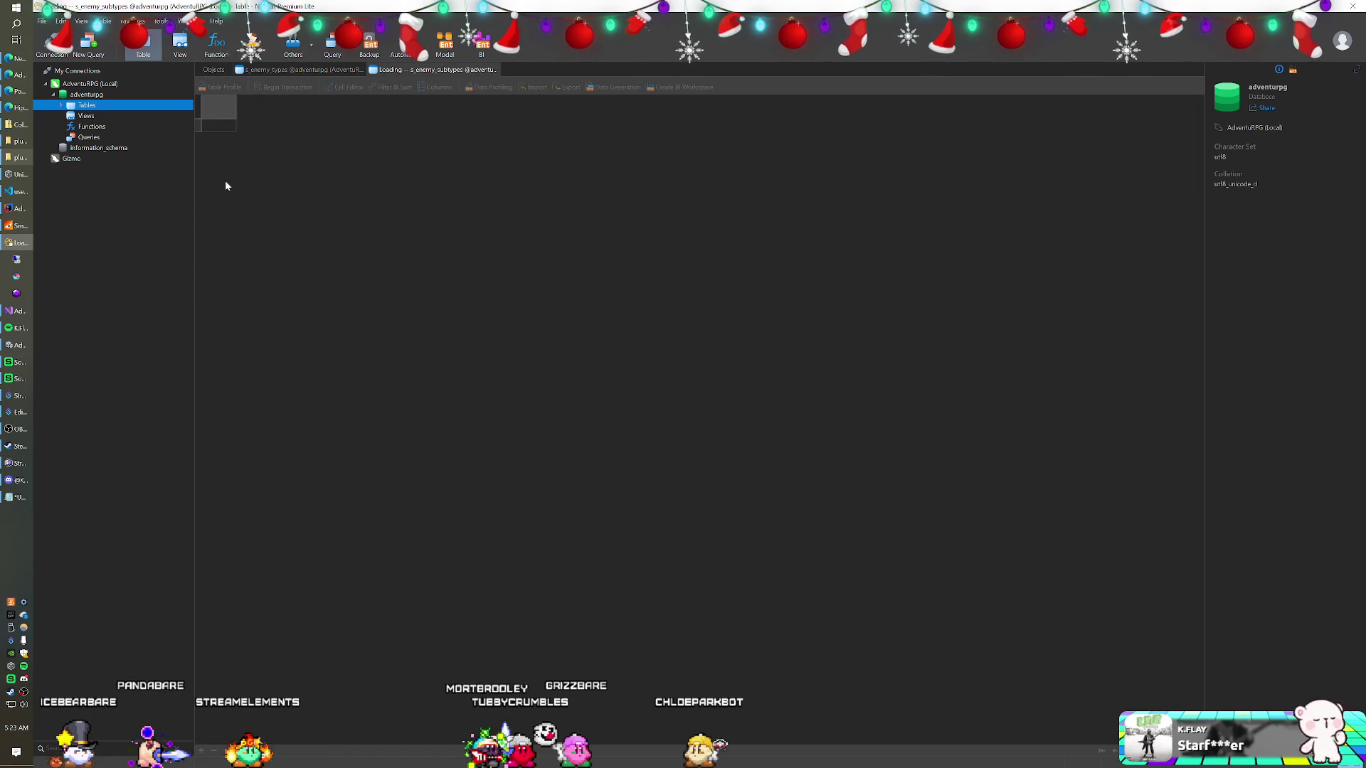
Step: Add row 7 to s_enemy_subtypes named Bat with type 4
double_click(297, 187)
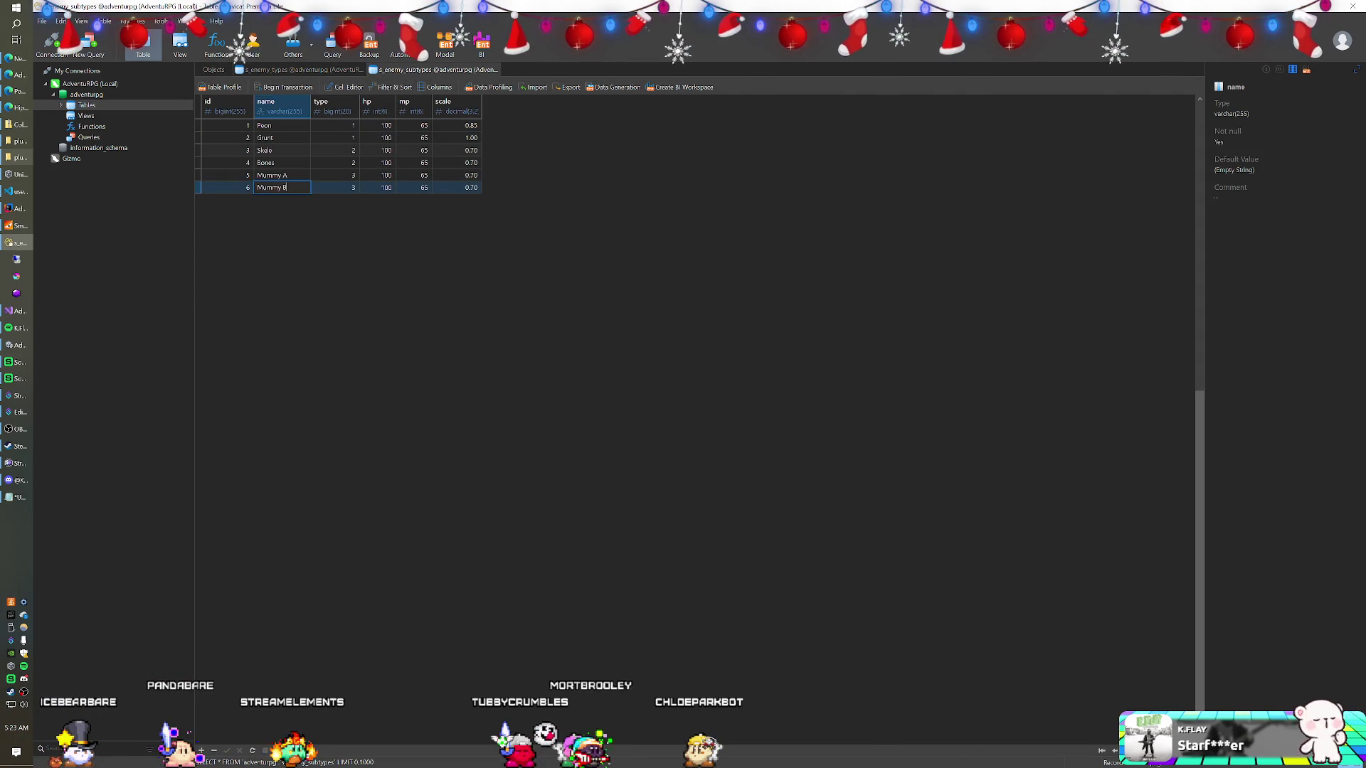
key(Down)
text(B)
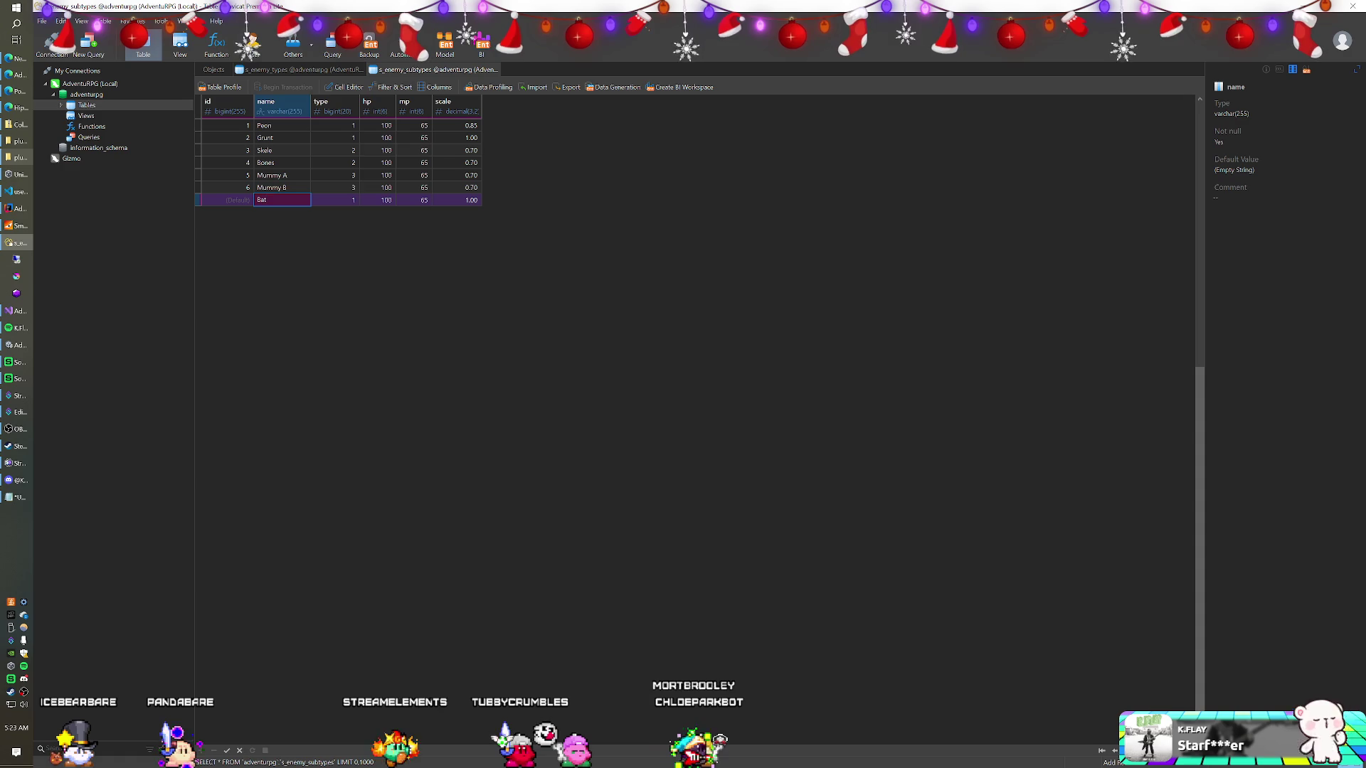
key(Return)
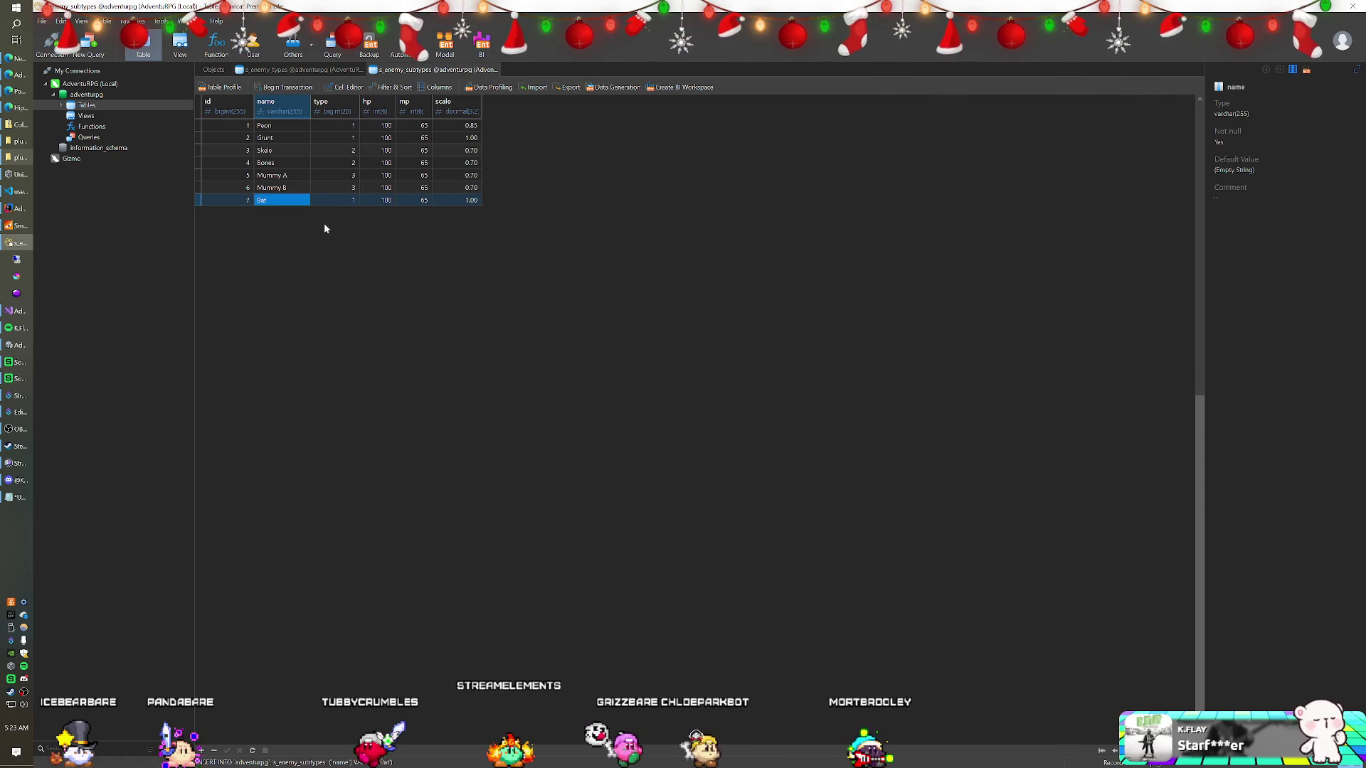
click(332, 201)
text(4)
key(Return)
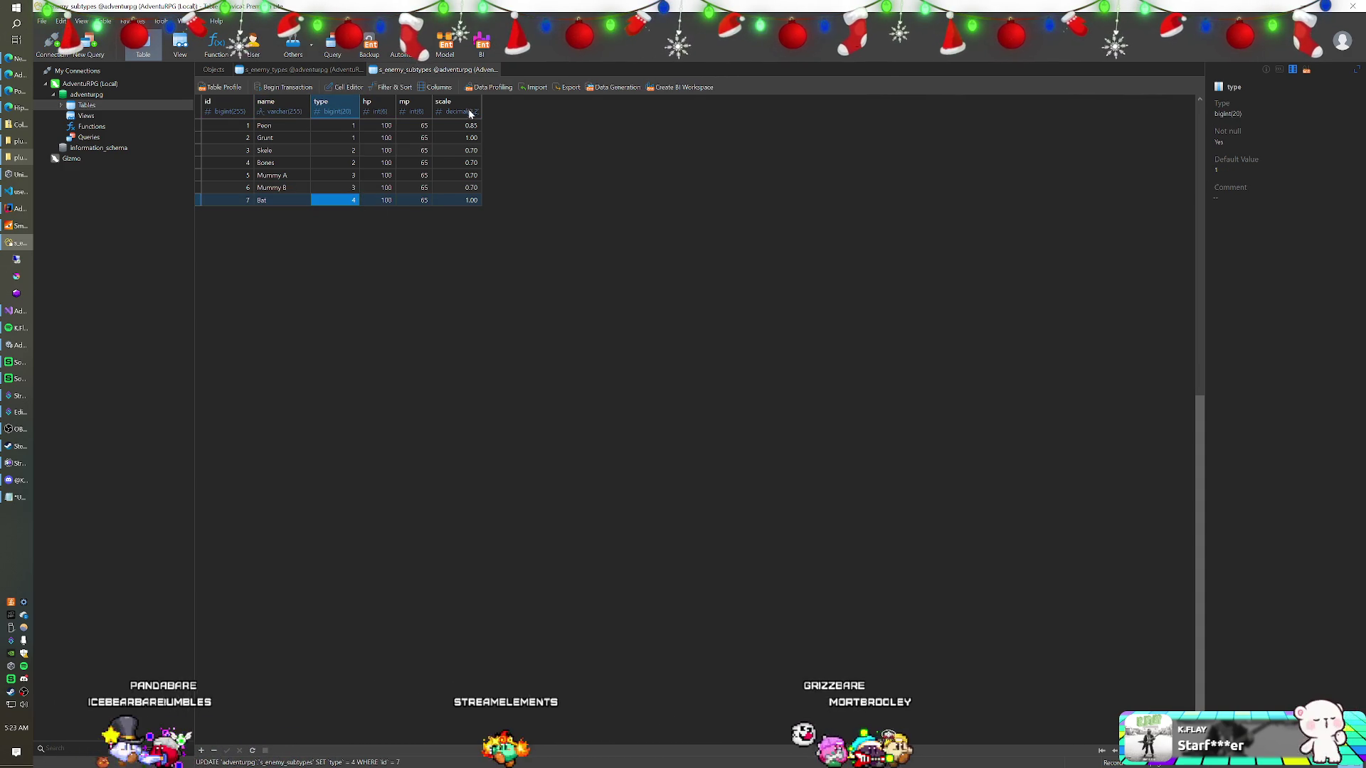
Step: Check the server console, then switch over to IntelliJ IDEA
click(18, 228)
click(705, 195)
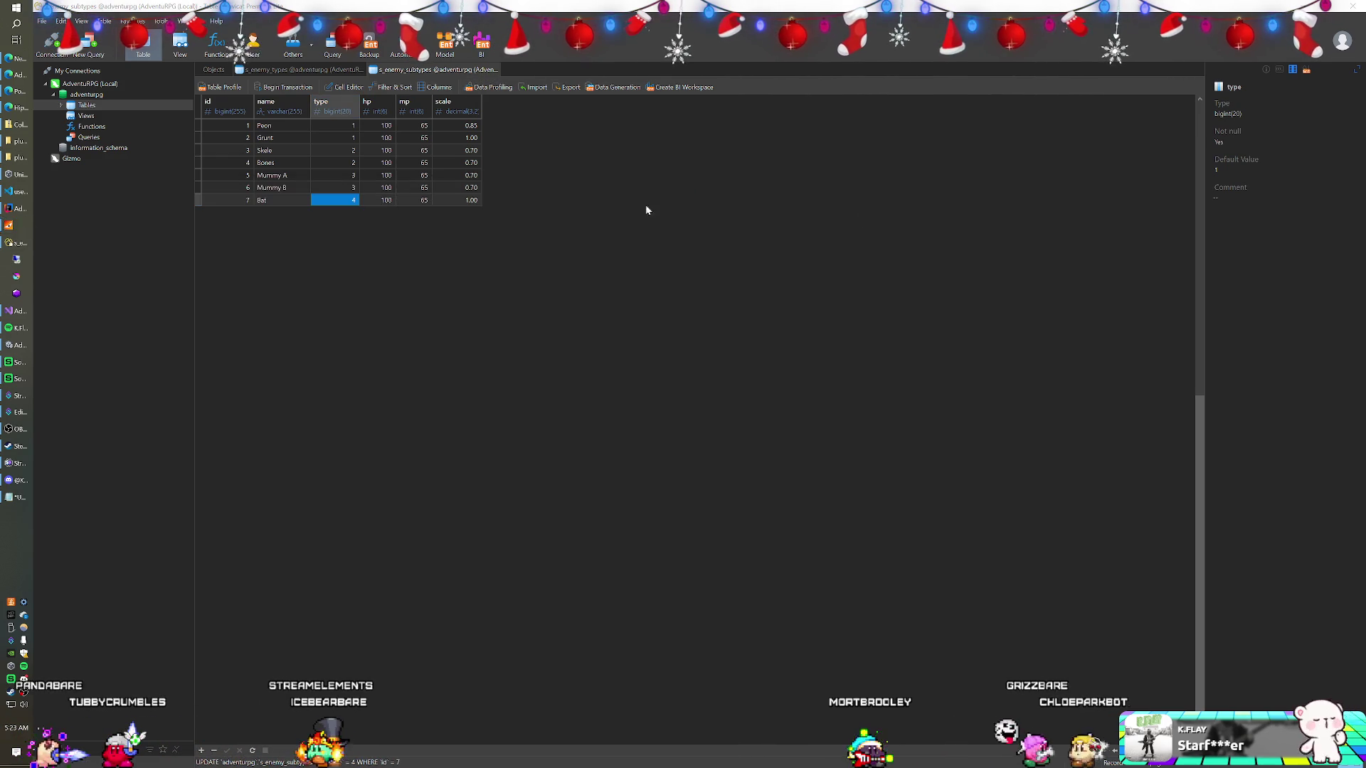
key(alt+Tab)
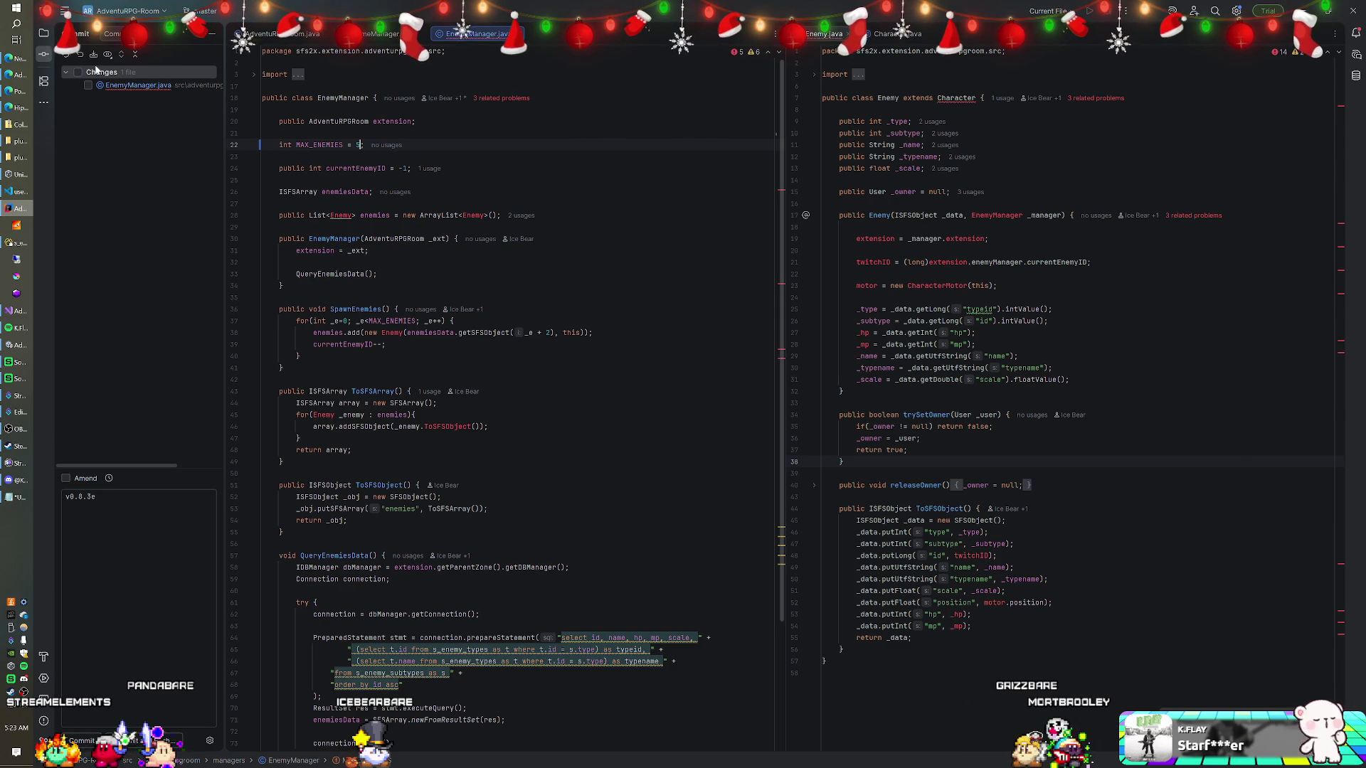
Step: Switch IntelliJ's left panel to the Project tree grouped by Packages
click(44, 32)
click(79, 33)
click(237, 309)
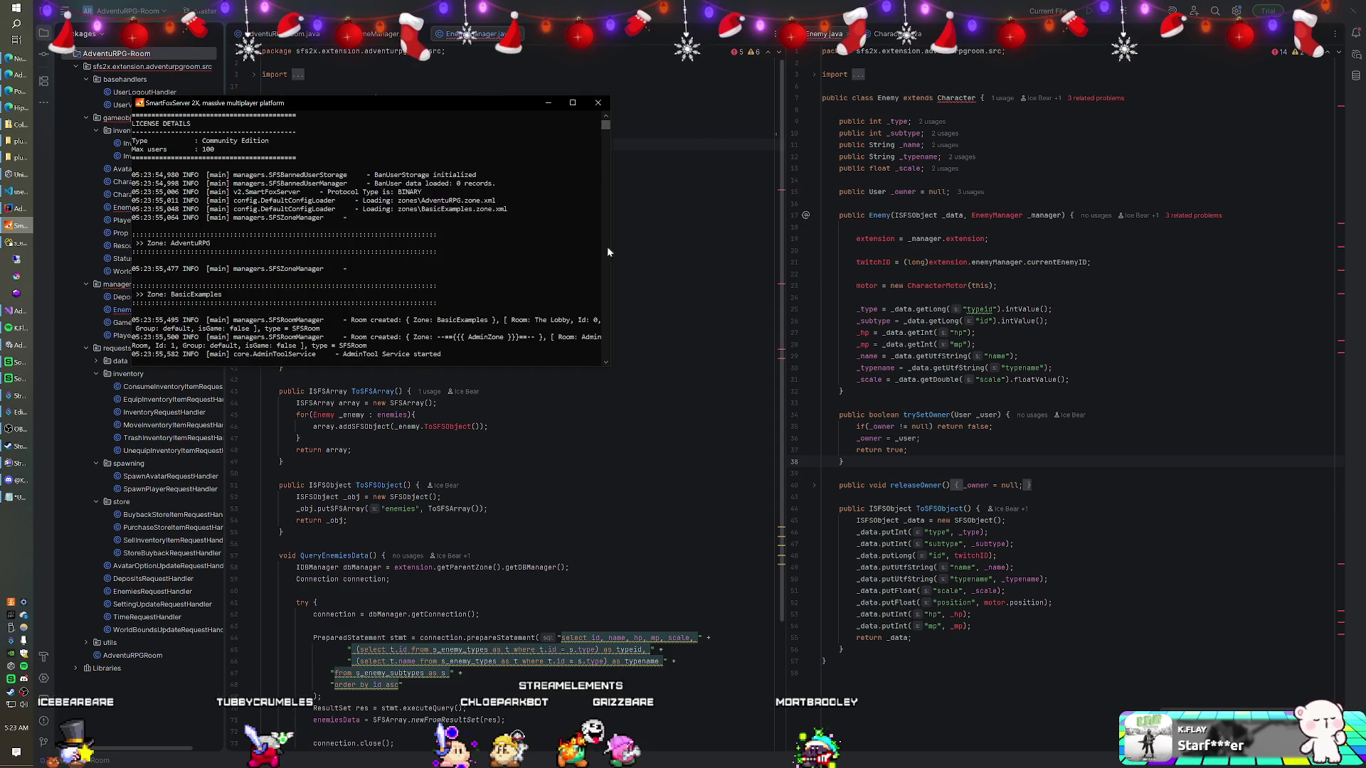
Step: Check the database tables and the SmartFoxServer console, then bring up Unity Hub
click(626, 239)
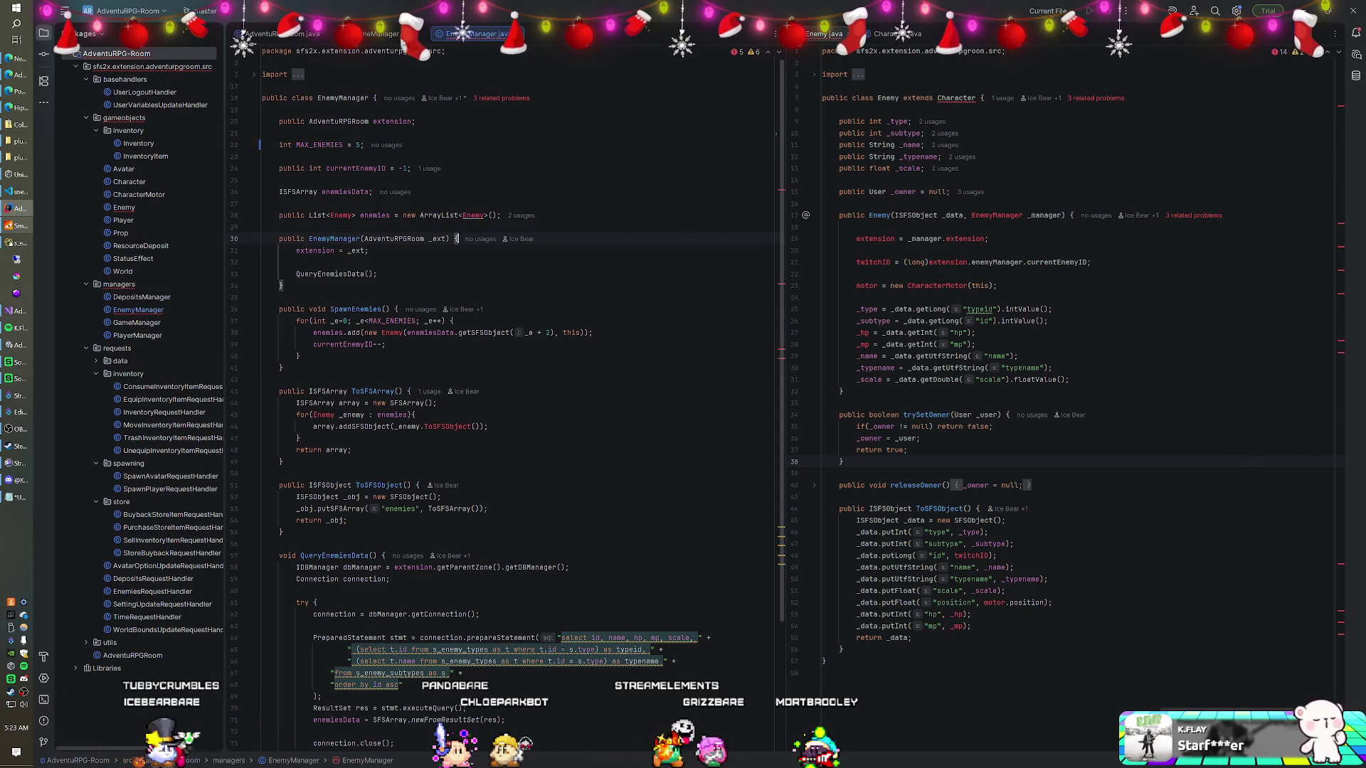
click(19, 243)
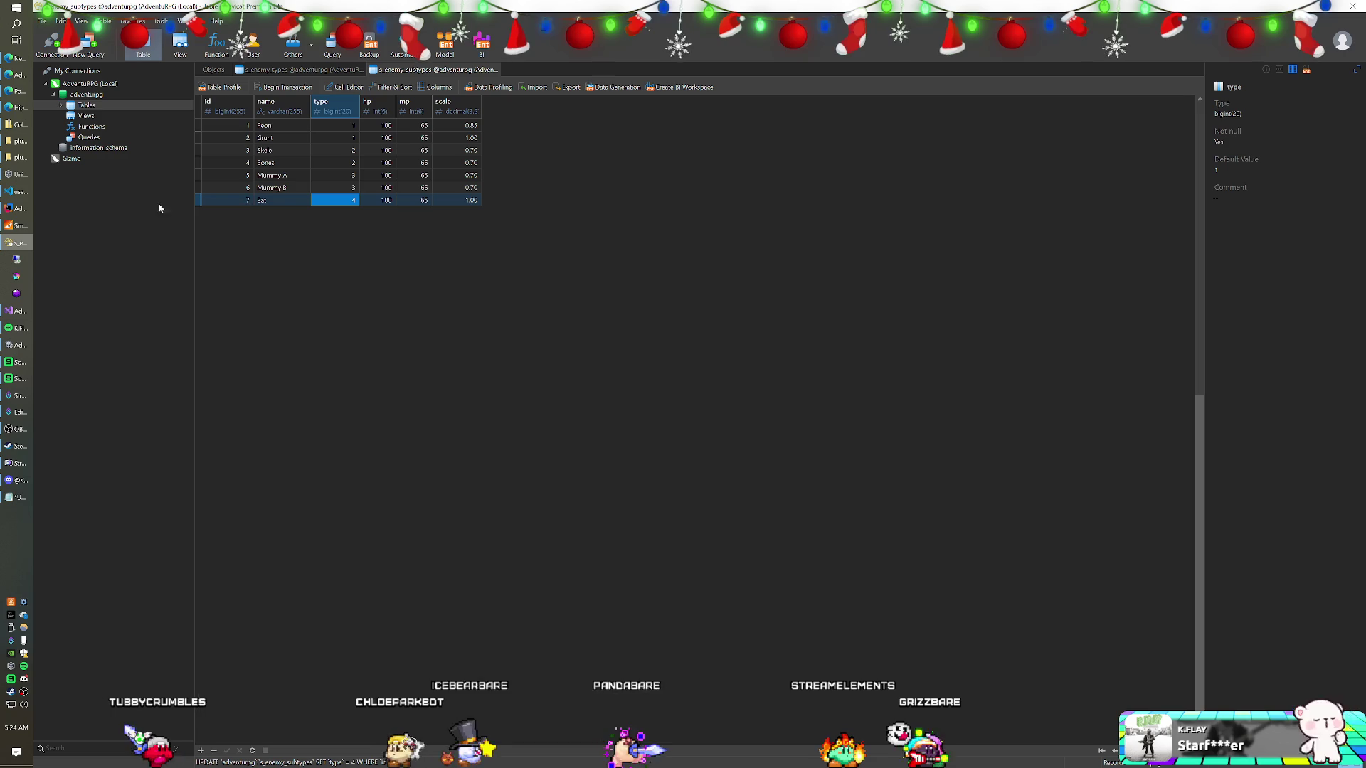
click(19, 226)
mouse_move(16, 210)
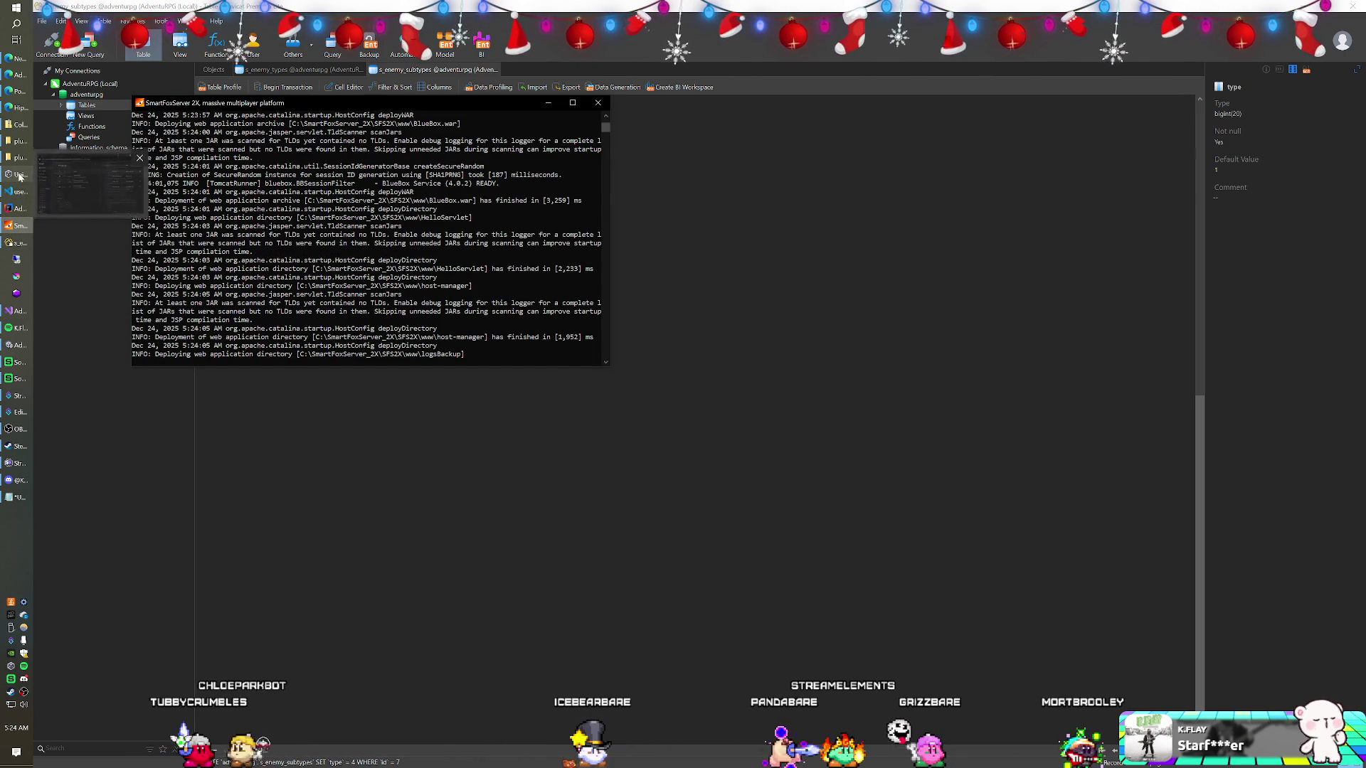
click(19, 175)
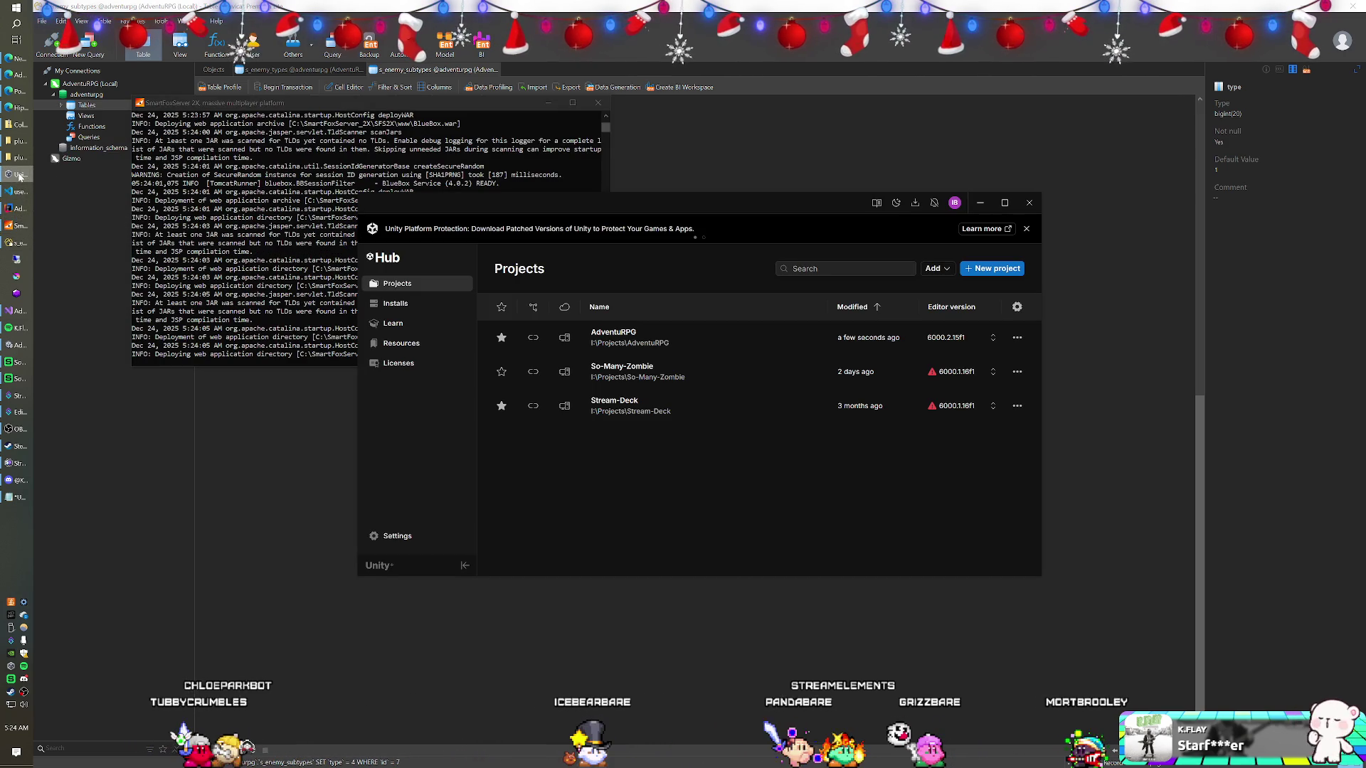
Step: In the AdventuRPG project, delete the Bat object from the scene Hierarchy
click(19, 345)
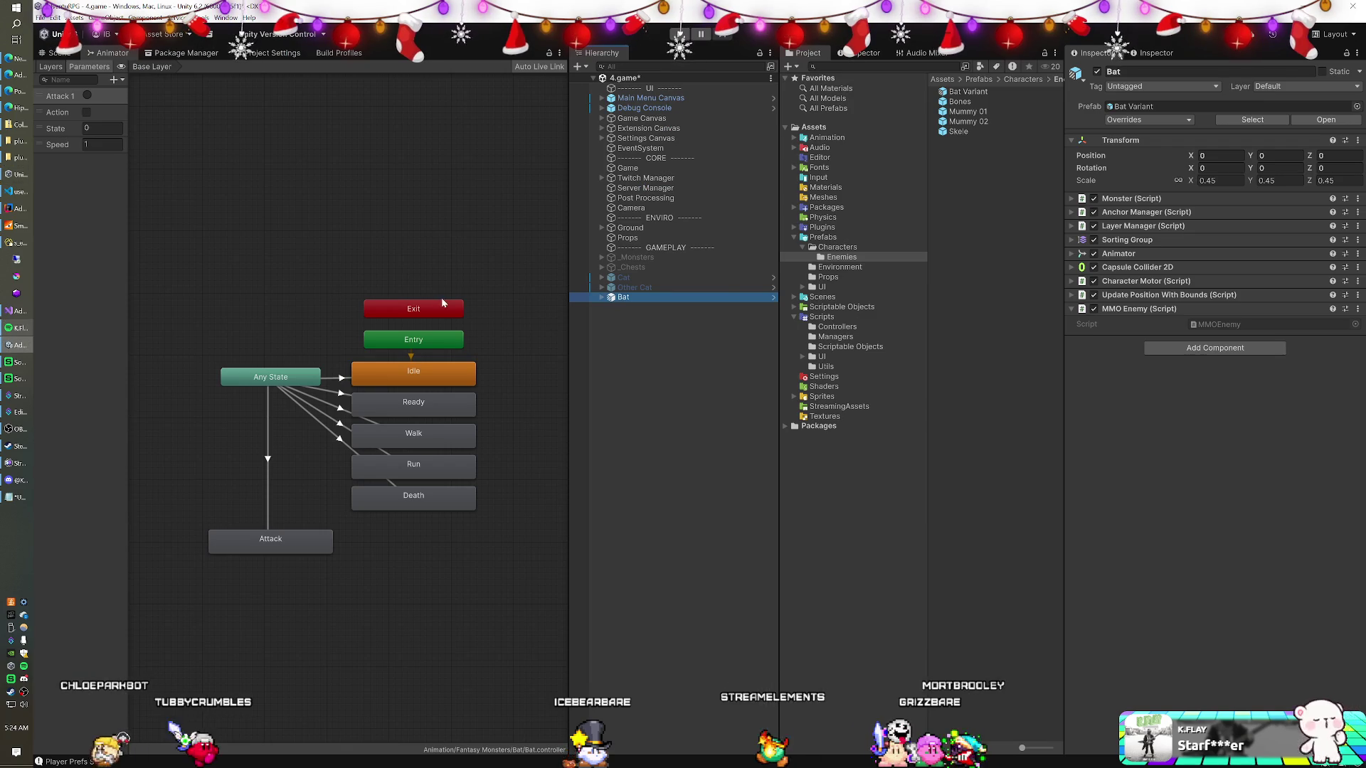
click(633, 287)
click(620, 297)
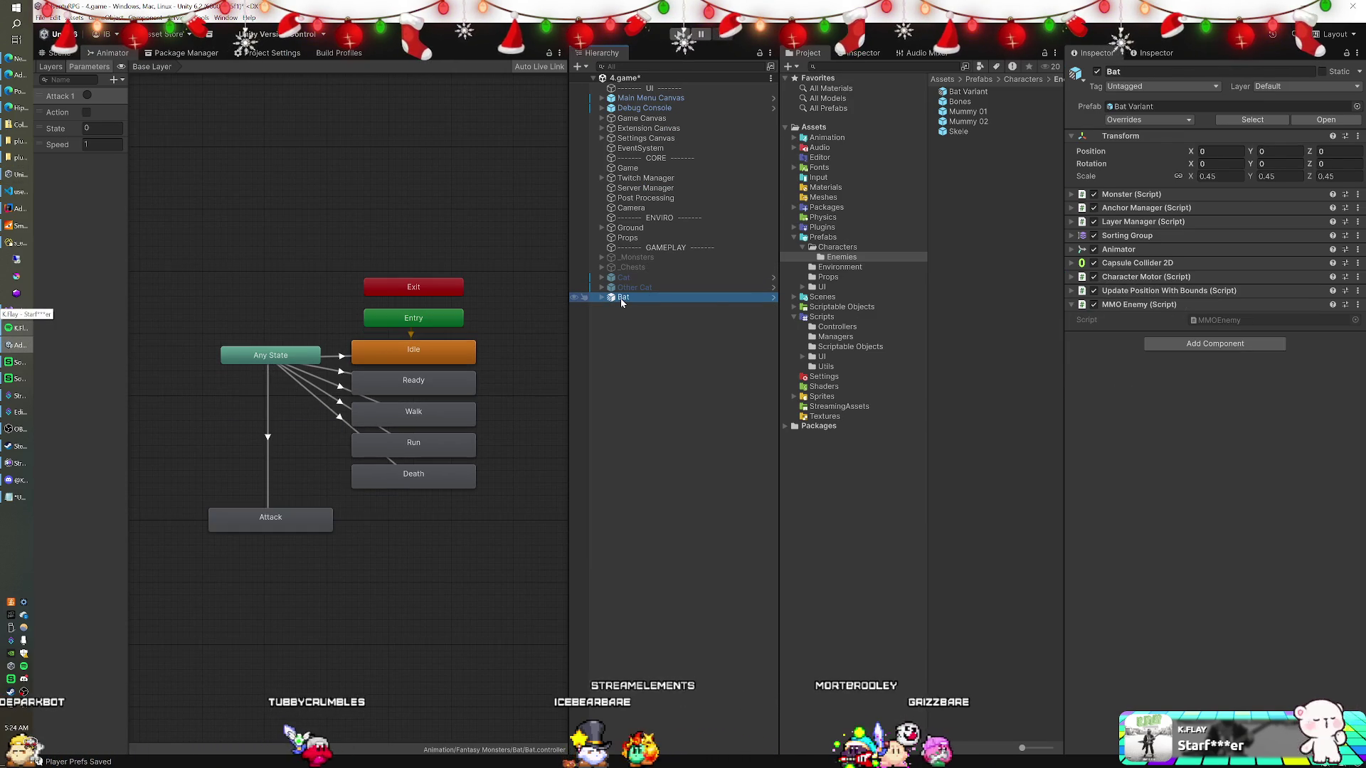
key(Delete)
Step: On the Game object, tick Spawn Enemies, add Bat Variant to Enemy Prefabs, and play
click(627, 168)
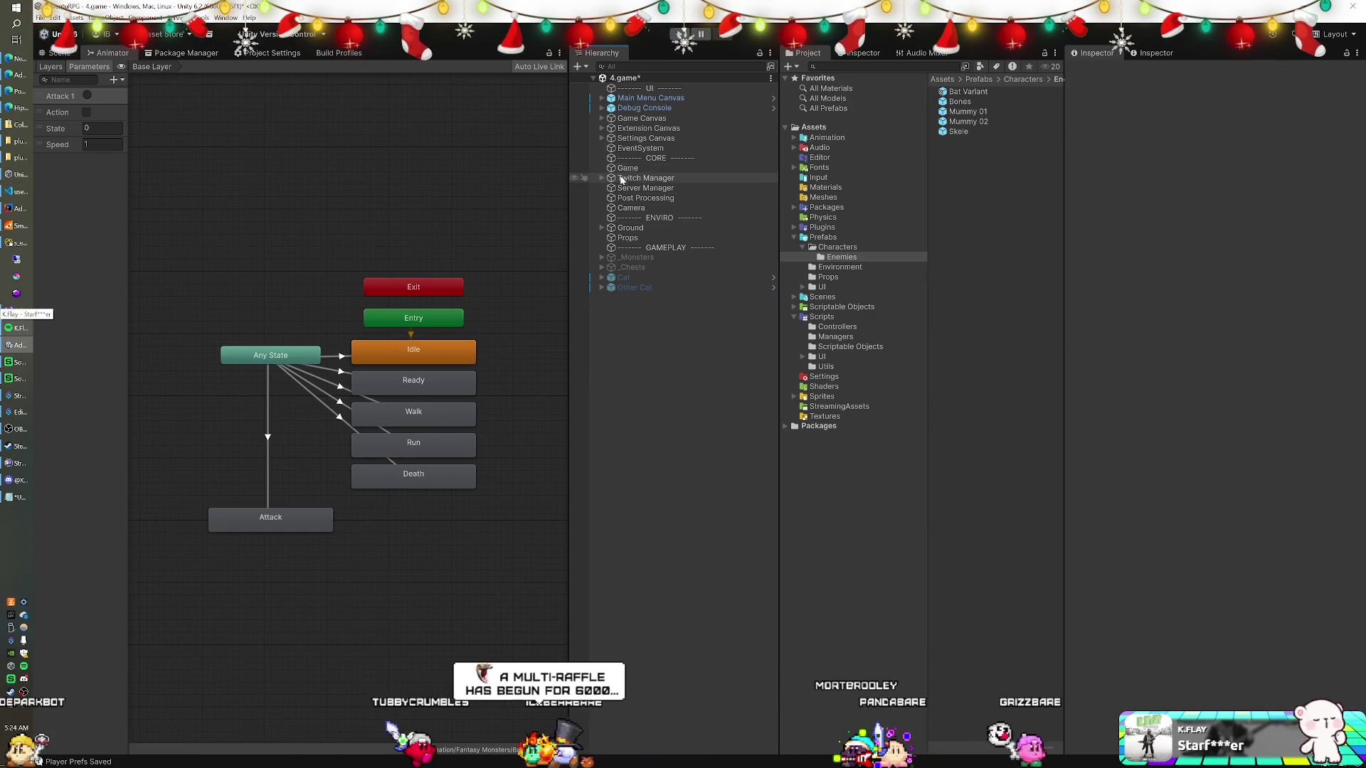
click(1192, 235)
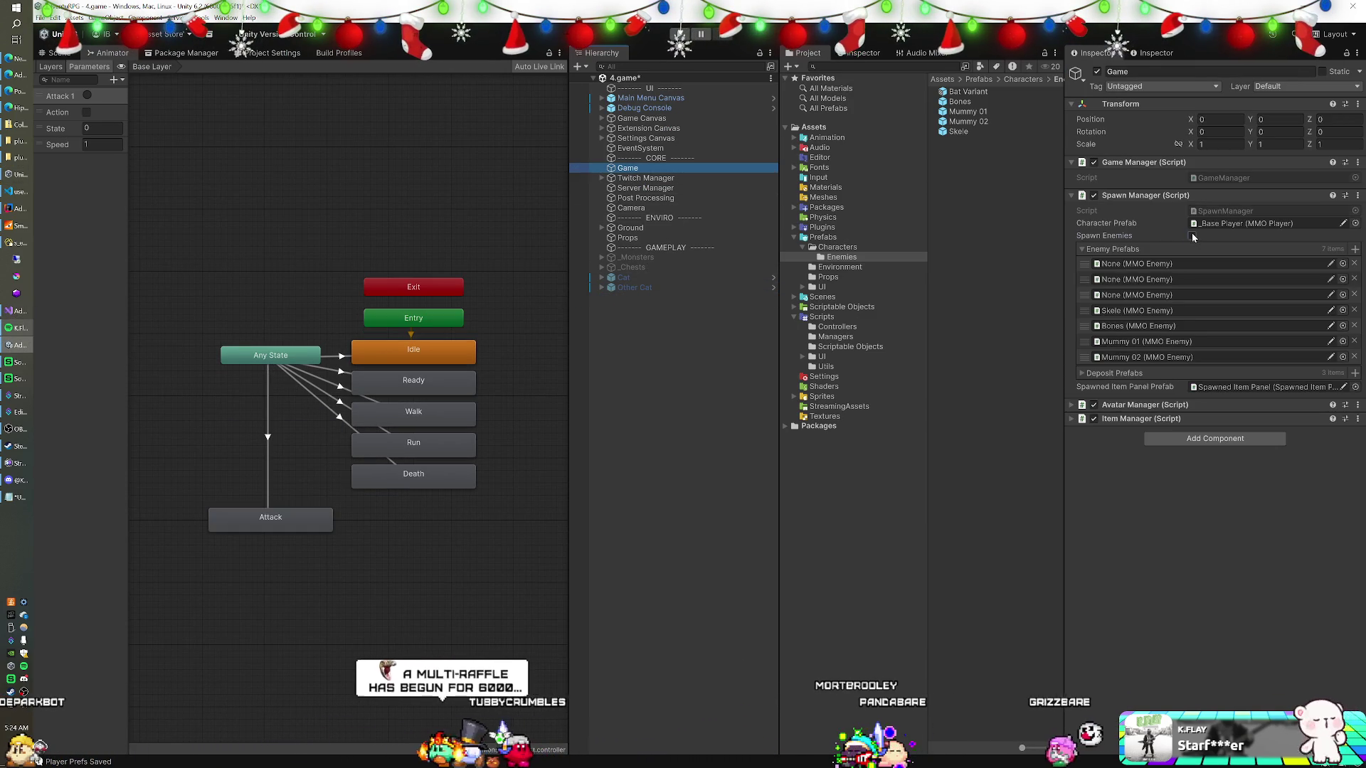
drag(970, 105, 1106, 258)
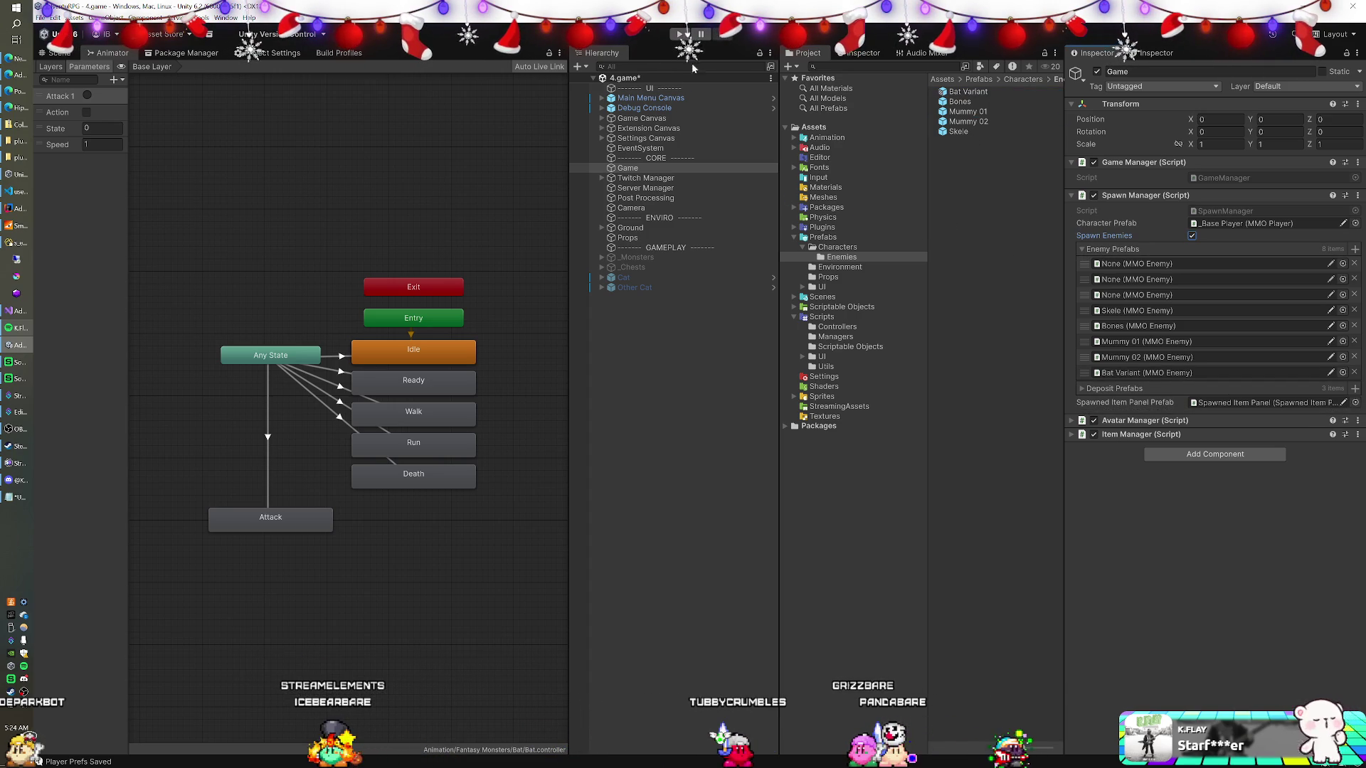
click(680, 35)
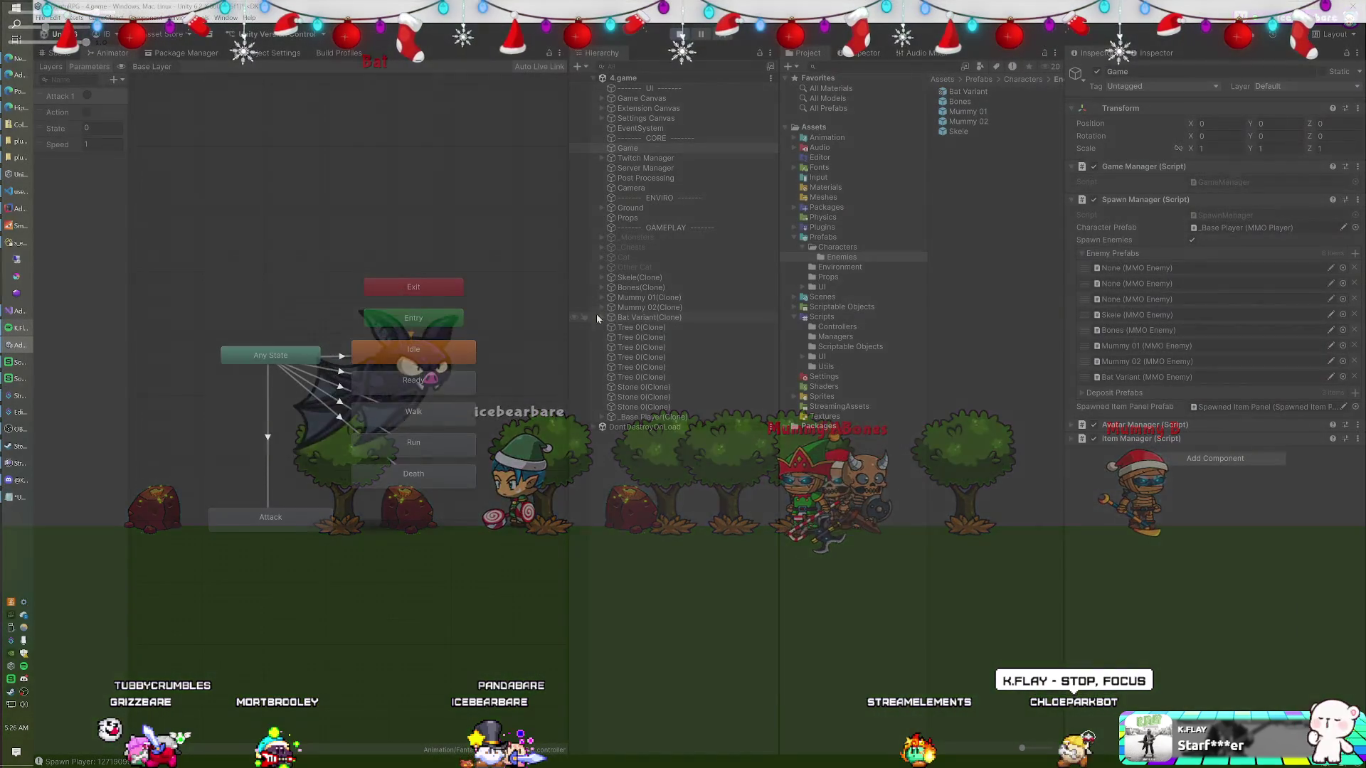
Step: Expand the spawned Bat Variant(Clone) among the Skele, Bones and mummy clones
click(602, 318)
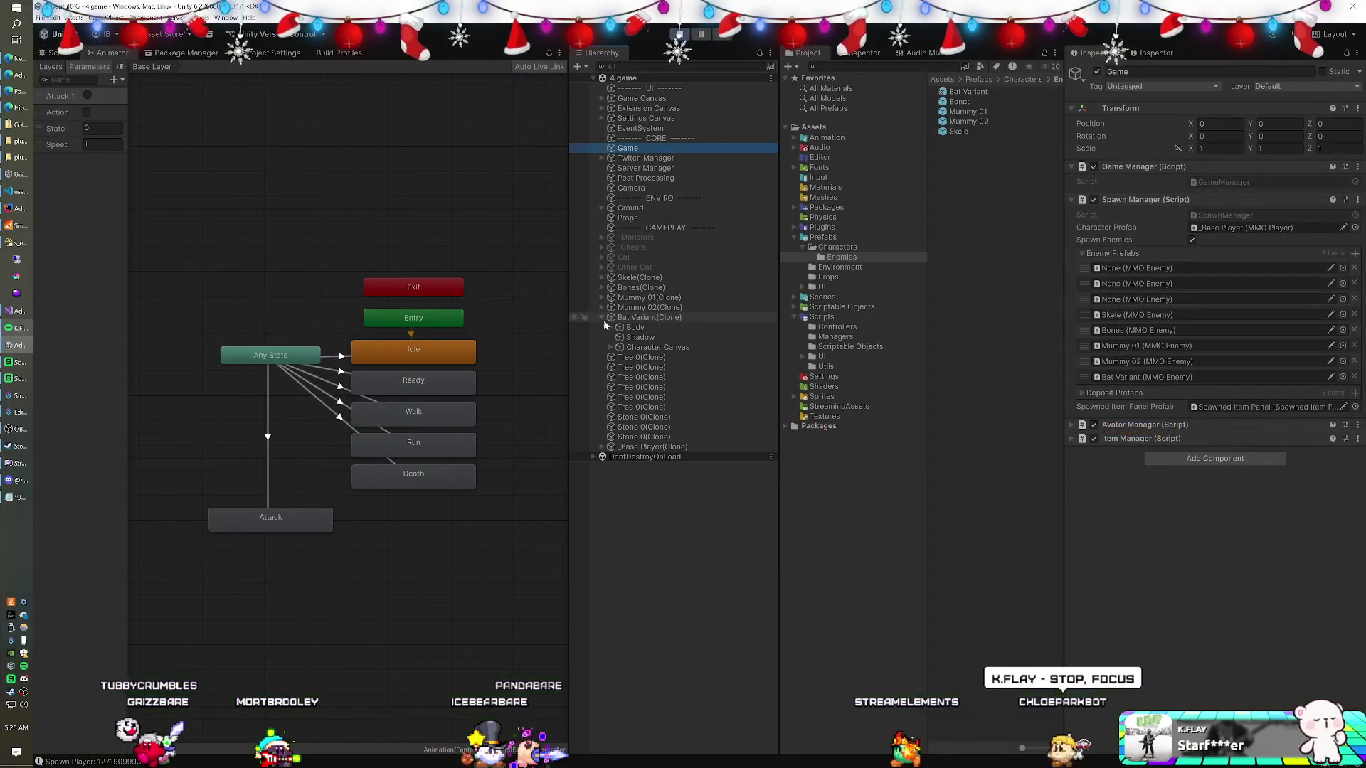
Step: Inspect the Bat clone's Body parts (Head, WingUpL, WingUpR, anchors), then stop play mode
click(696, 328)
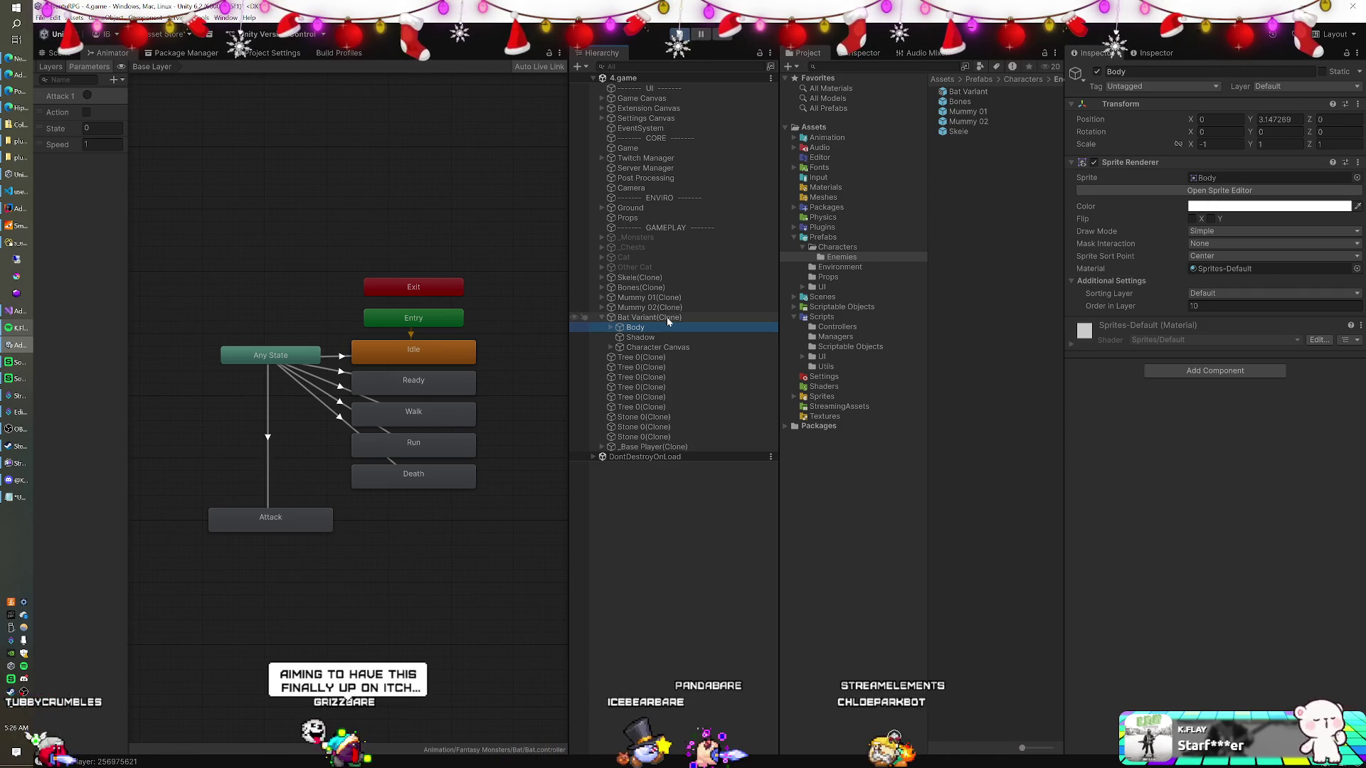
click(611, 327)
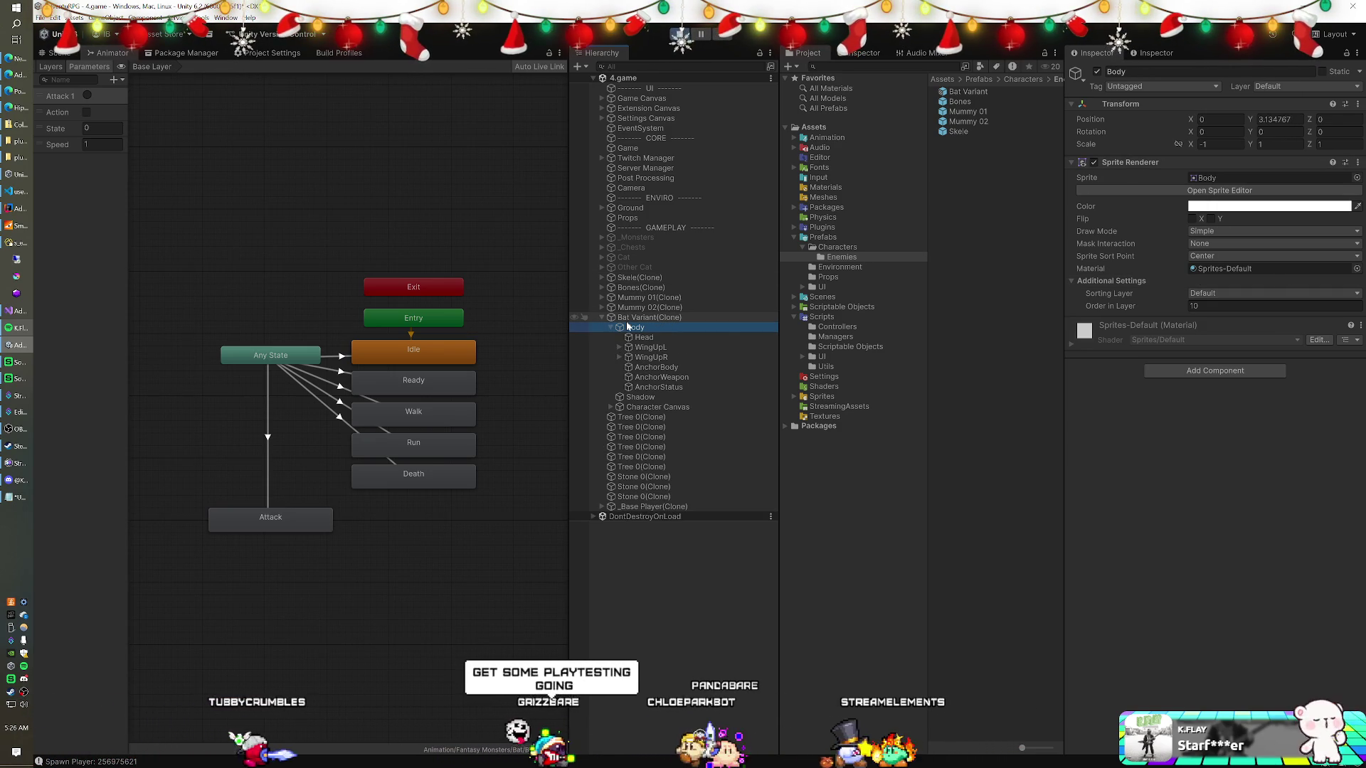
click(639, 337)
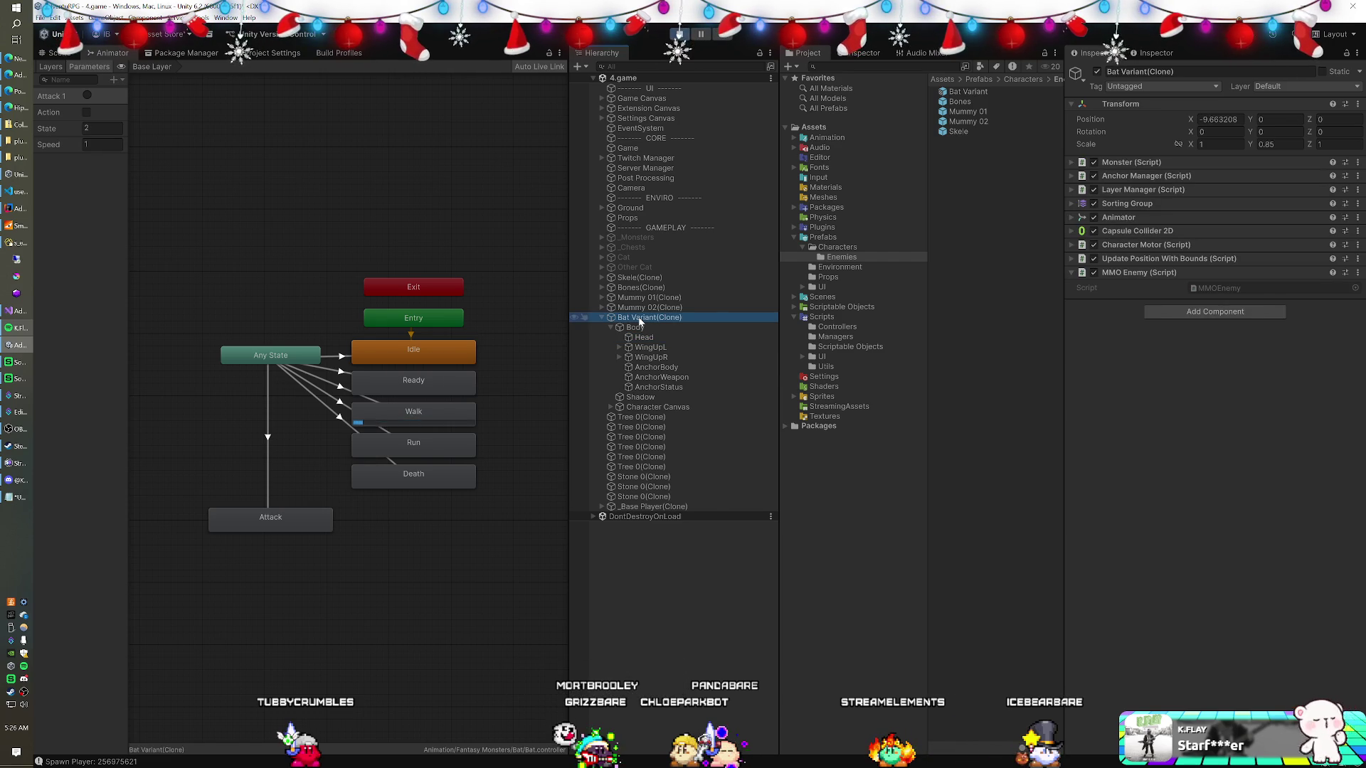
click(681, 34)
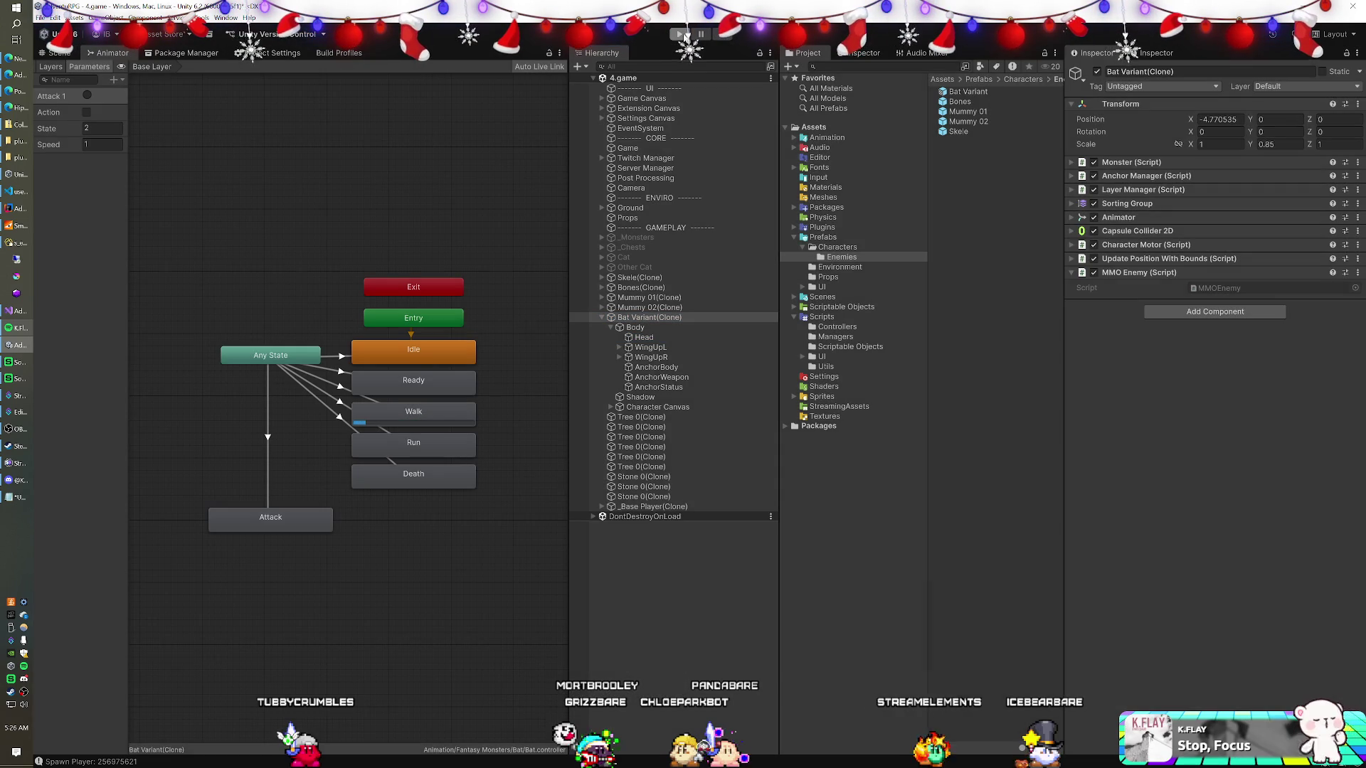
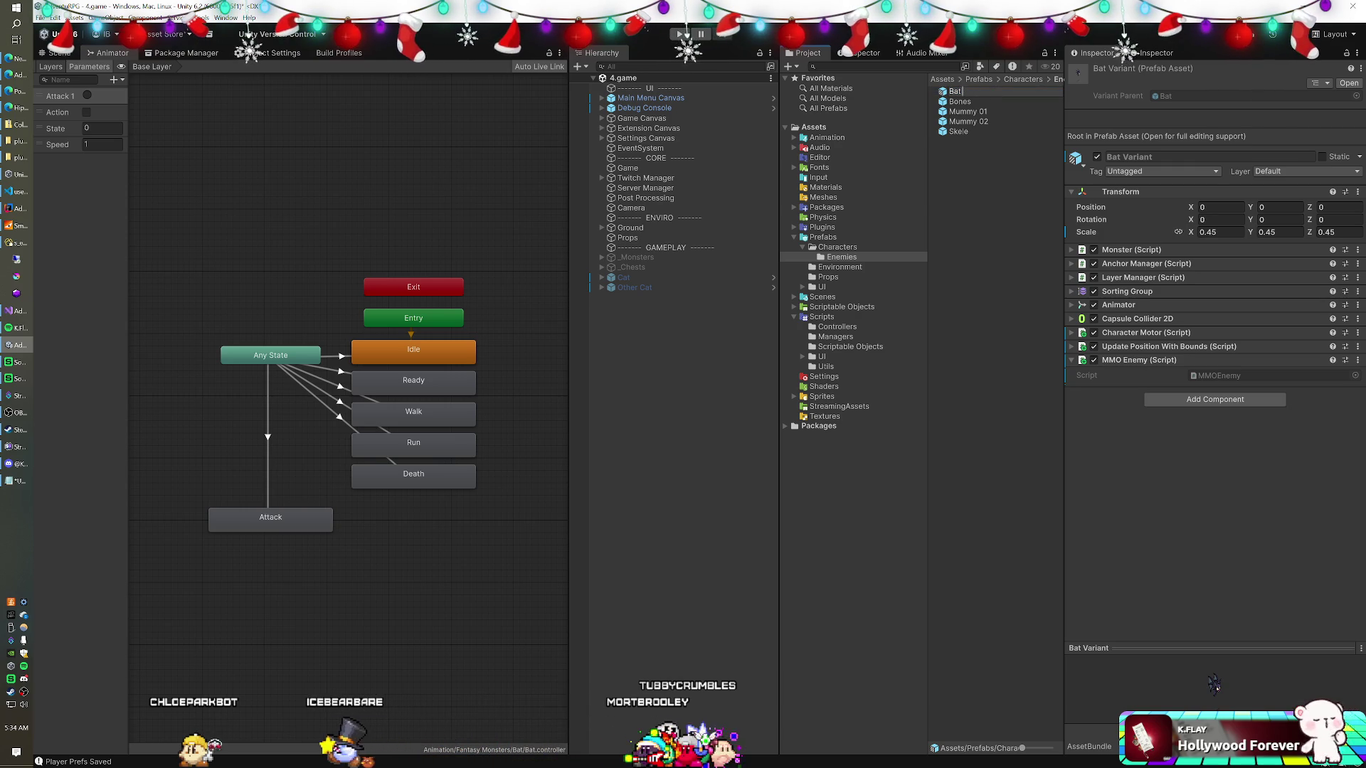
Step: Rename the Bat Variant prefab to Bat and open it in prefab mode to view its sprite
key(Return)
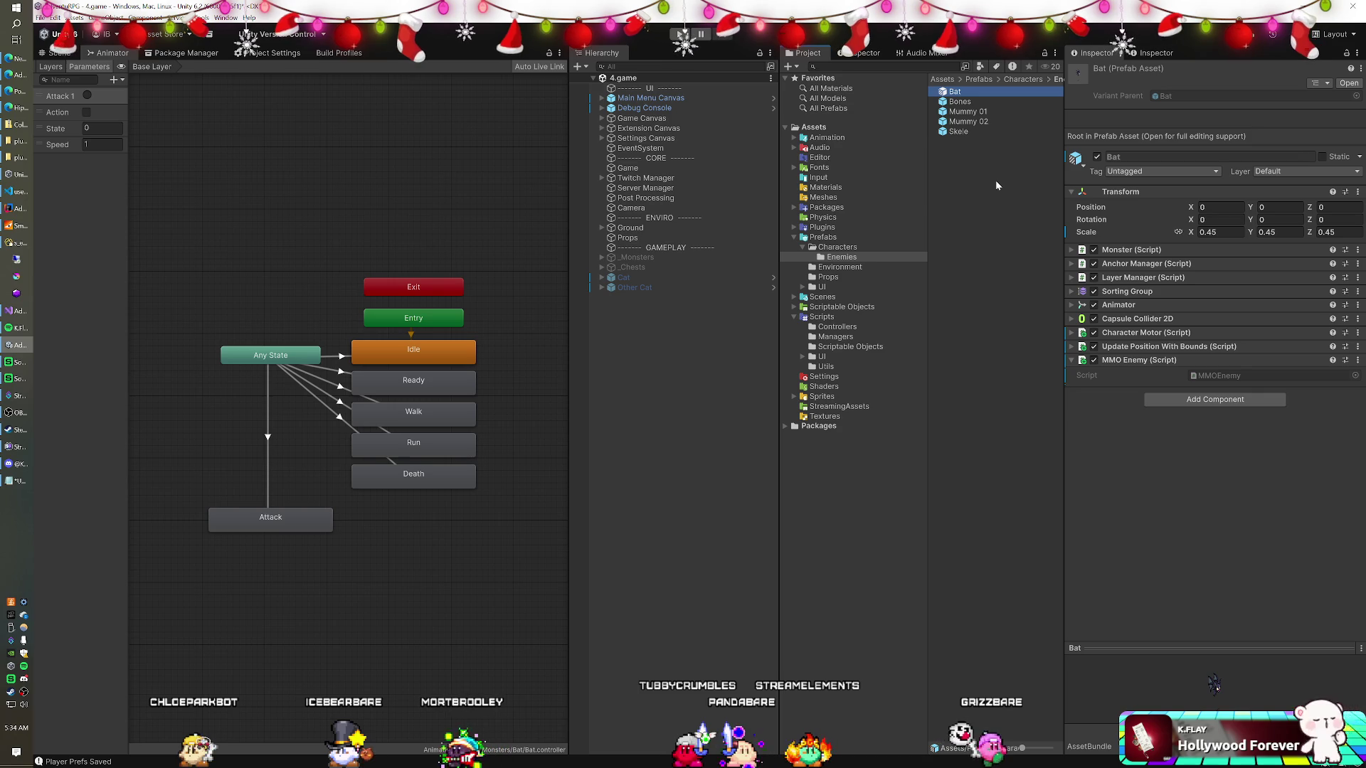
double_click(967, 93)
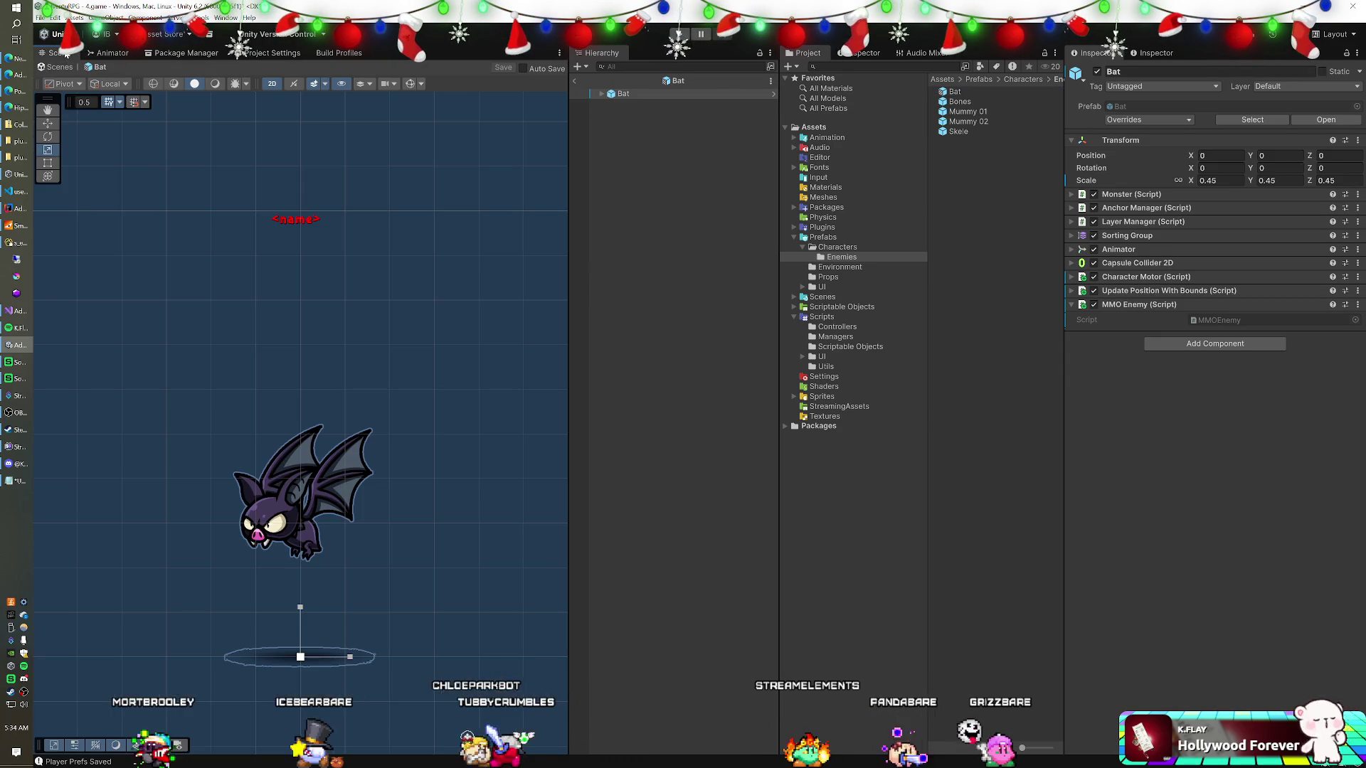
click(59, 53)
scroll(351, 362, down, 1)
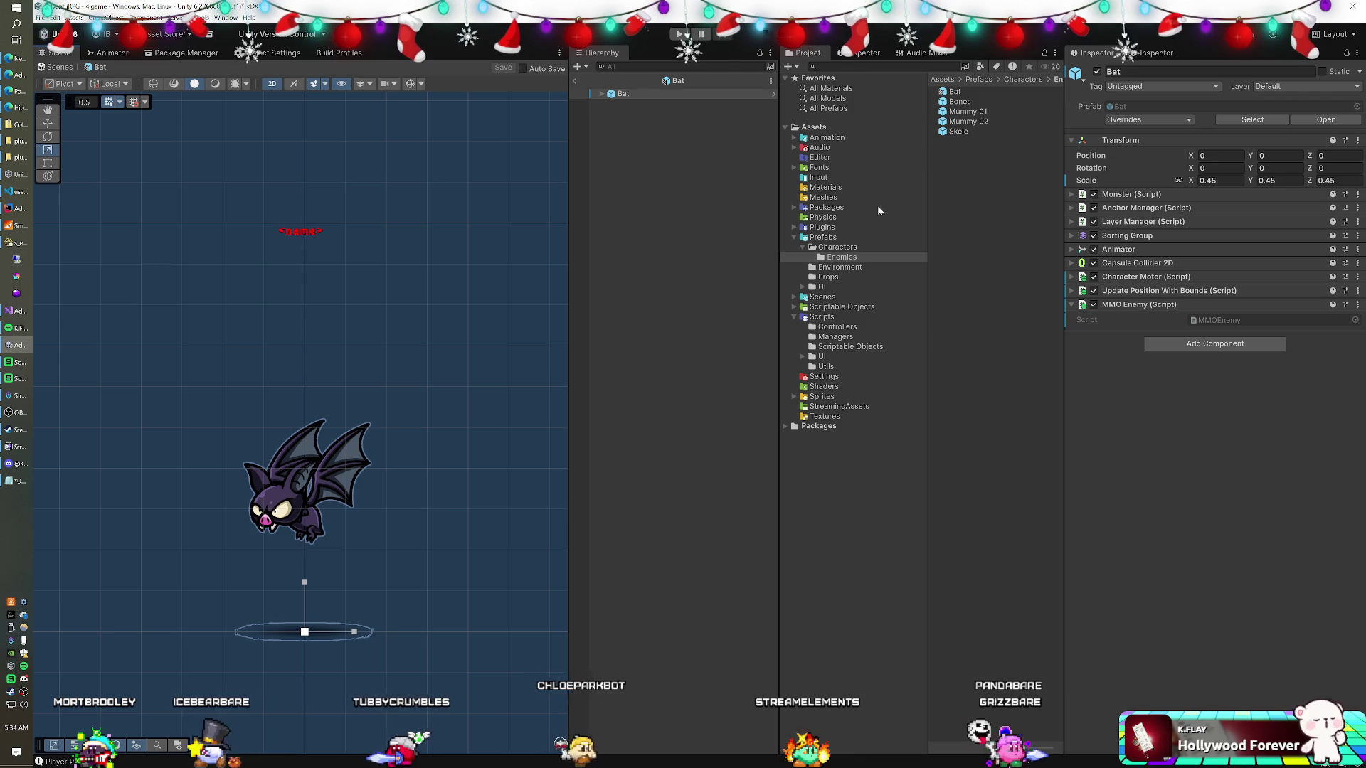
Step: Open the Skele prefab for inspection, then exit prefab mode back to the 4.game scene
double_click(957, 131)
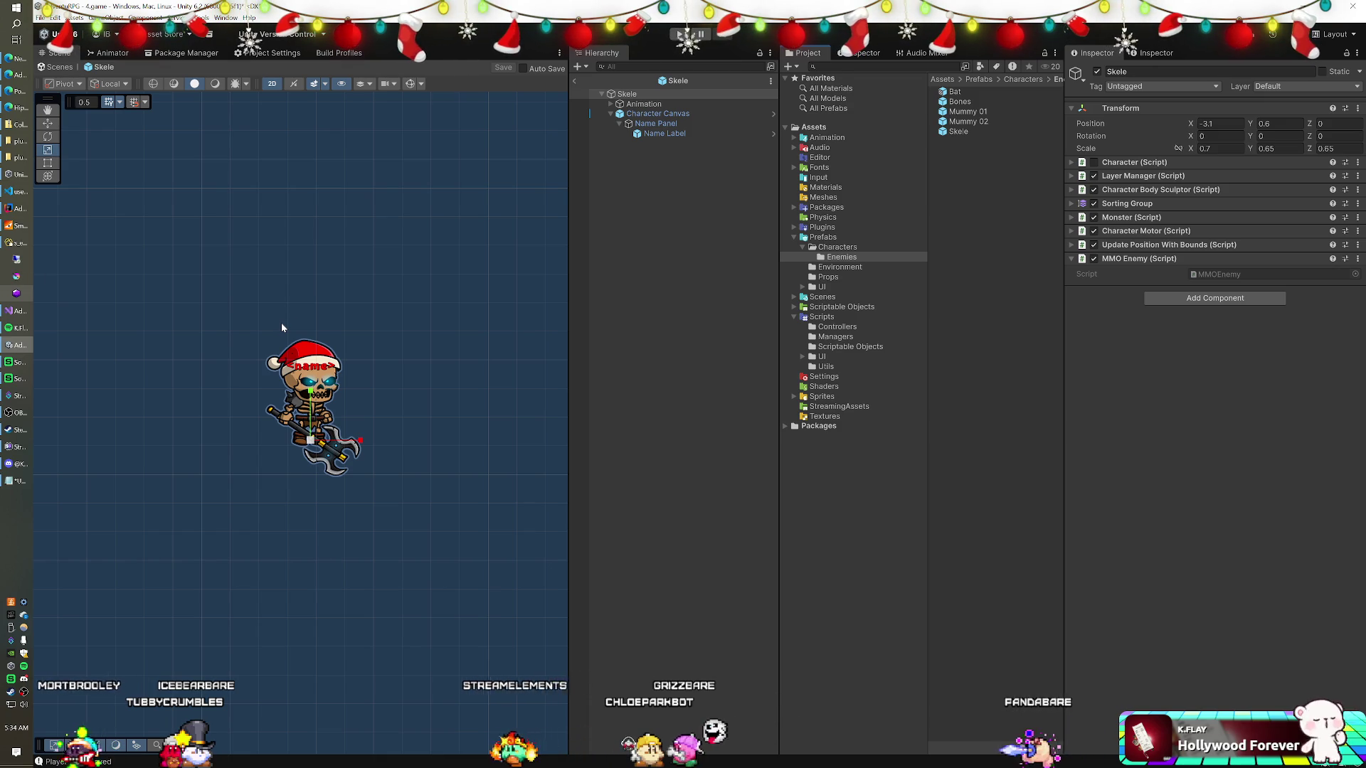
click(575, 83)
scroll(433, 273, down, 1)
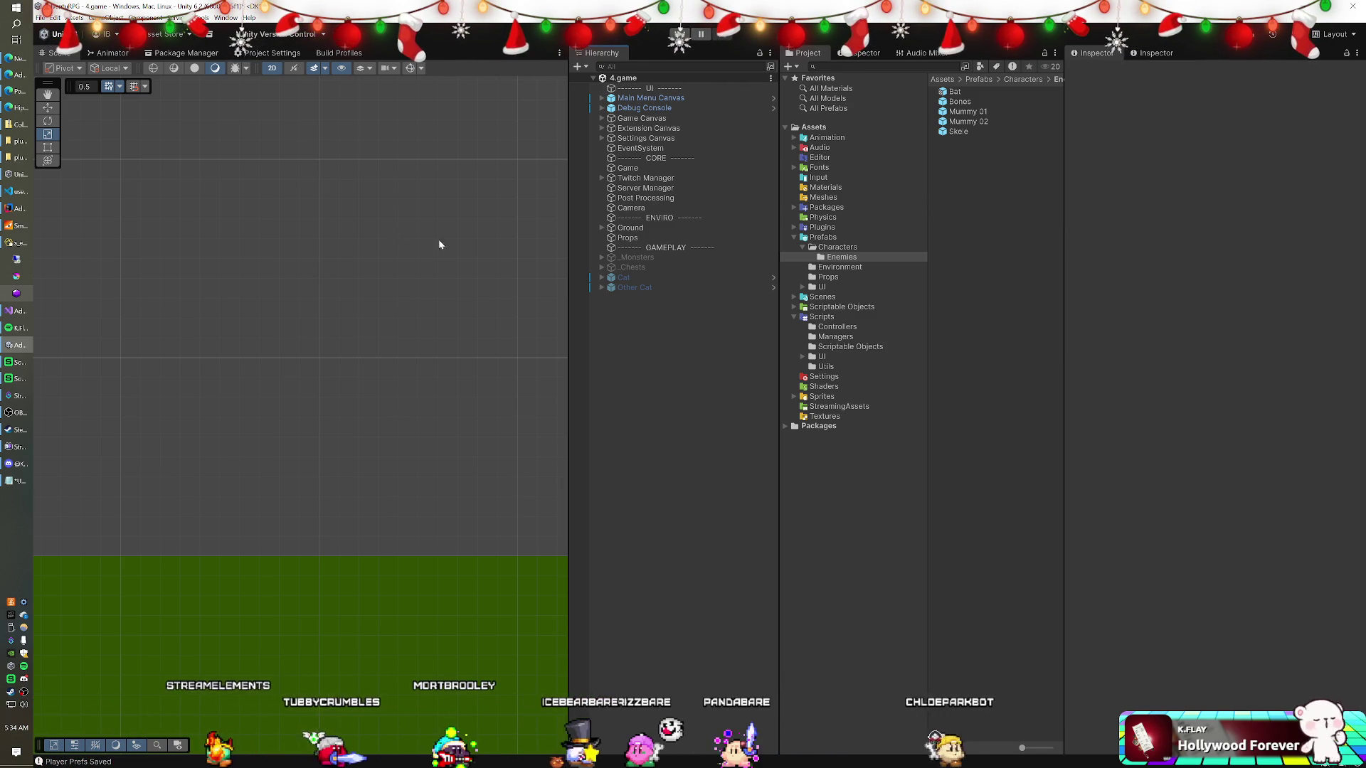
Step: Alternate between the Mummy 01 and Bat prefabs in the Inspector, ending on Mummy 01's components
click(954, 113)
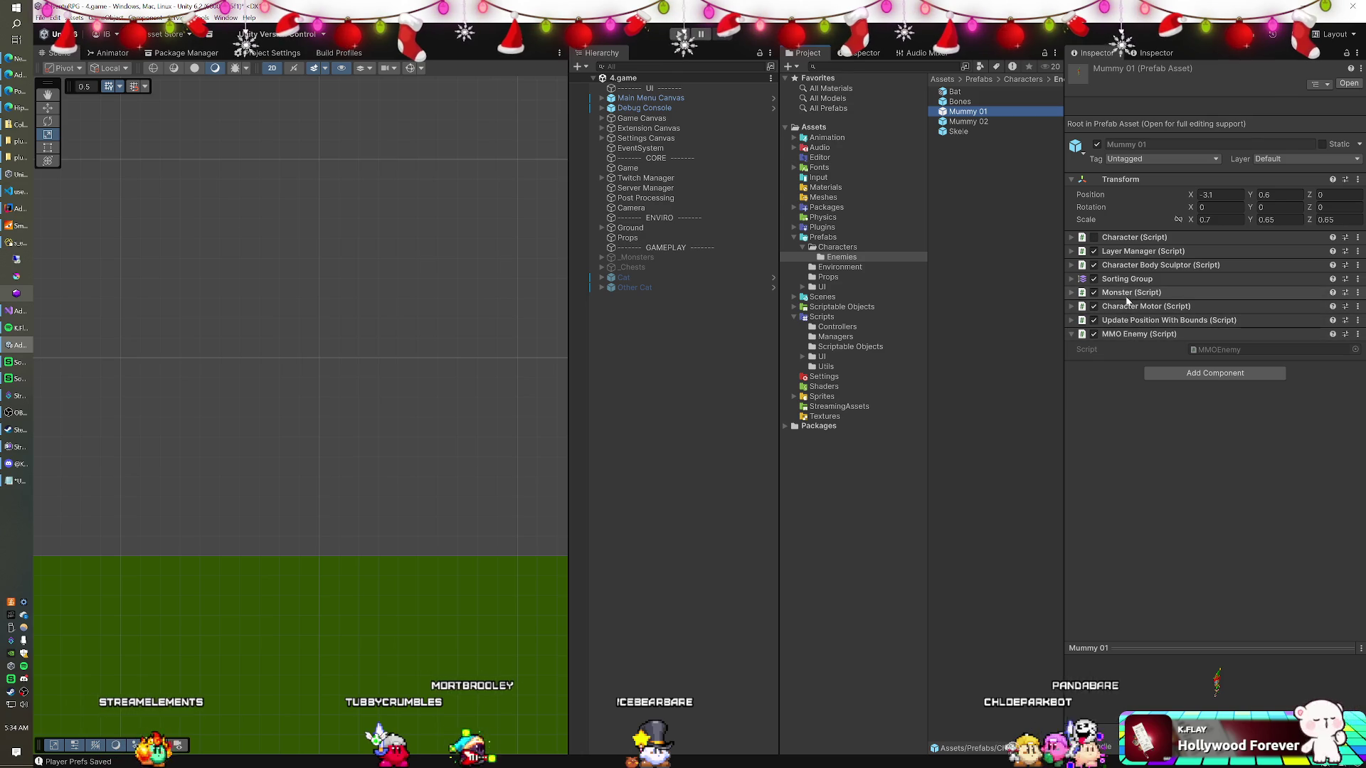
click(954, 92)
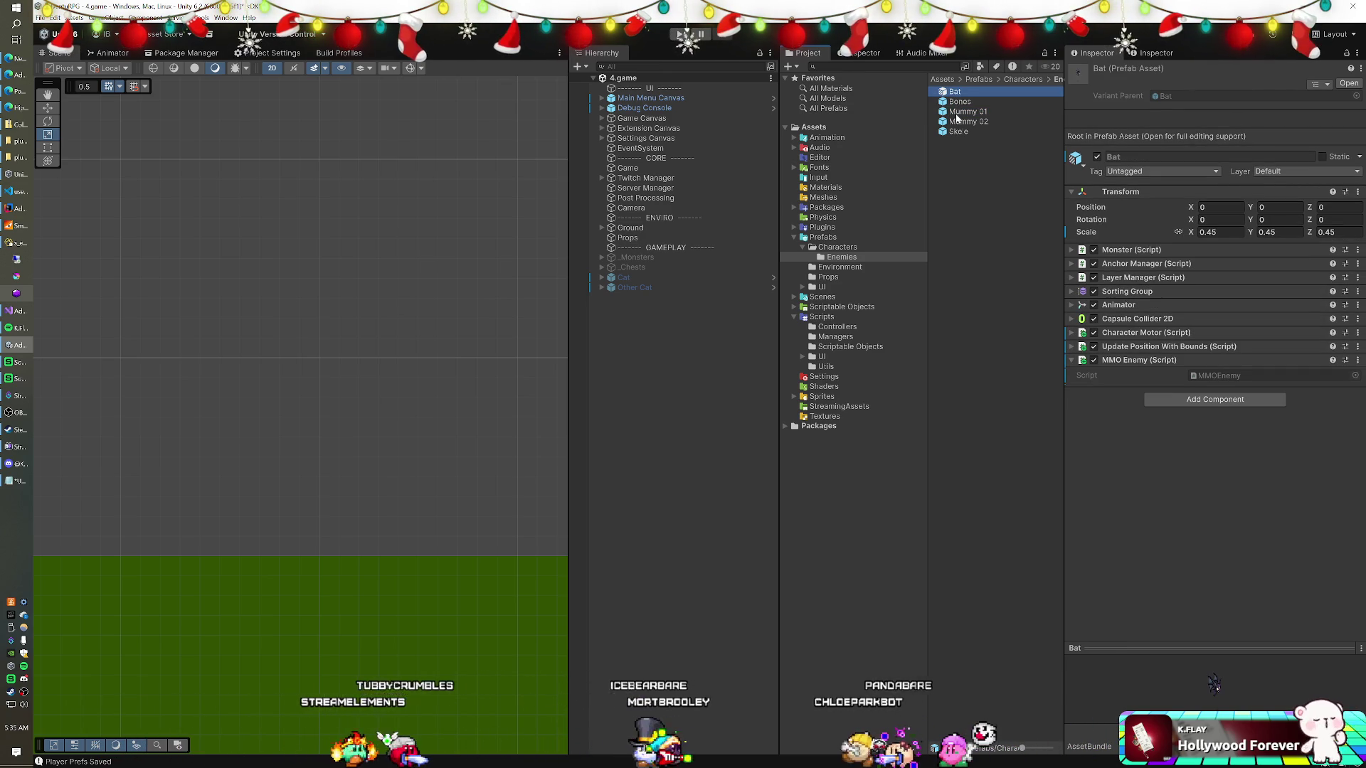
click(957, 113)
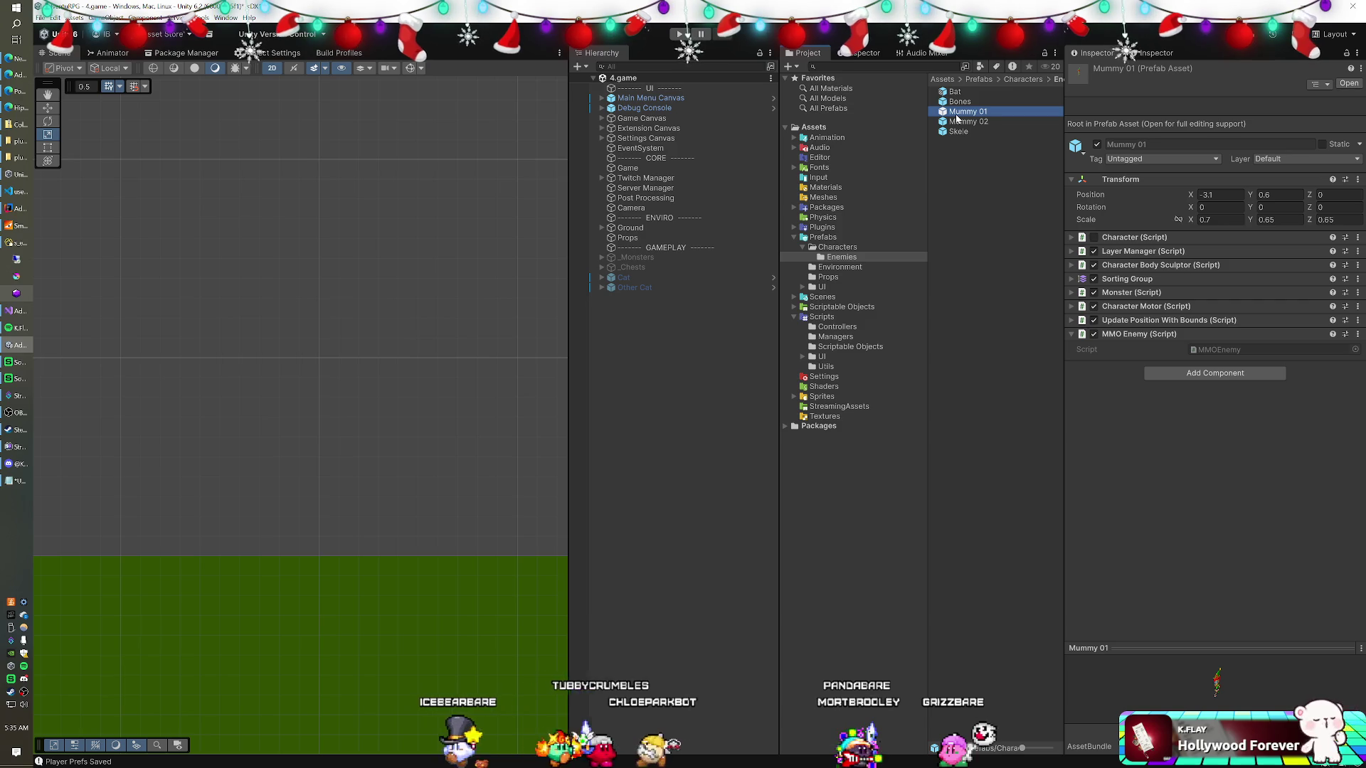
click(955, 91)
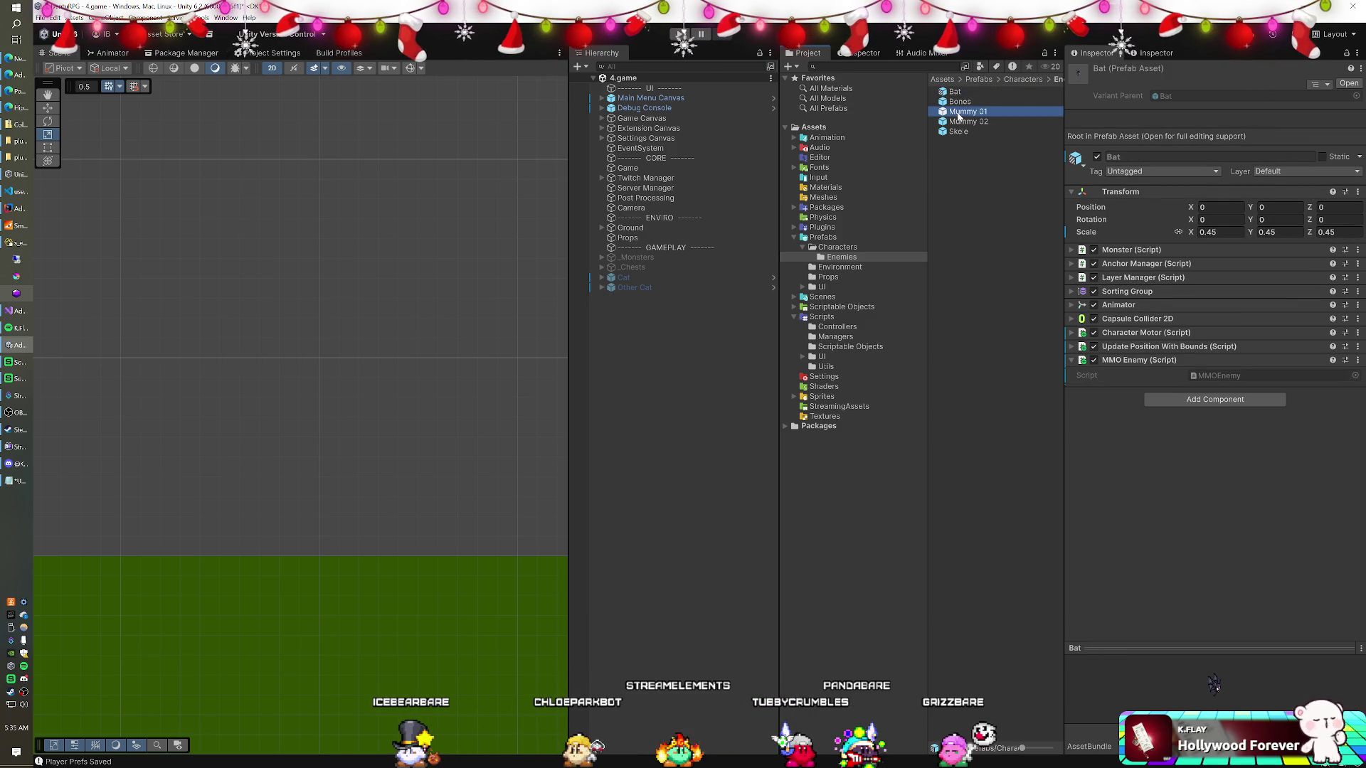
click(956, 92)
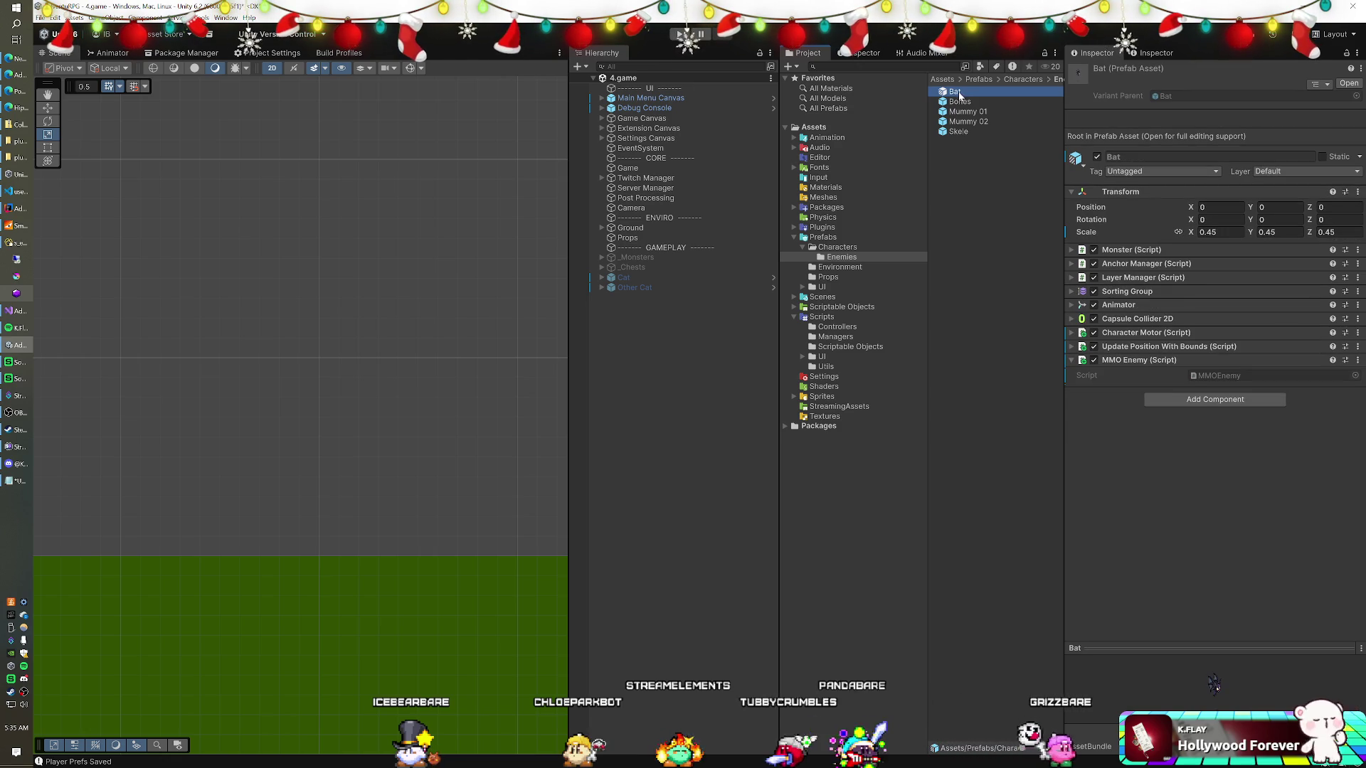
click(962, 112)
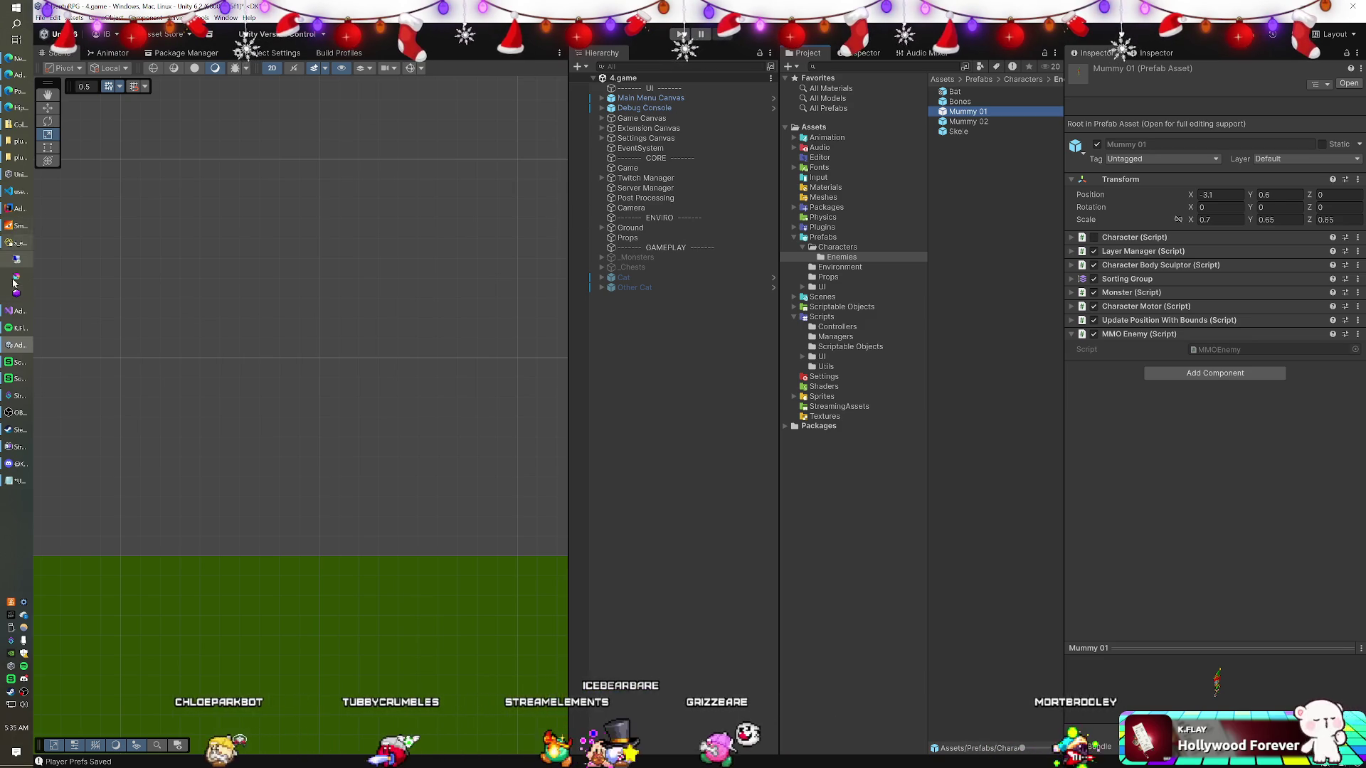
key(alt+Tab)
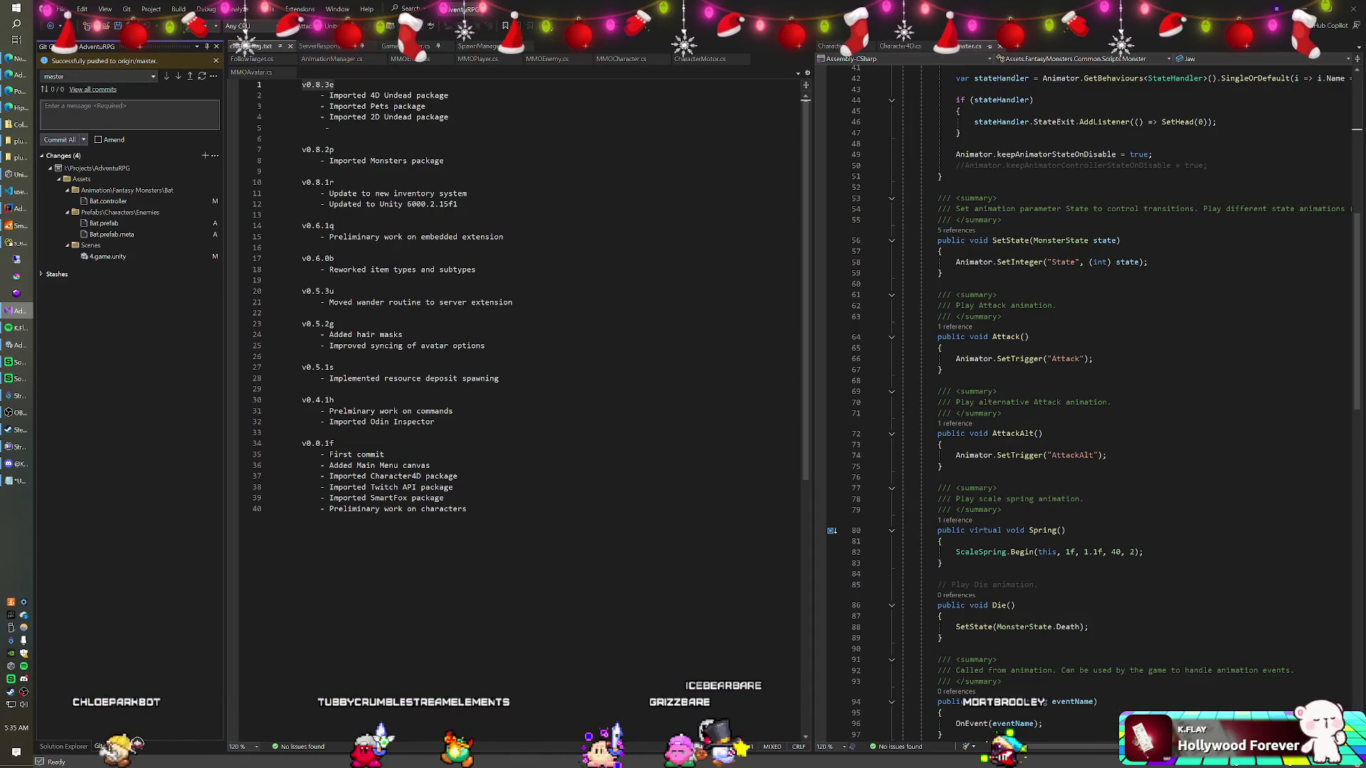
Step: In MMOEnemy.cs, add 'public enum DefaultDirection { Left, Right }' below the Monster property
click(551, 61)
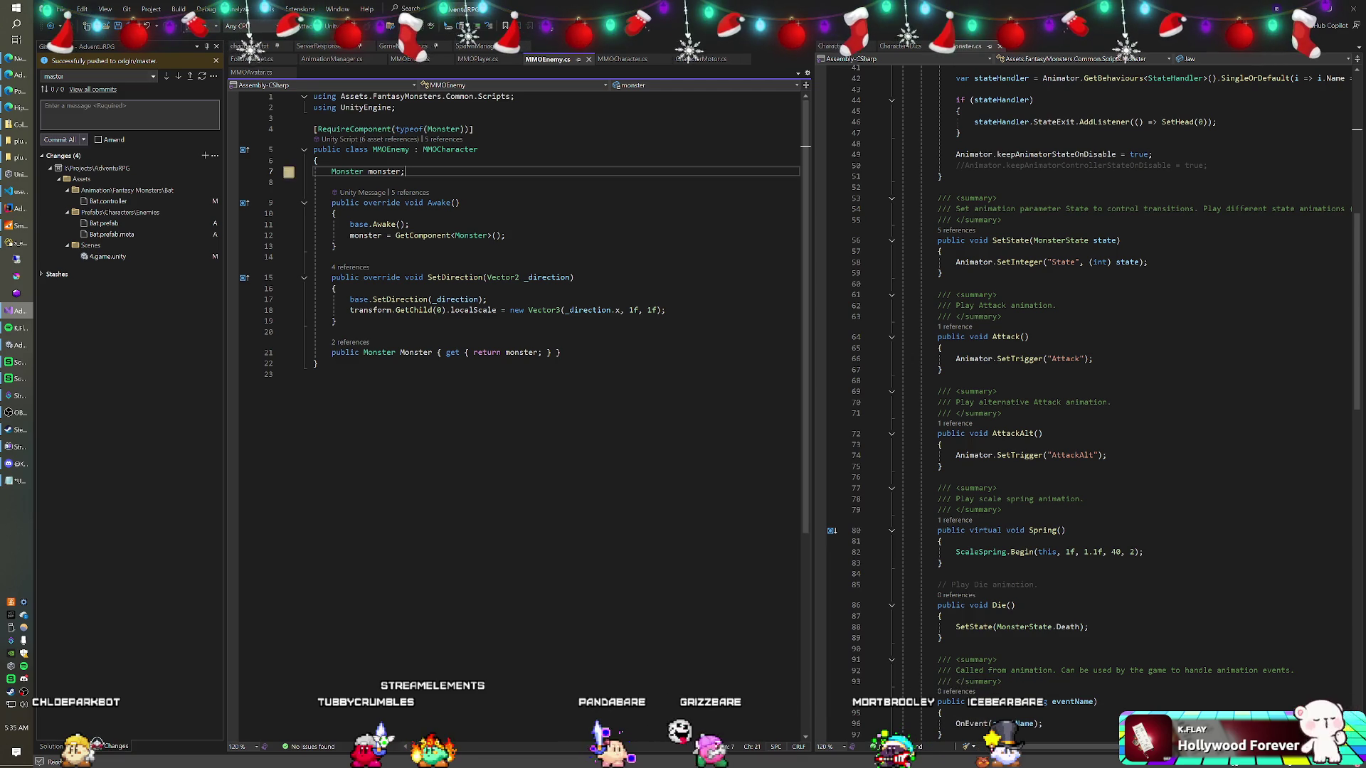
click(561, 352)
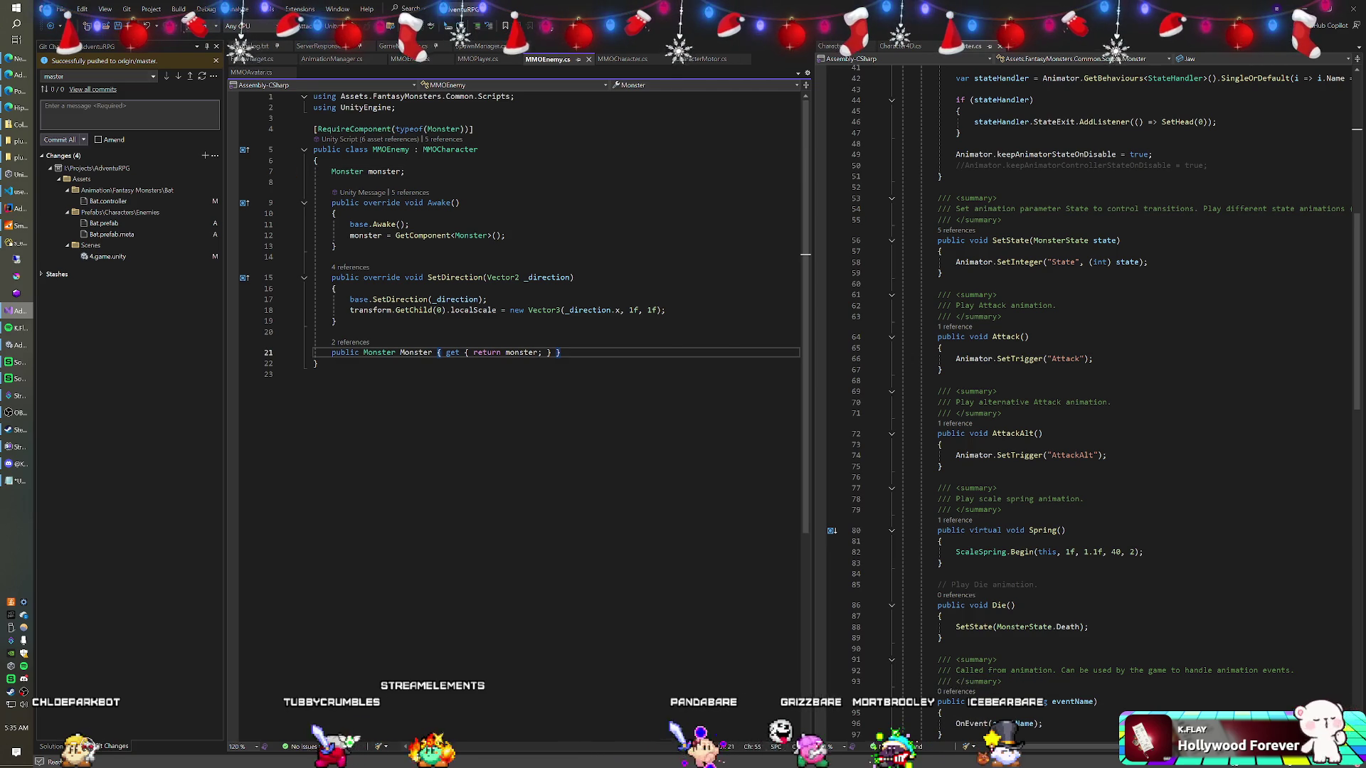
key(Return)
key(Return)
text(public enum )
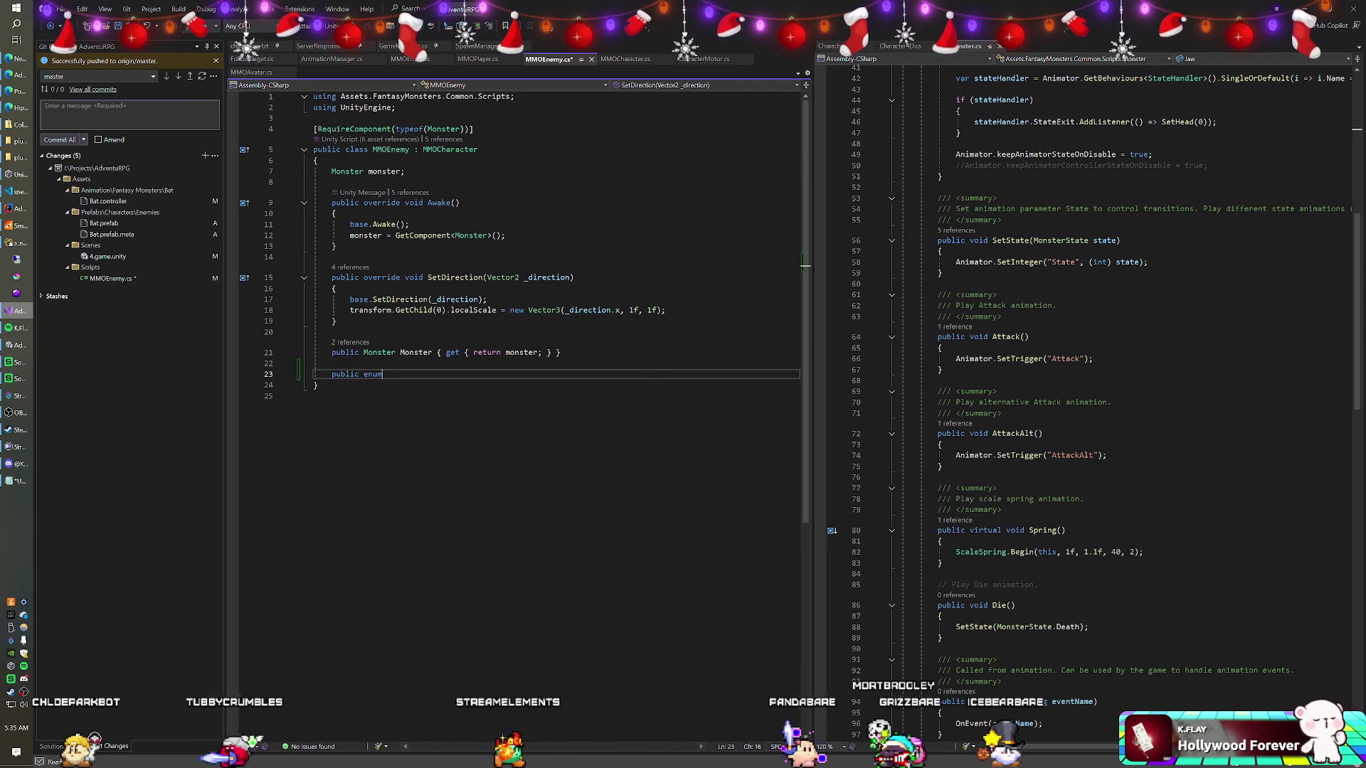
text(Default)
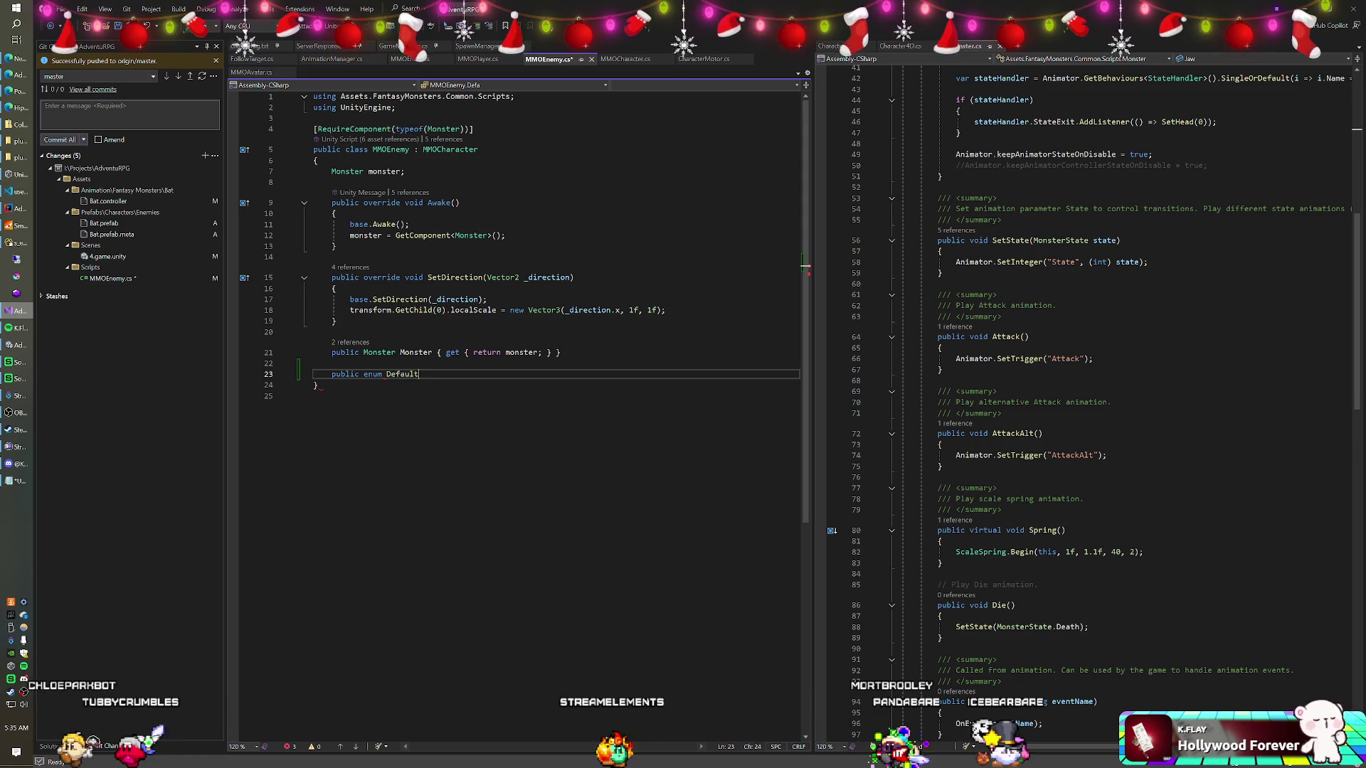
text(Direction {)
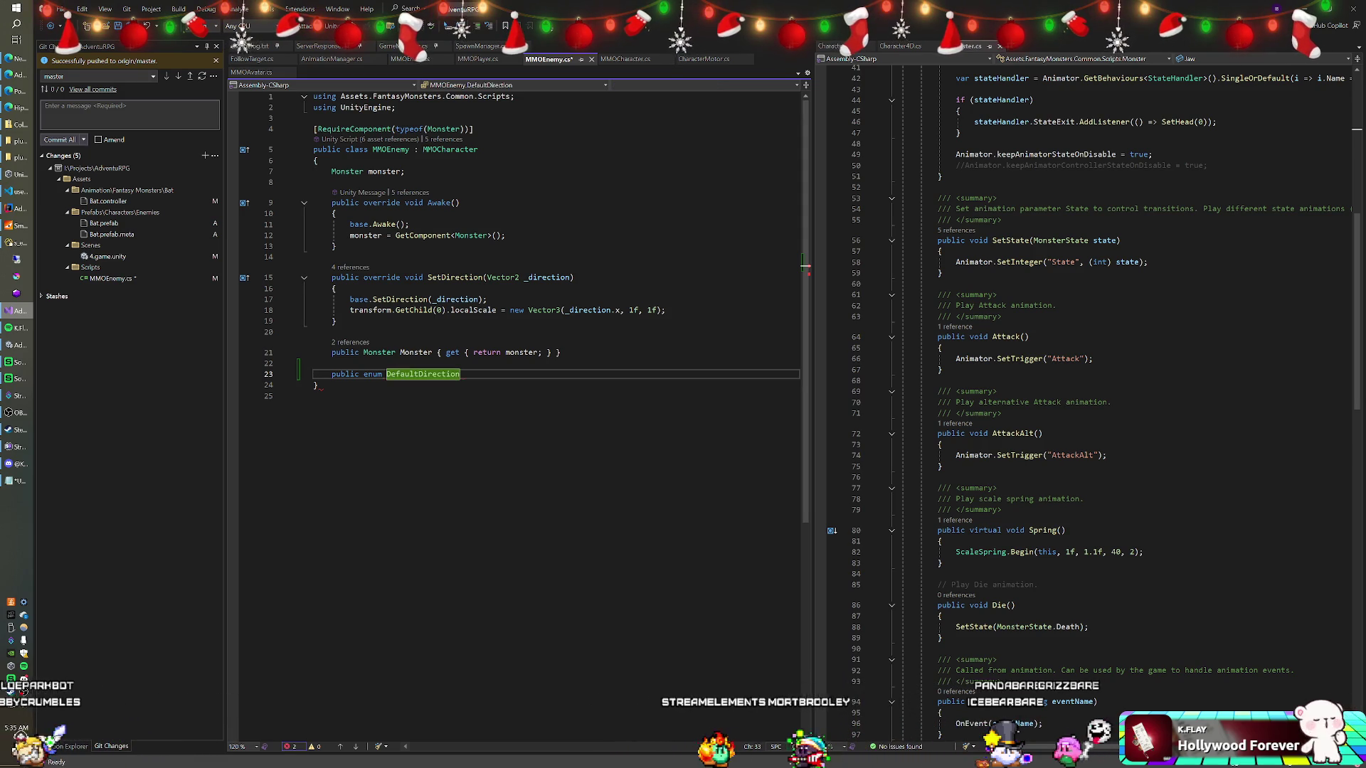
key(Return)
text(Left,)
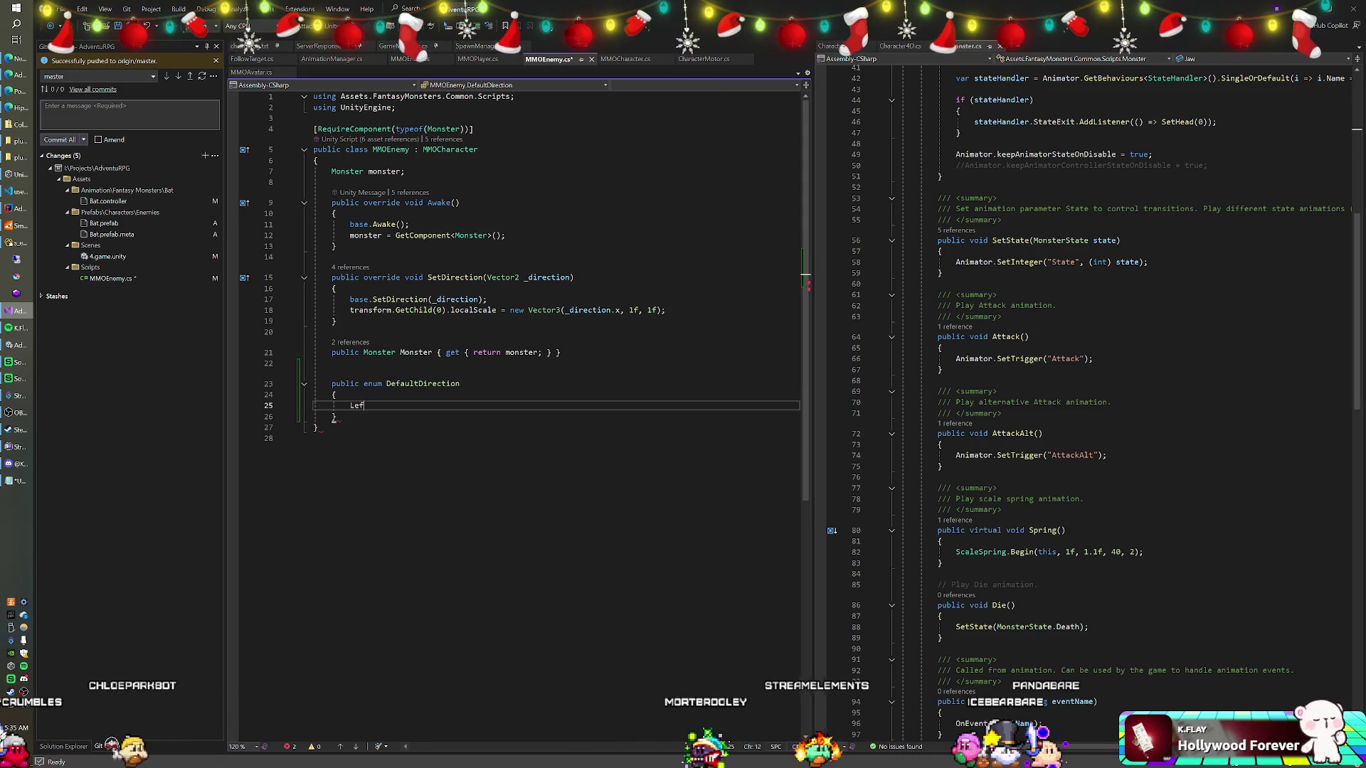
key(Return)
text(Right)
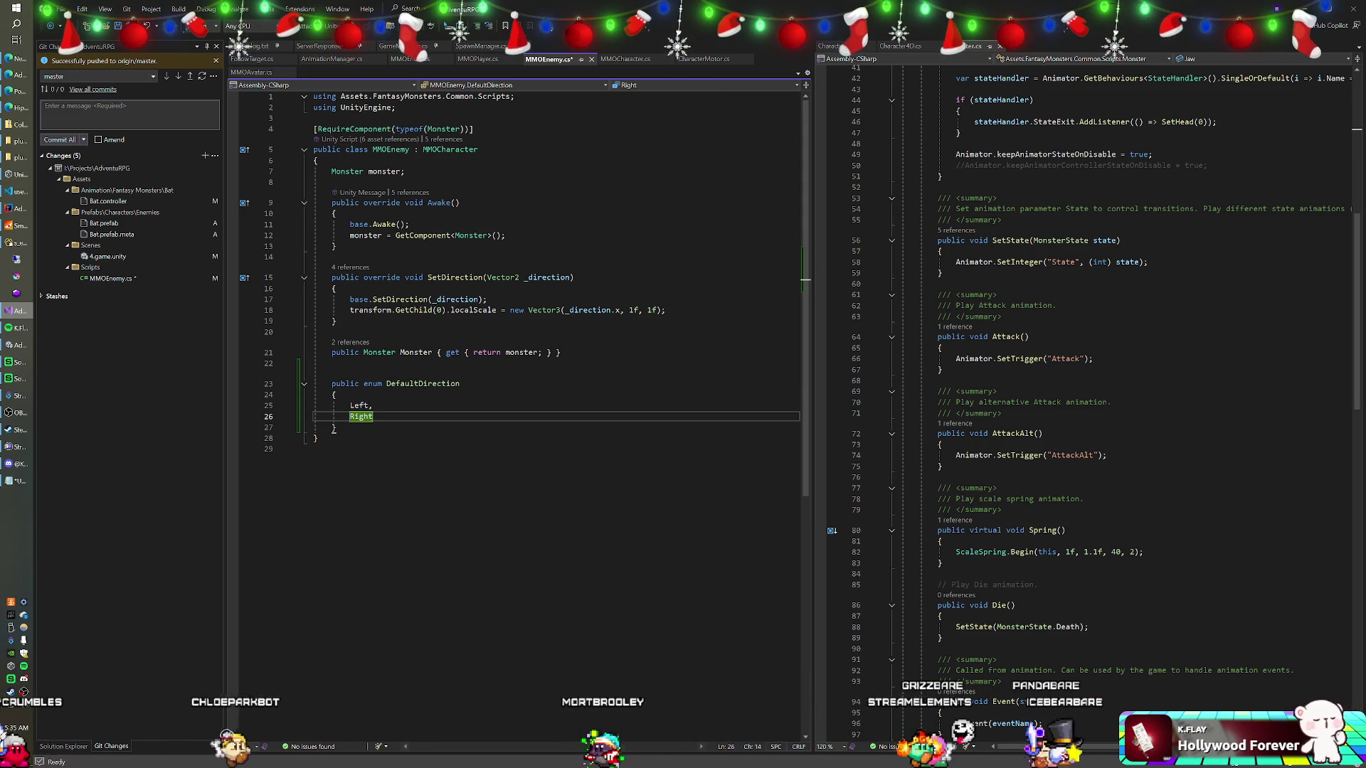
click(372, 405)
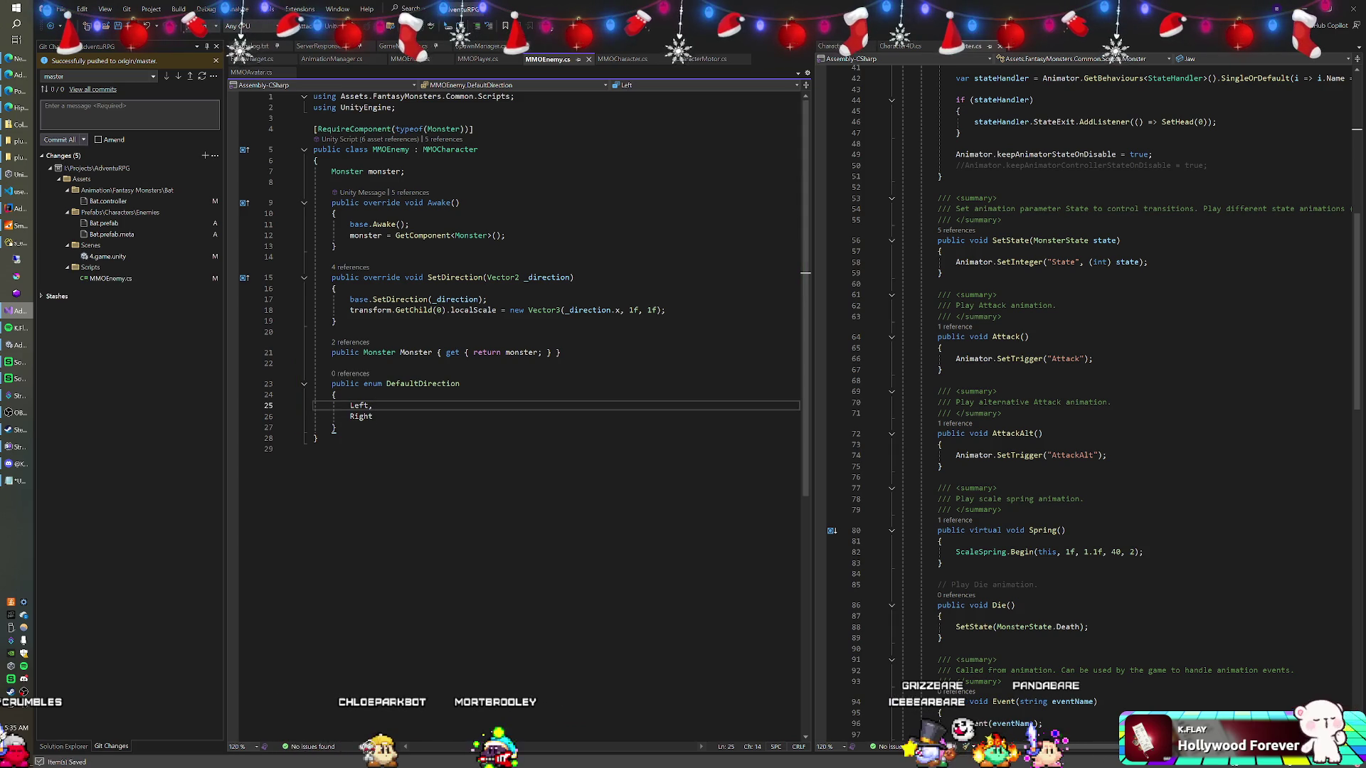
click(405, 171)
click(317, 161)
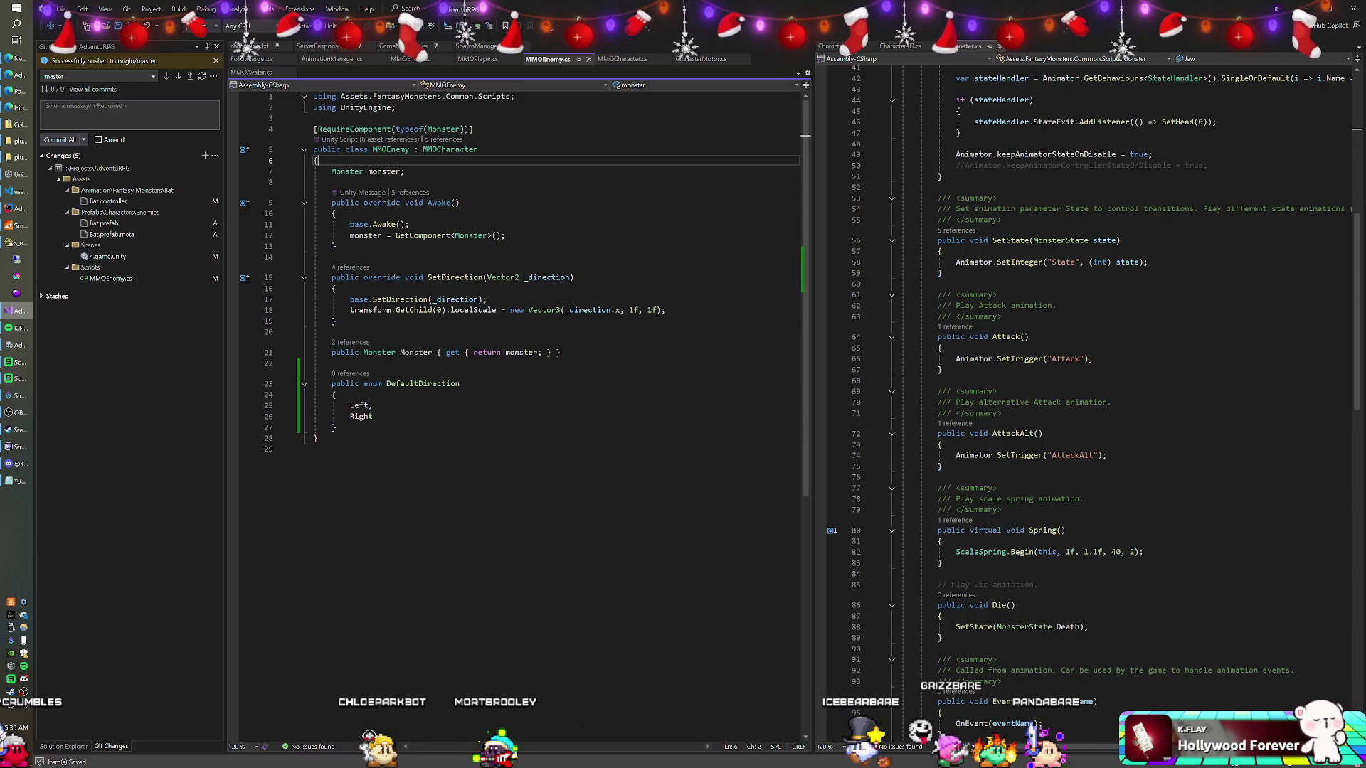
Step: Add a serialized defaultDirection field and make SetDirection flip _direction when it equals DefaultDirection.Left
key(Return)
text(SerializeField])
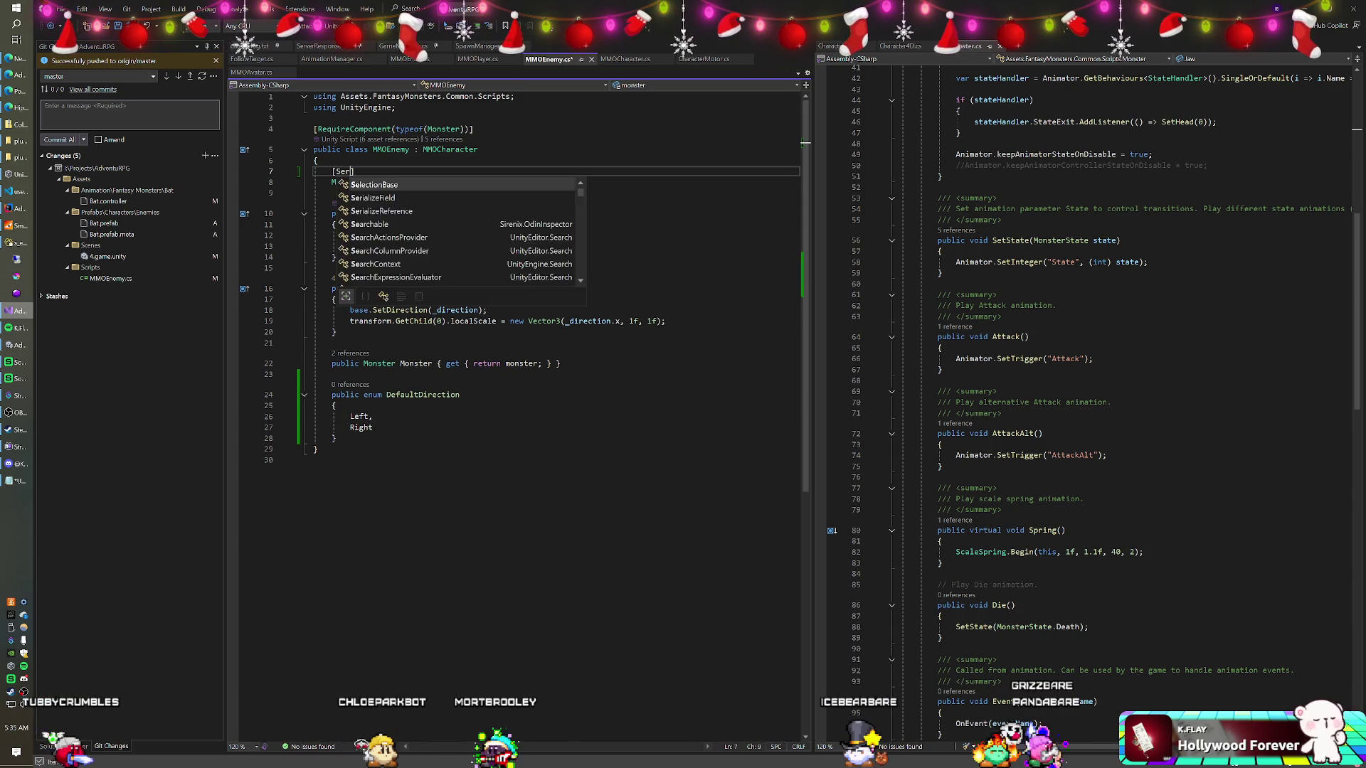
text( DefaultDirection defau)
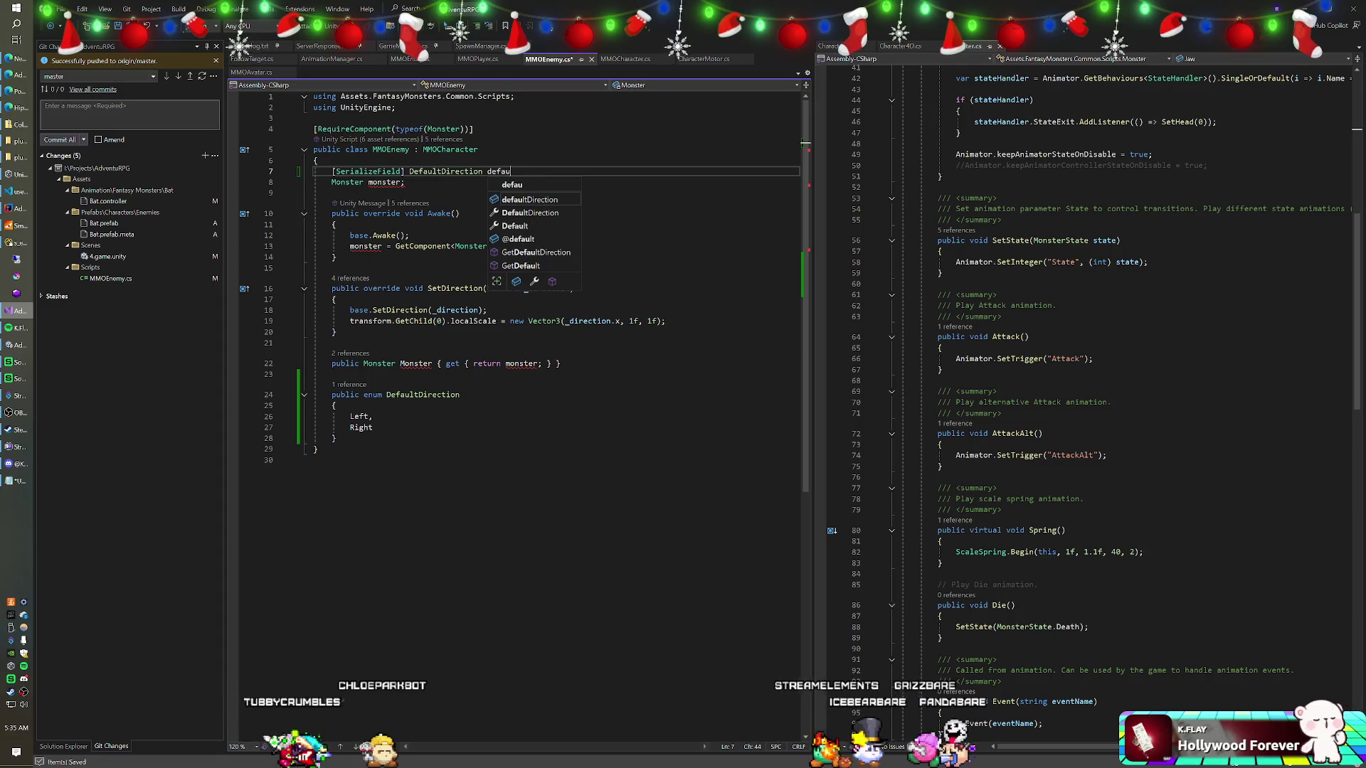
text(ltDirection;)
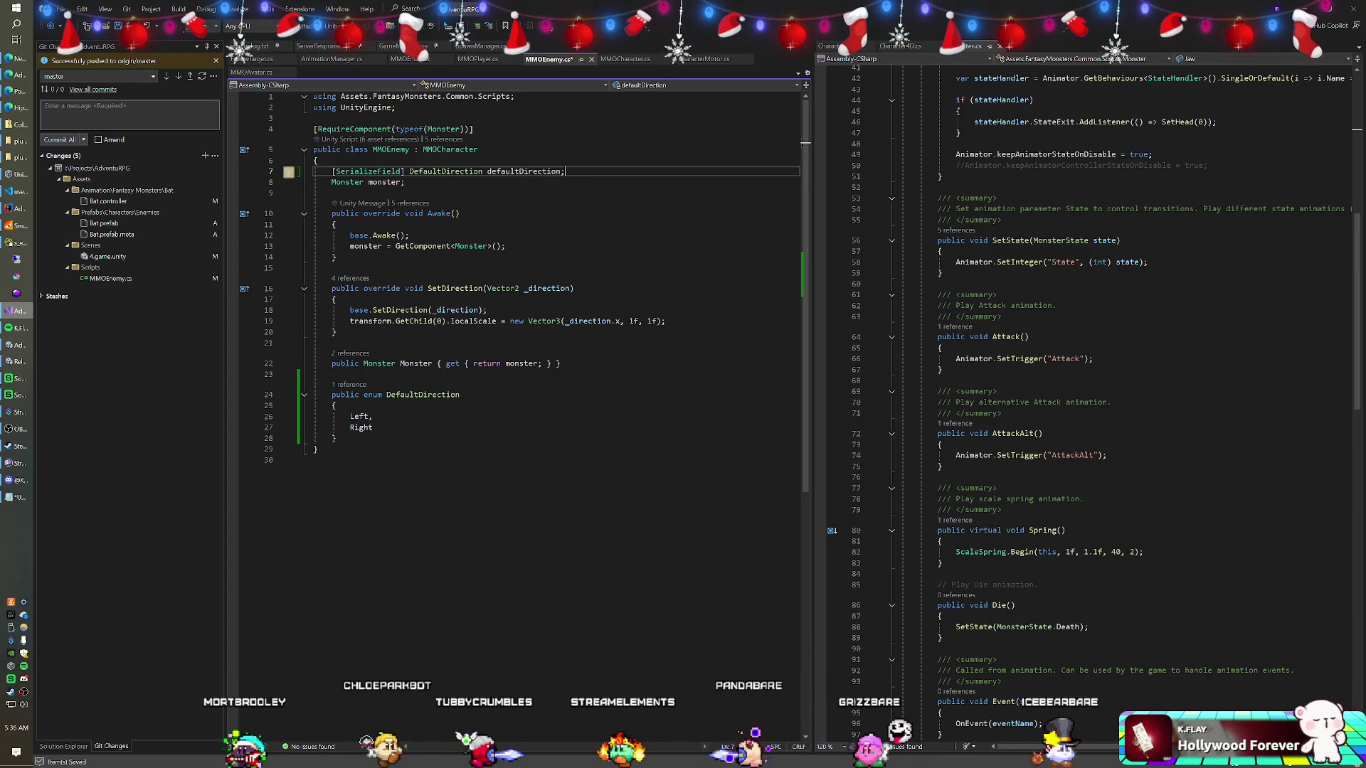
mouse_move(545, 322)
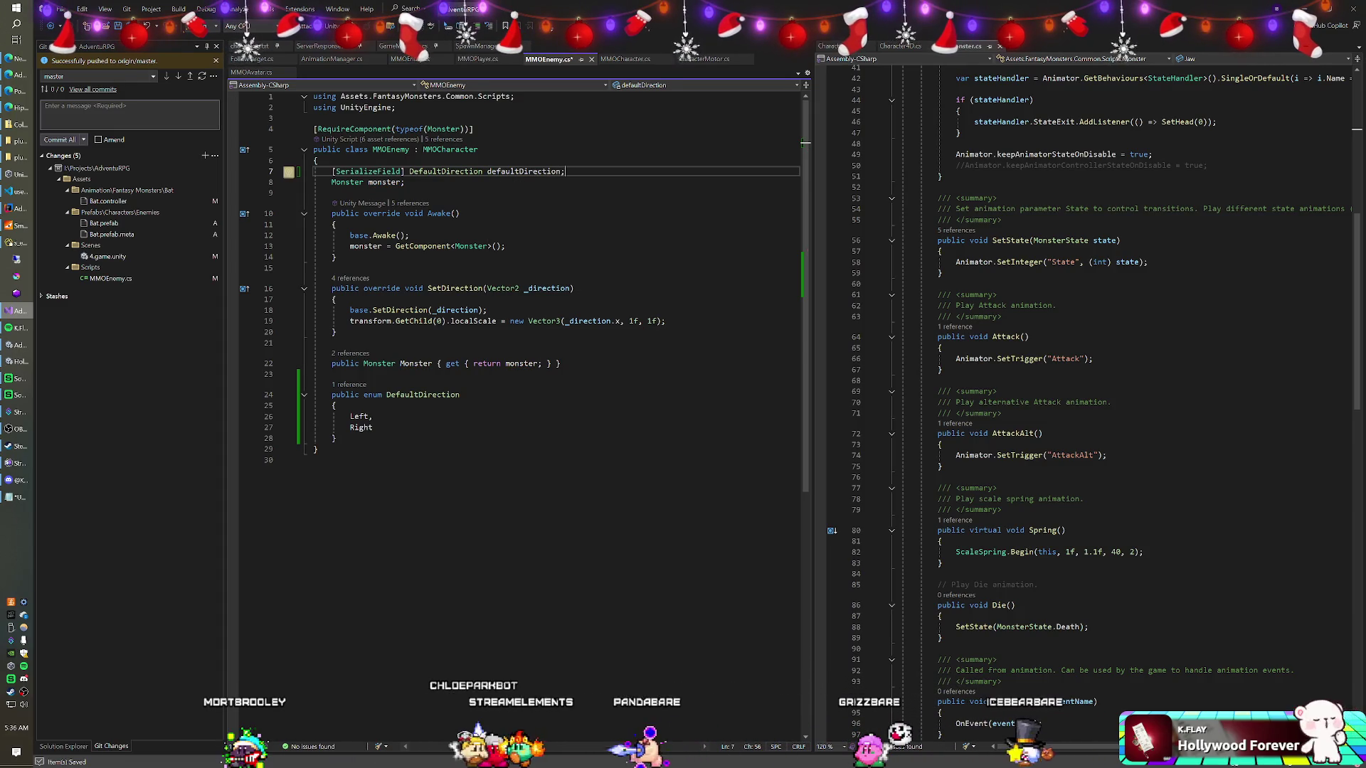
click(498, 310)
key(Return)
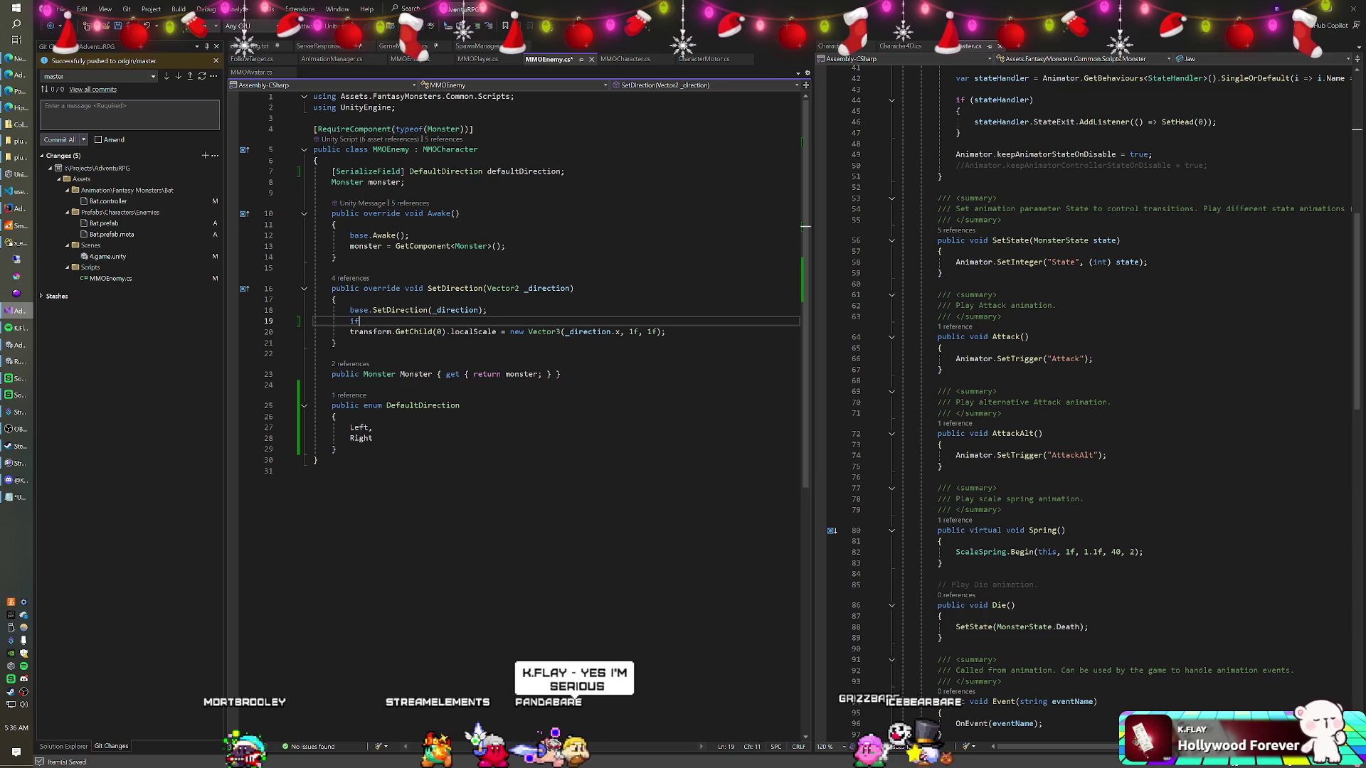
text(if()
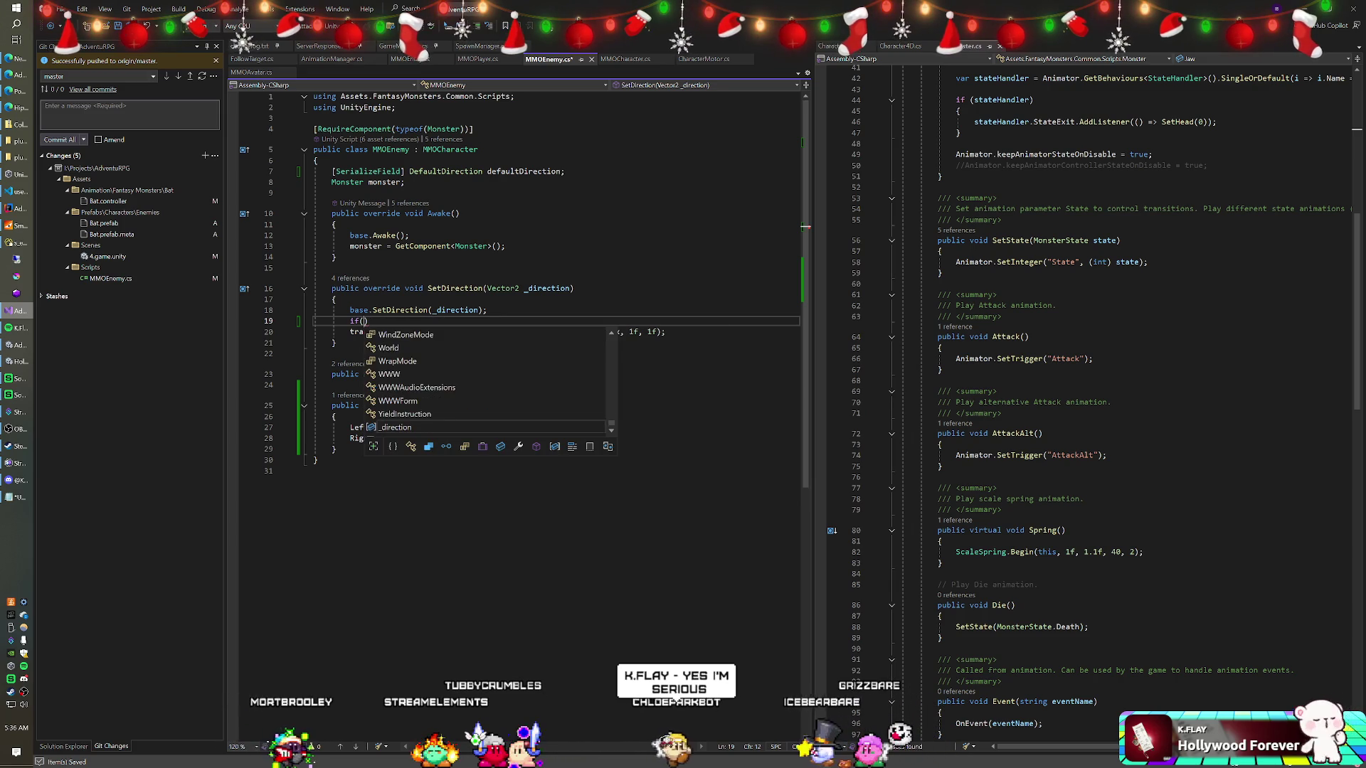
text(def)
key(Down)
key(Tab)
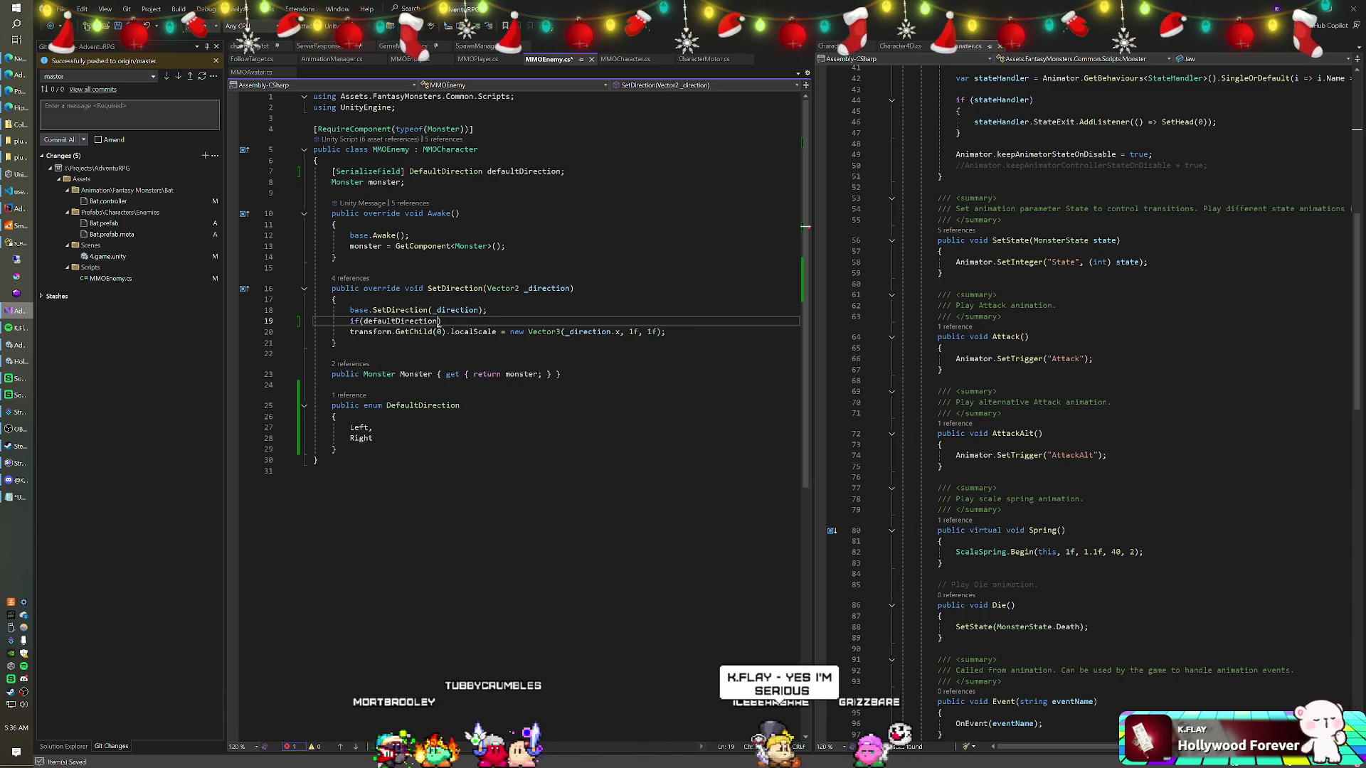
key(Down)
key(Down)
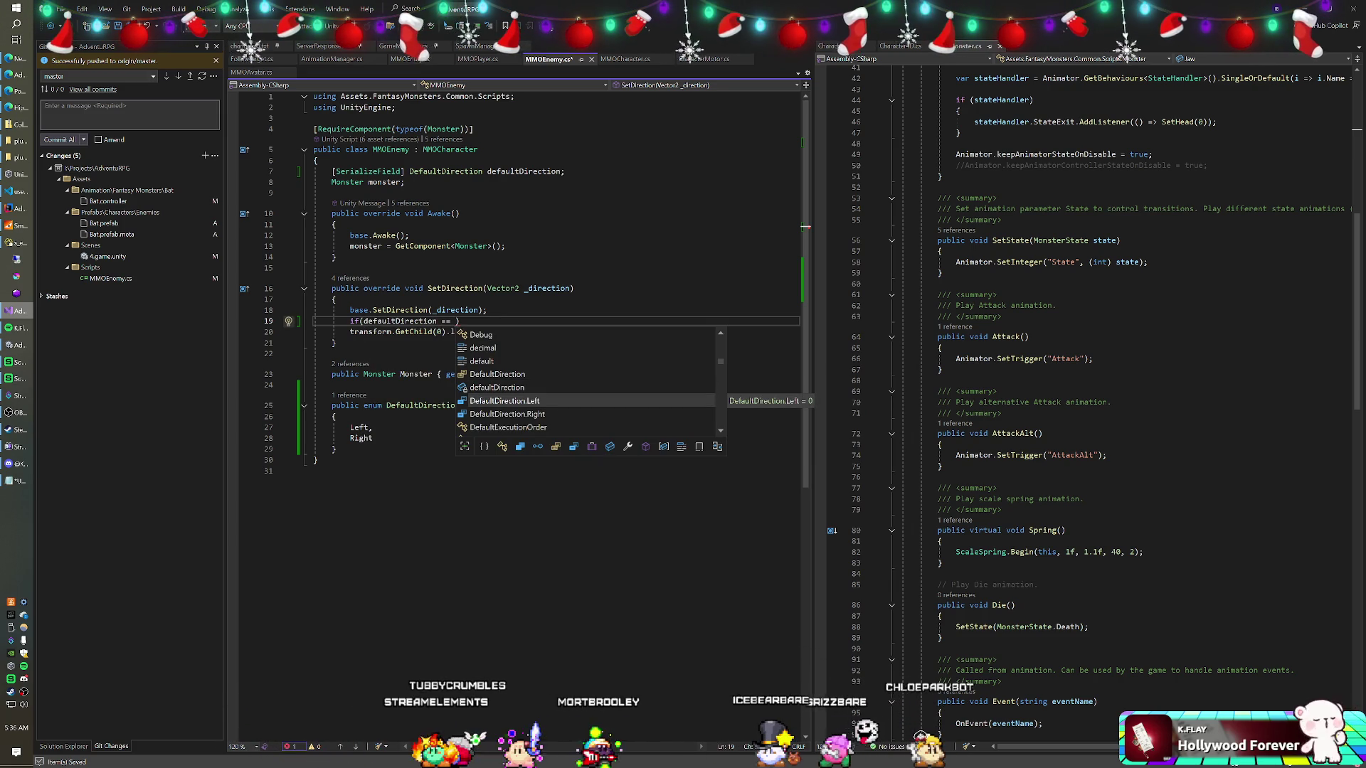
key(Tab)
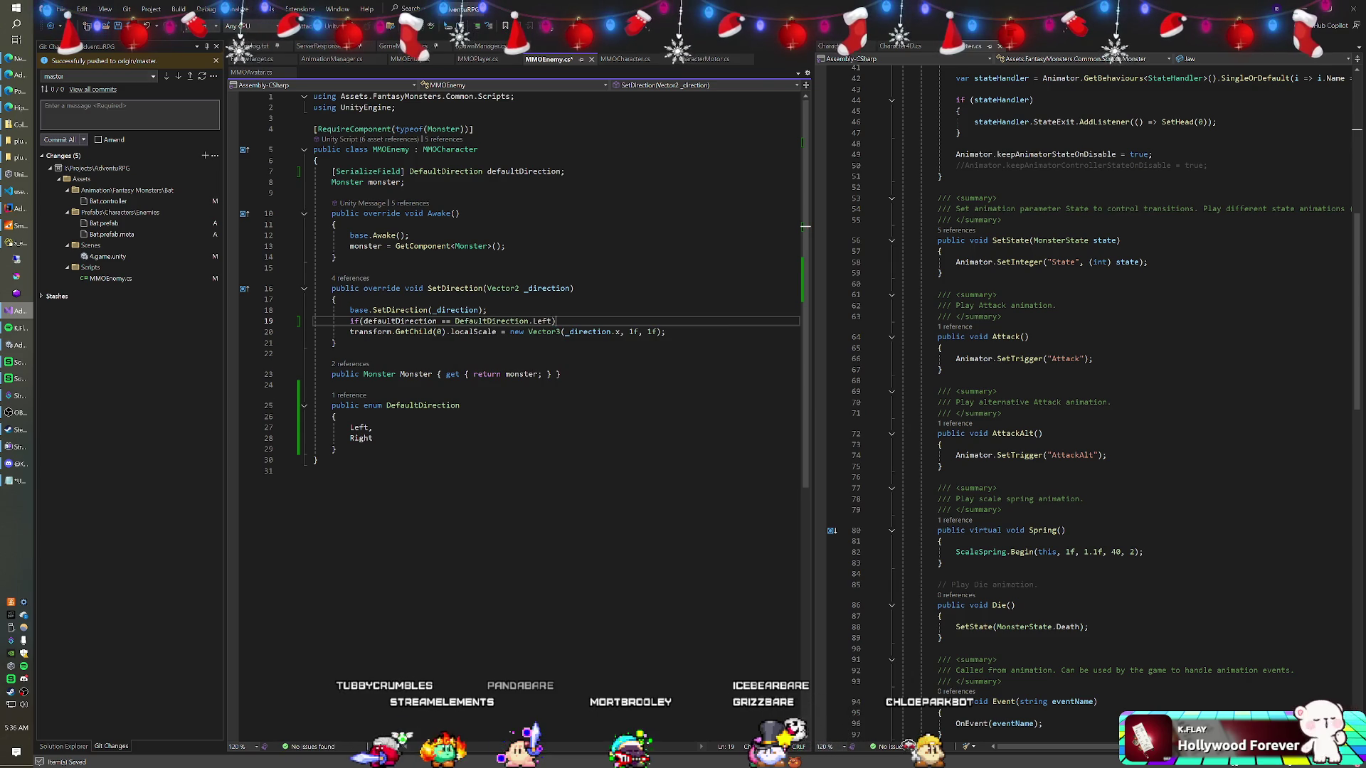
key(Return)
text(_direct)
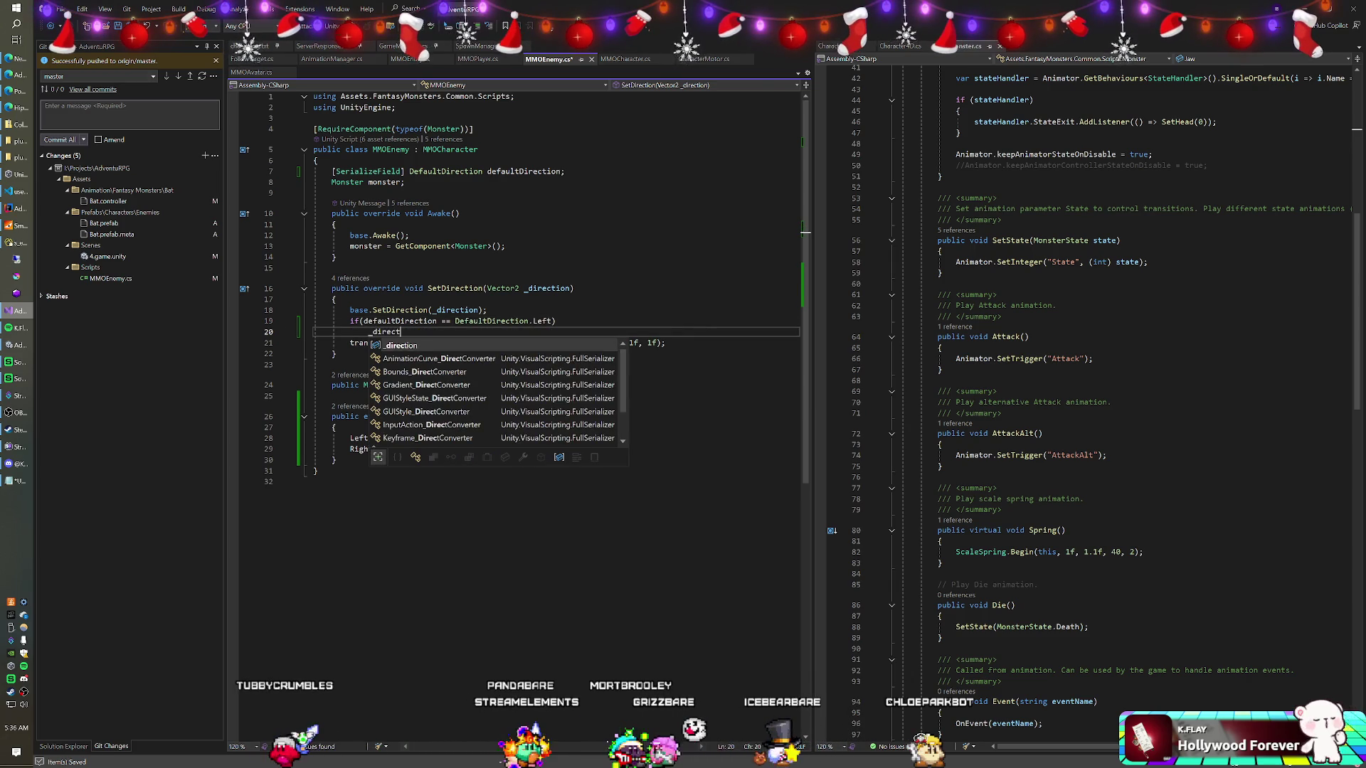
text(oin)
text(ion *= -1)
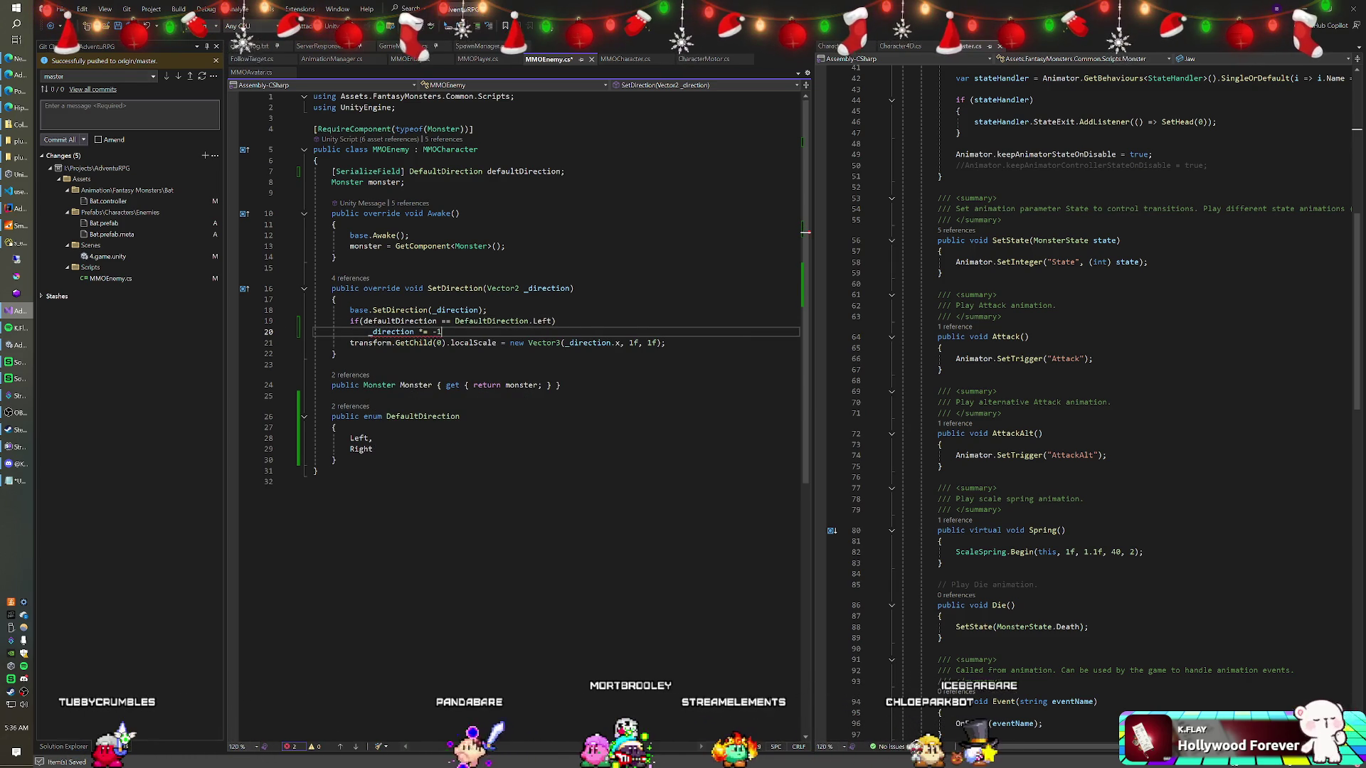
text(f;)
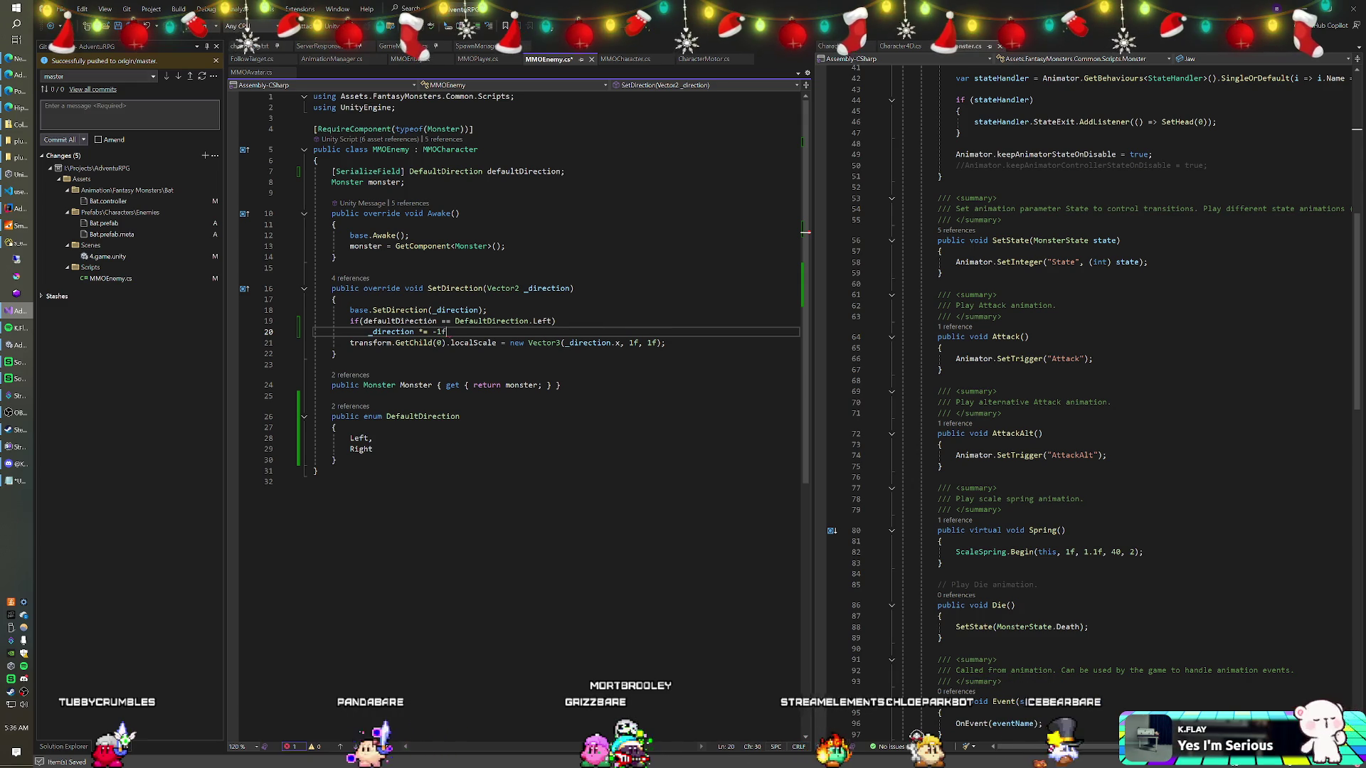
Step: Reorder the DefaultDirection enum so Right comes before Left
click(488, 310)
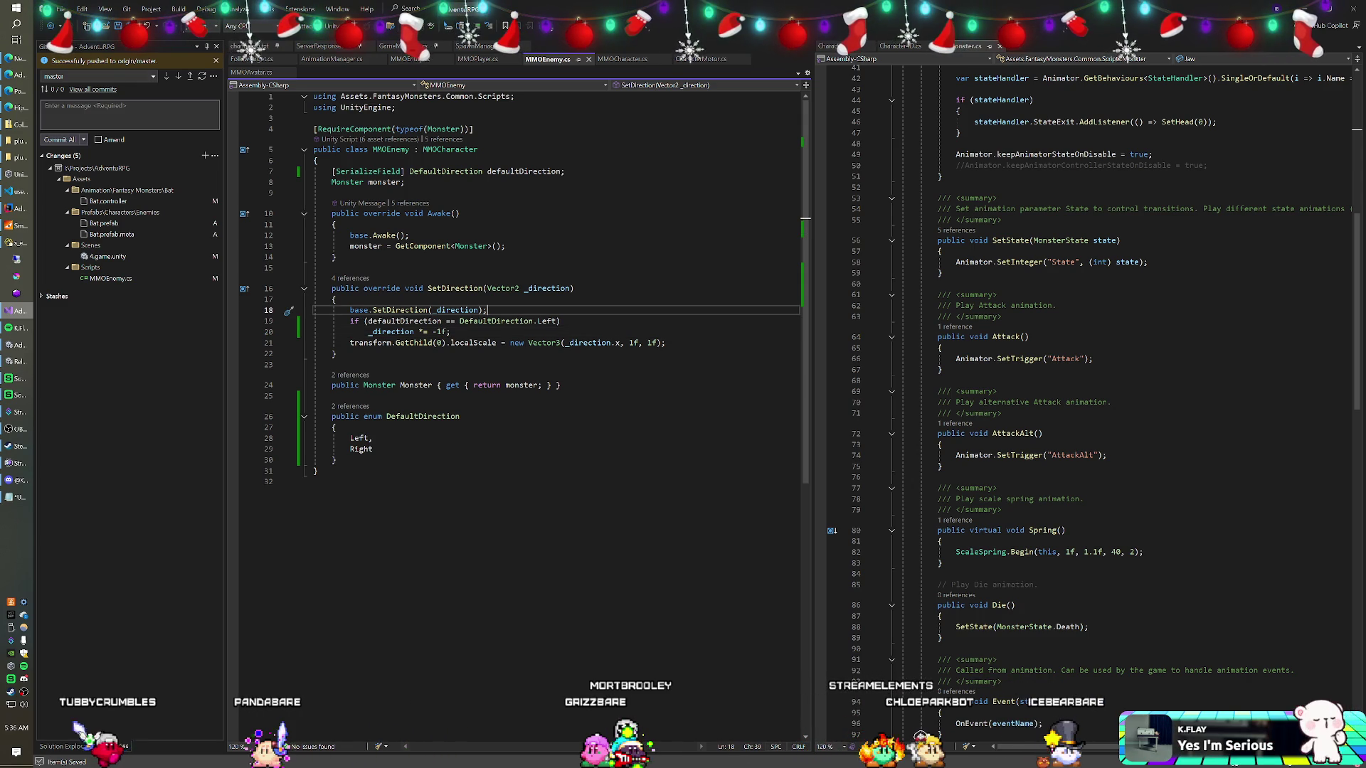
click(373, 449)
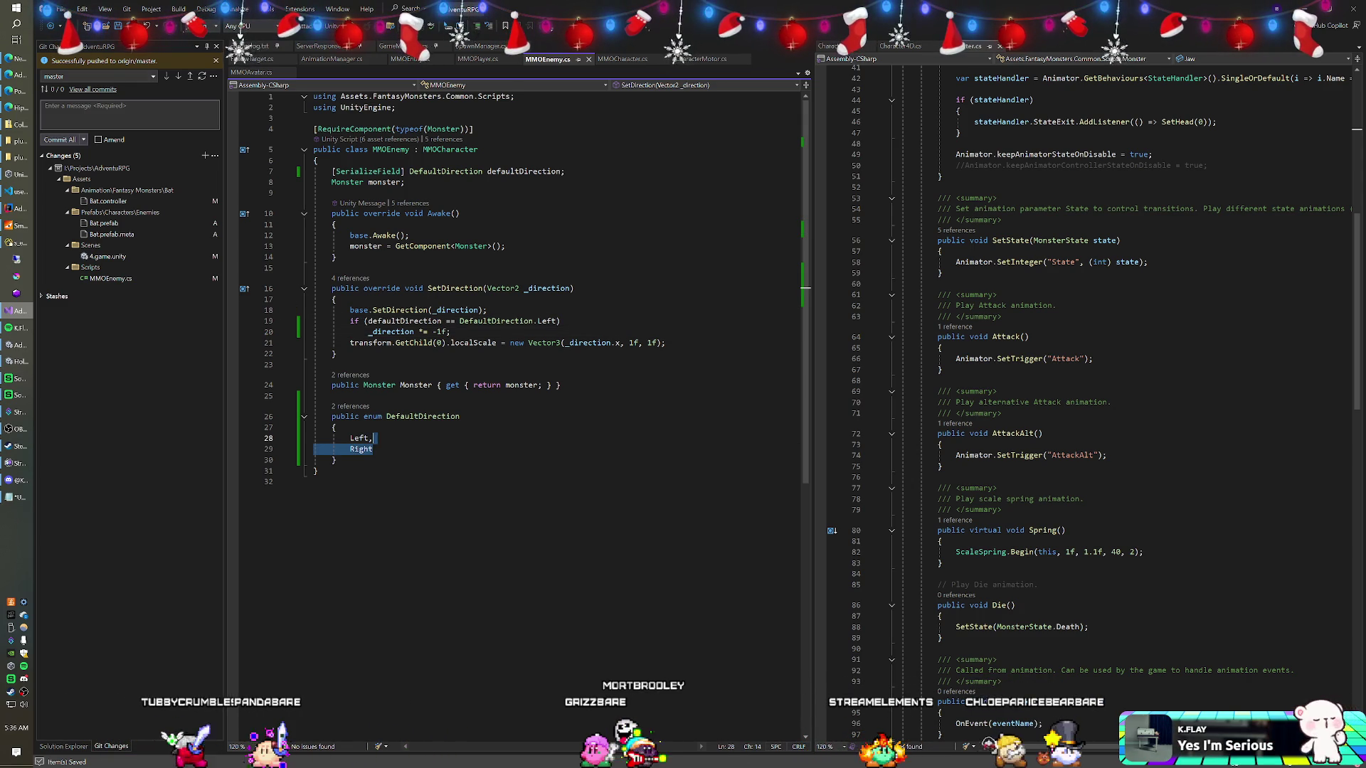
key(ctrl+BackSpace)
key(ctrl+BackSpace)
key(BackSpace)
key(Up)
key(Return)
text(Right,)
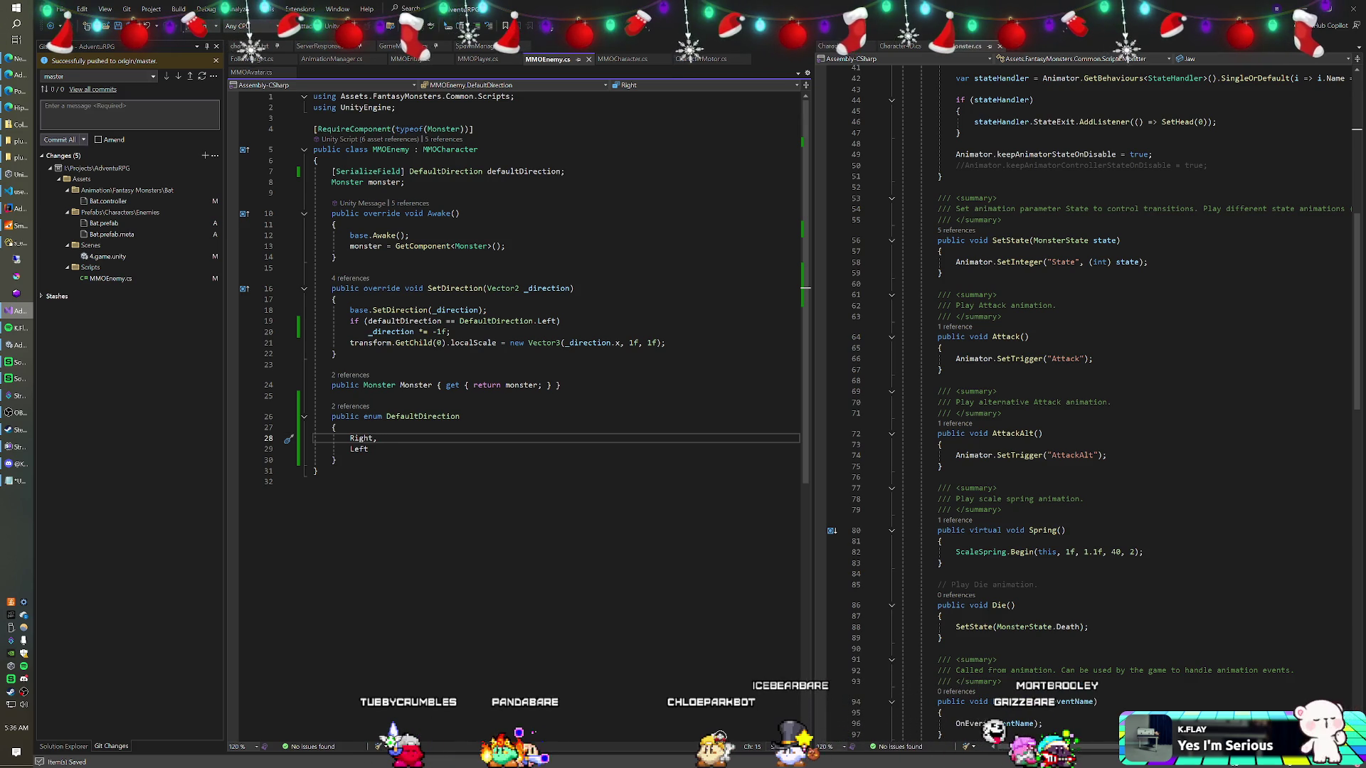
key(alt+Tab)
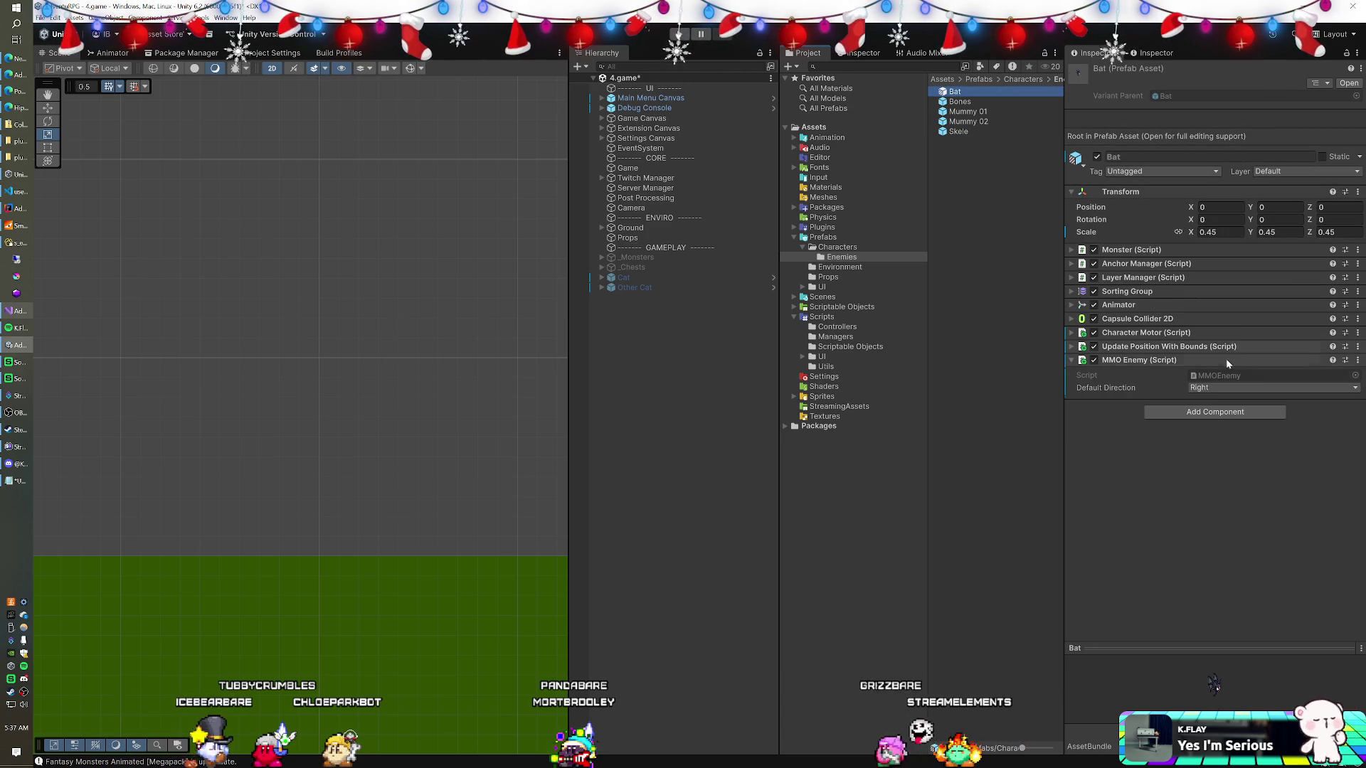
Step: Choose Left for Default Direction in the Bat prefab's MMO Enemy component, reselect Bat, and return to Visual Studio
click(1211, 388)
click(1215, 428)
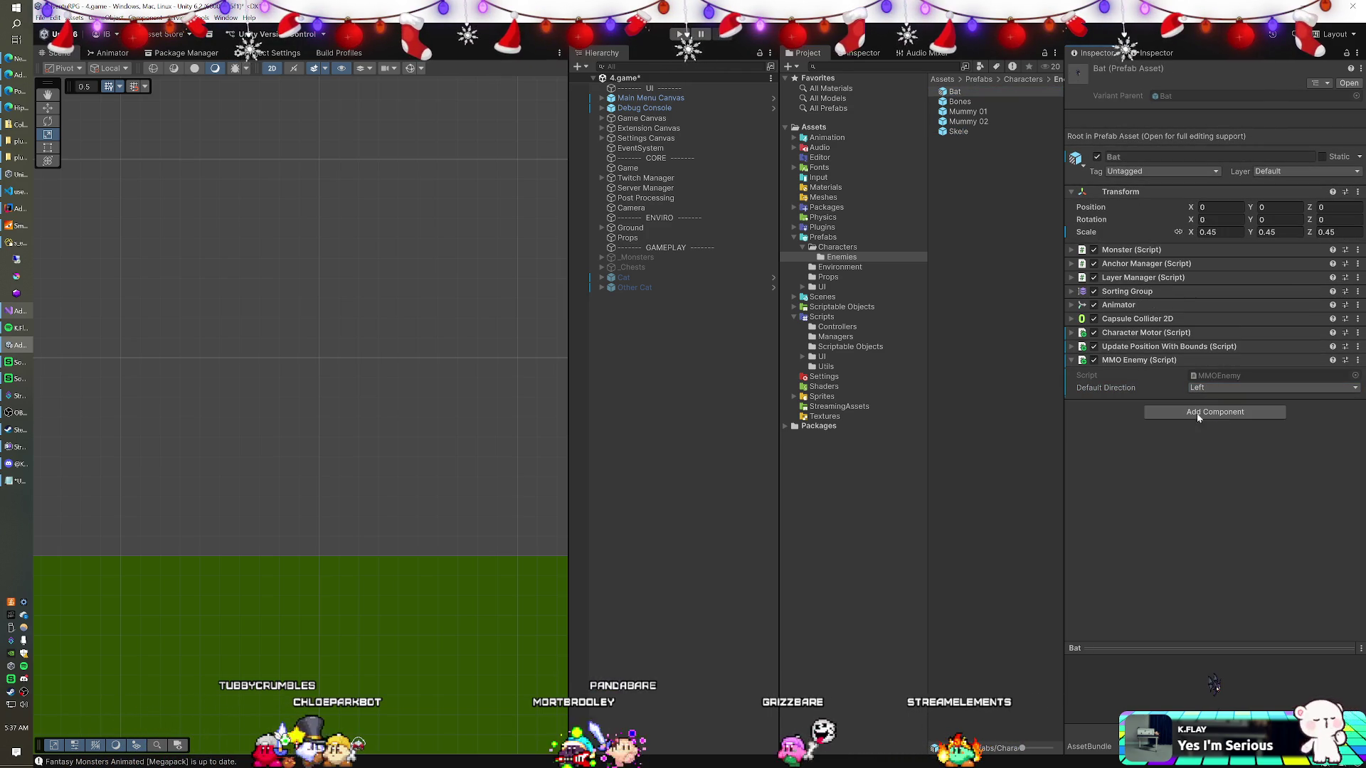
click(958, 80)
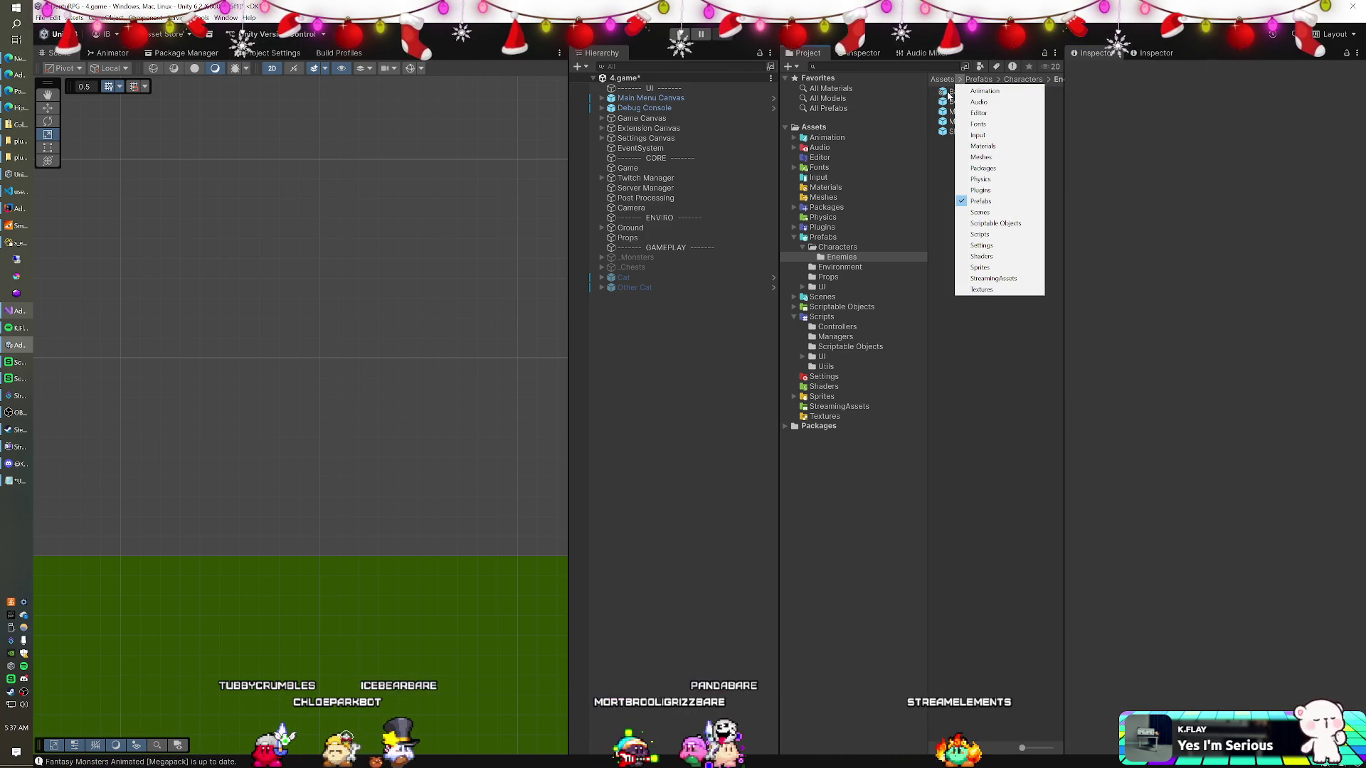
click(951, 92)
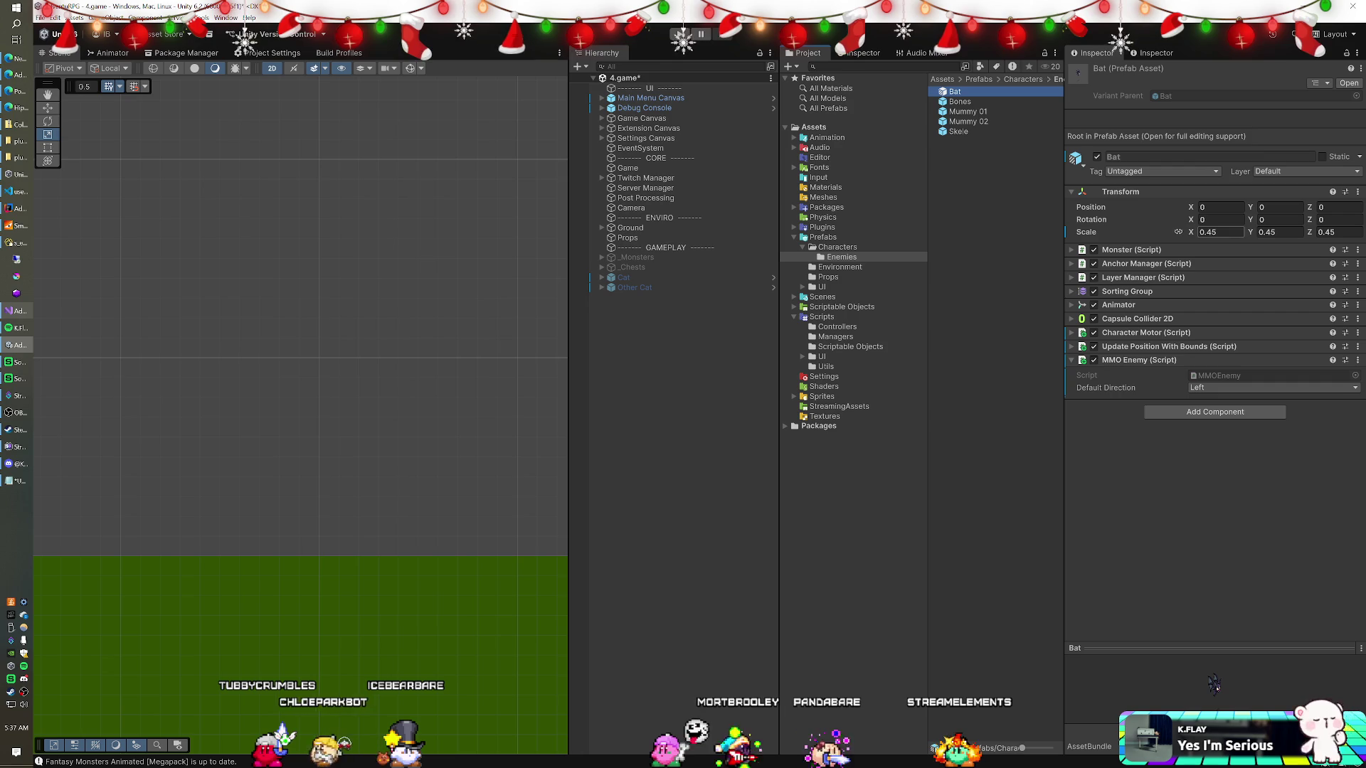
click(16, 311)
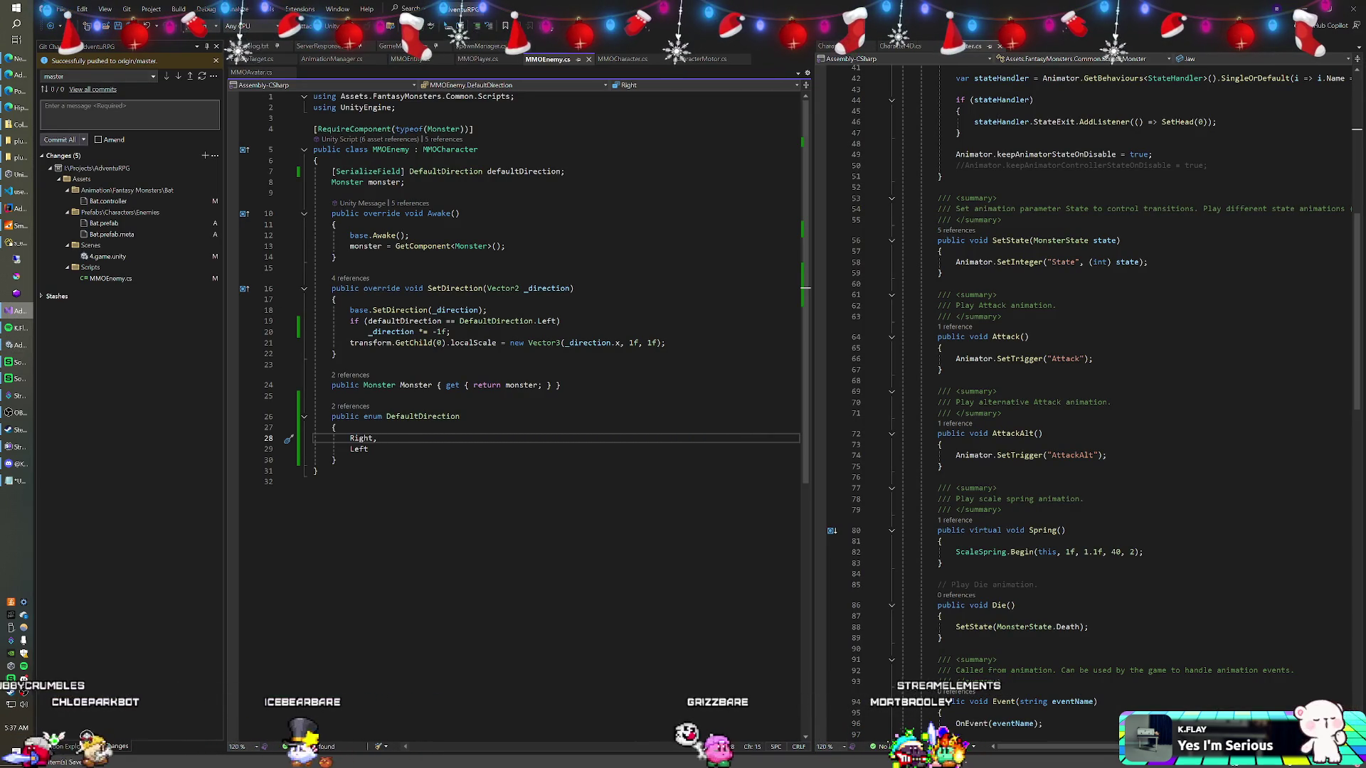
Step: Search the entire solution for 'scale' and open SpawnManager.cs at SpawnEnemy's _data.GetFloat("scale") line
click(336, 224)
key(ctrl+shift+f)
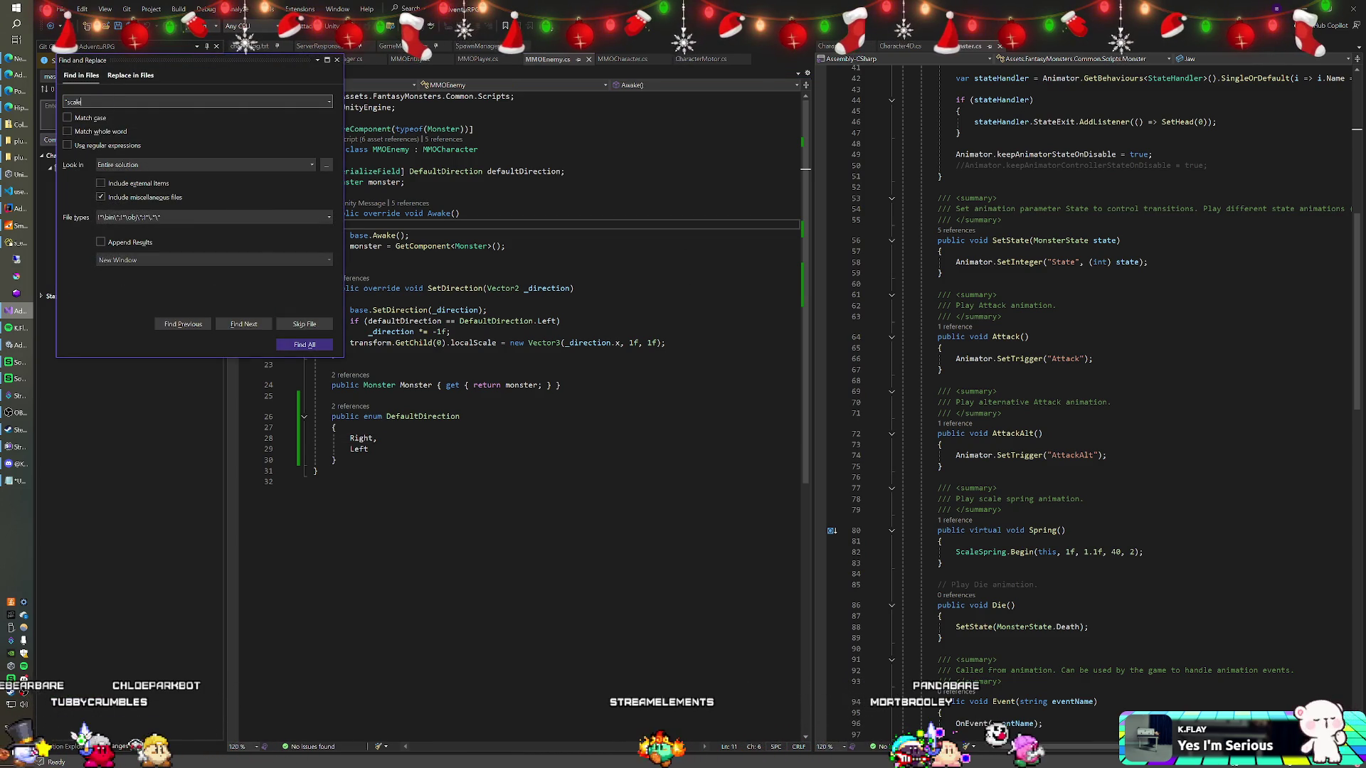
key(Return)
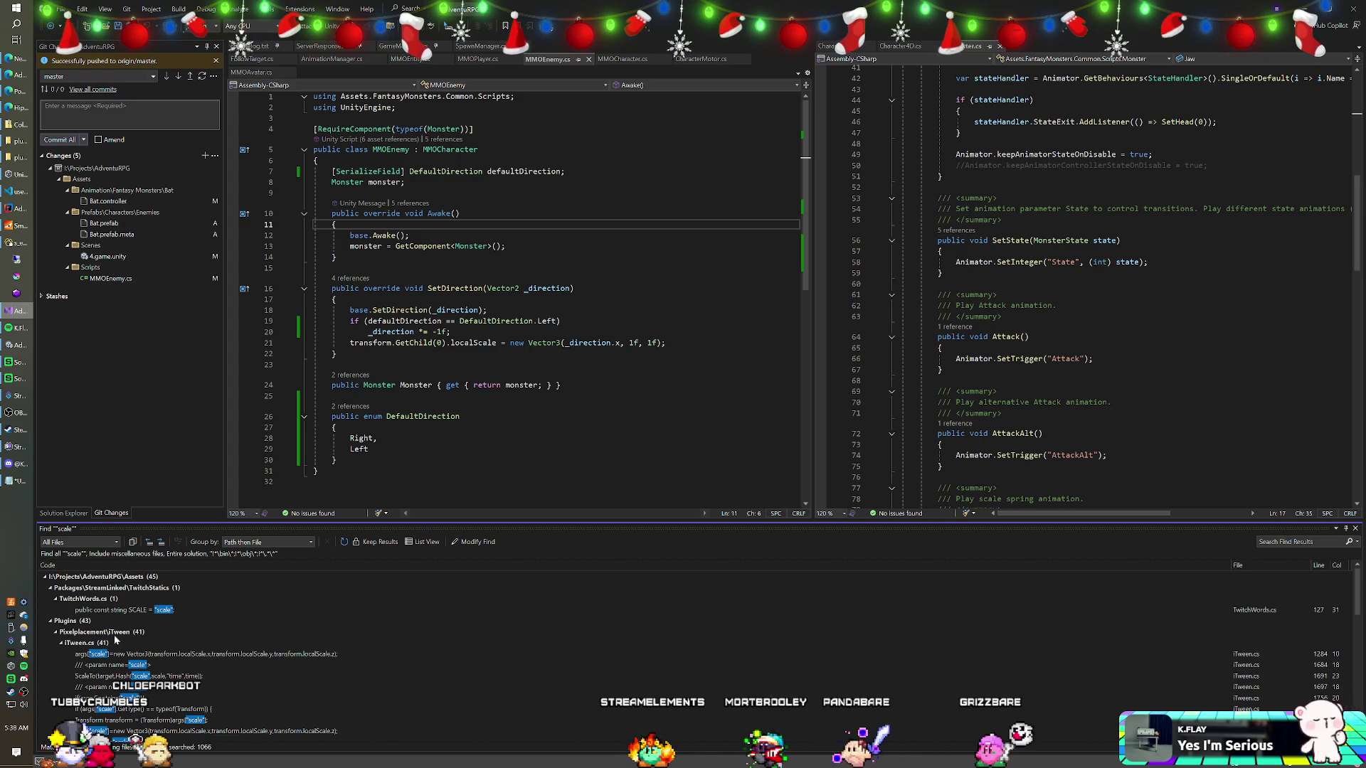
click(50, 588)
click(51, 599)
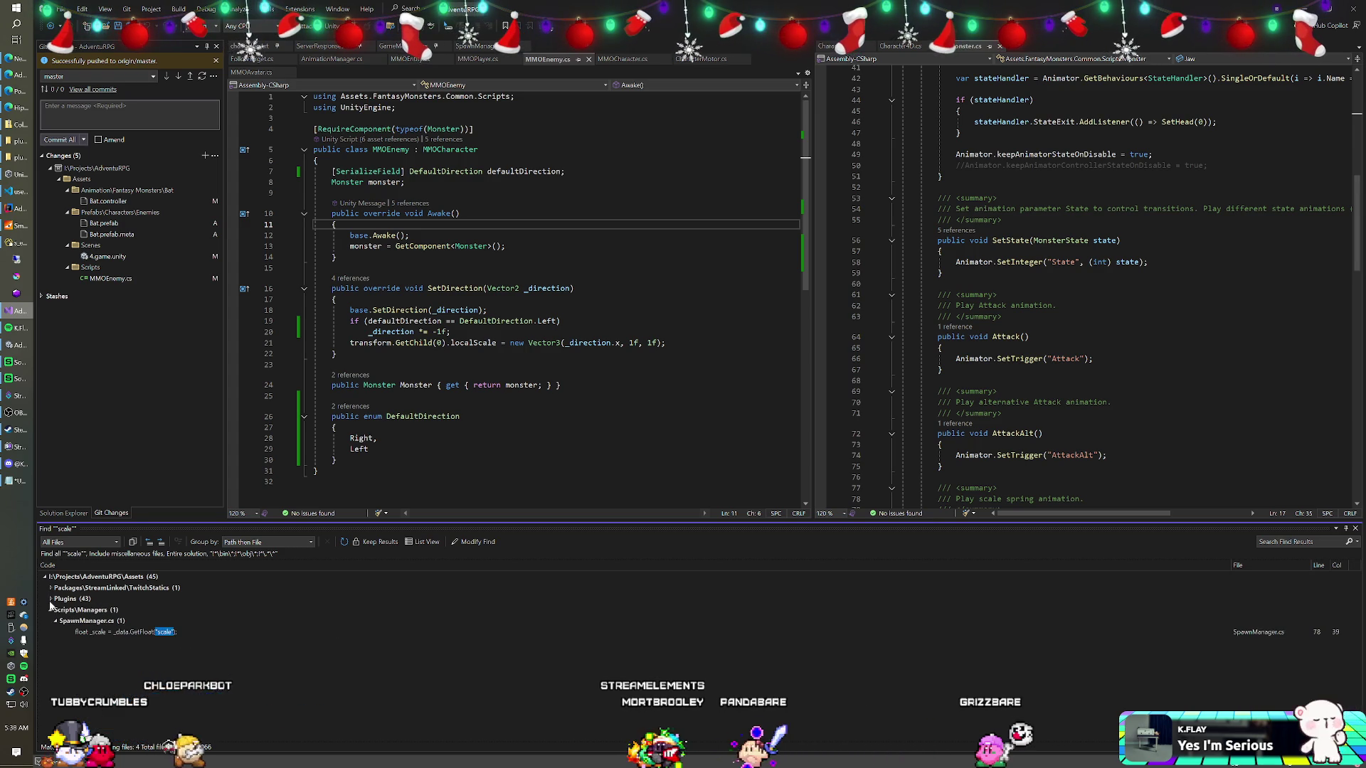
double_click(64, 632)
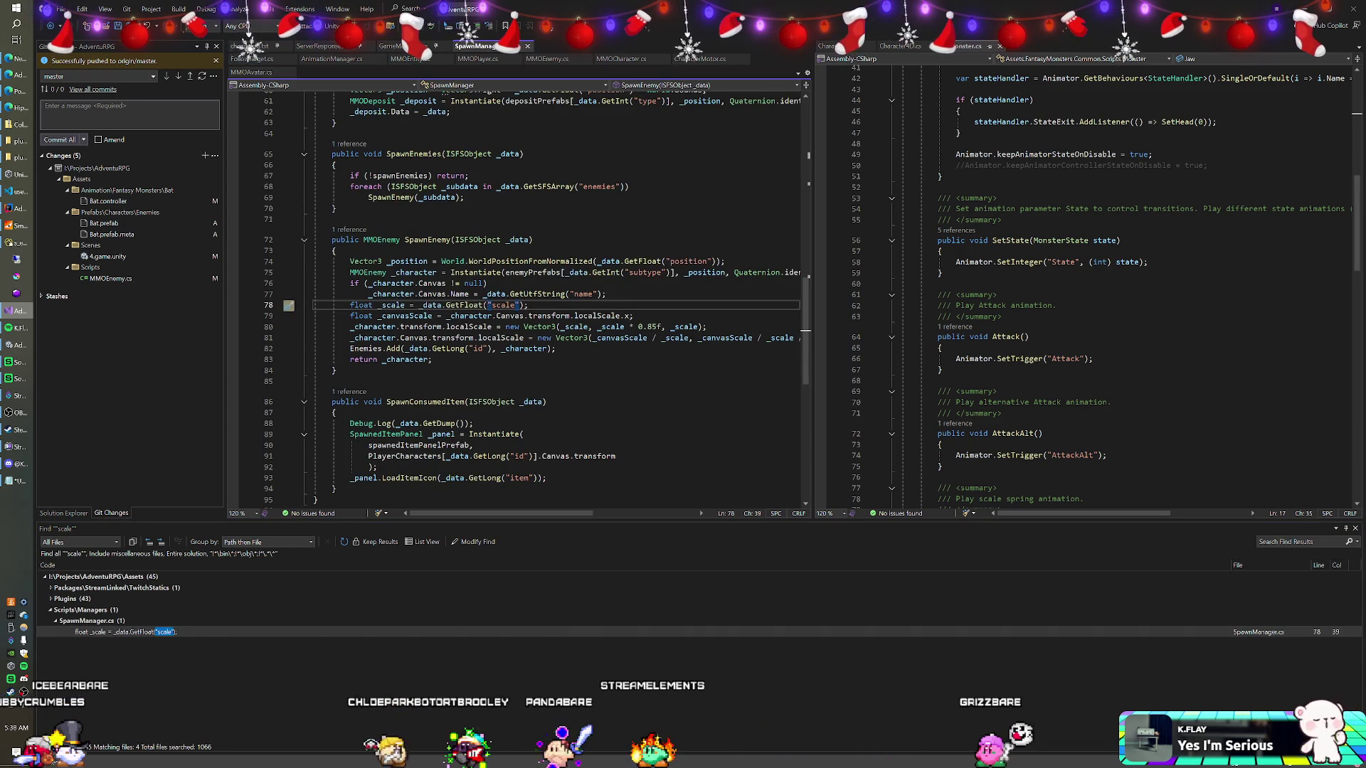
mouse_move(497, 345)
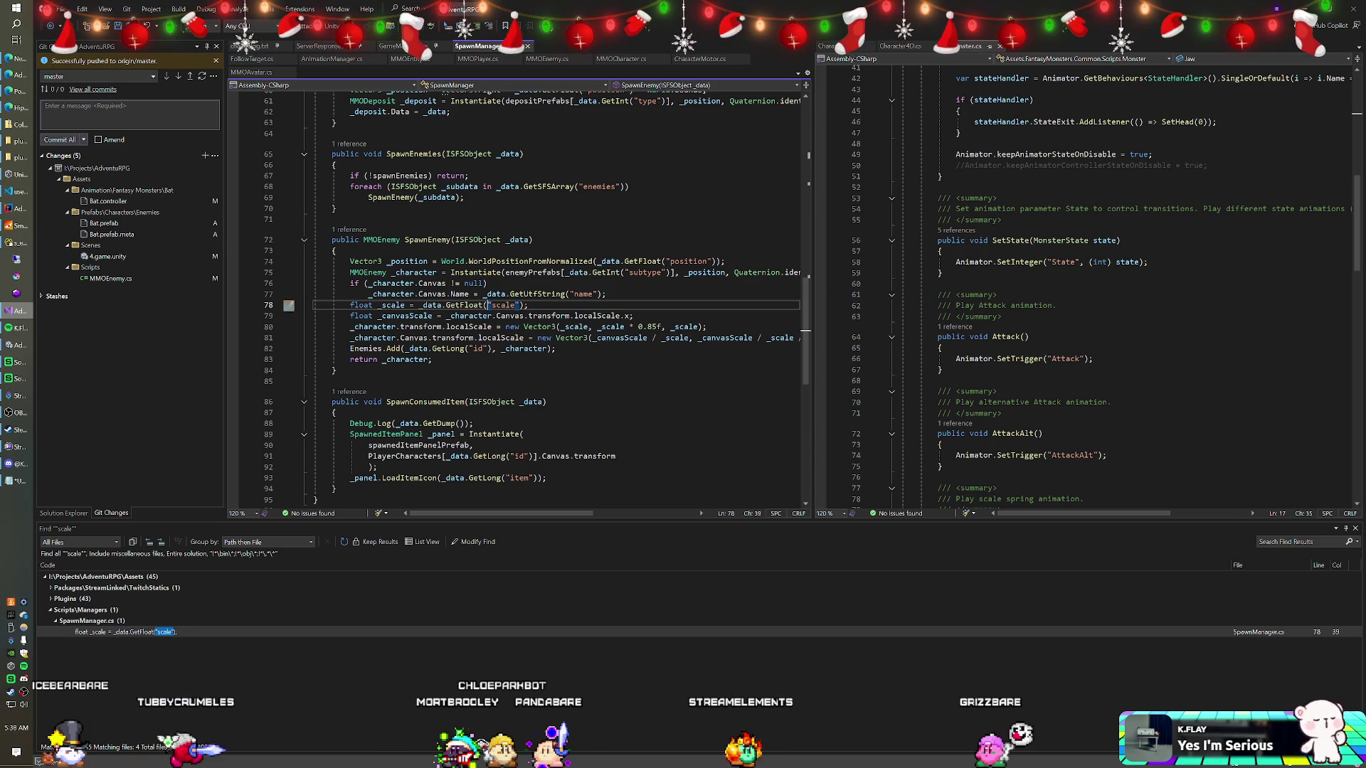
Step: Comment out SpawnEnemy's _character.transform.localScale assignment with Ctrl+K, Ctrl+C, then return to Unity
click(350, 327)
key(ctrl+k)
key(ctrl+c)
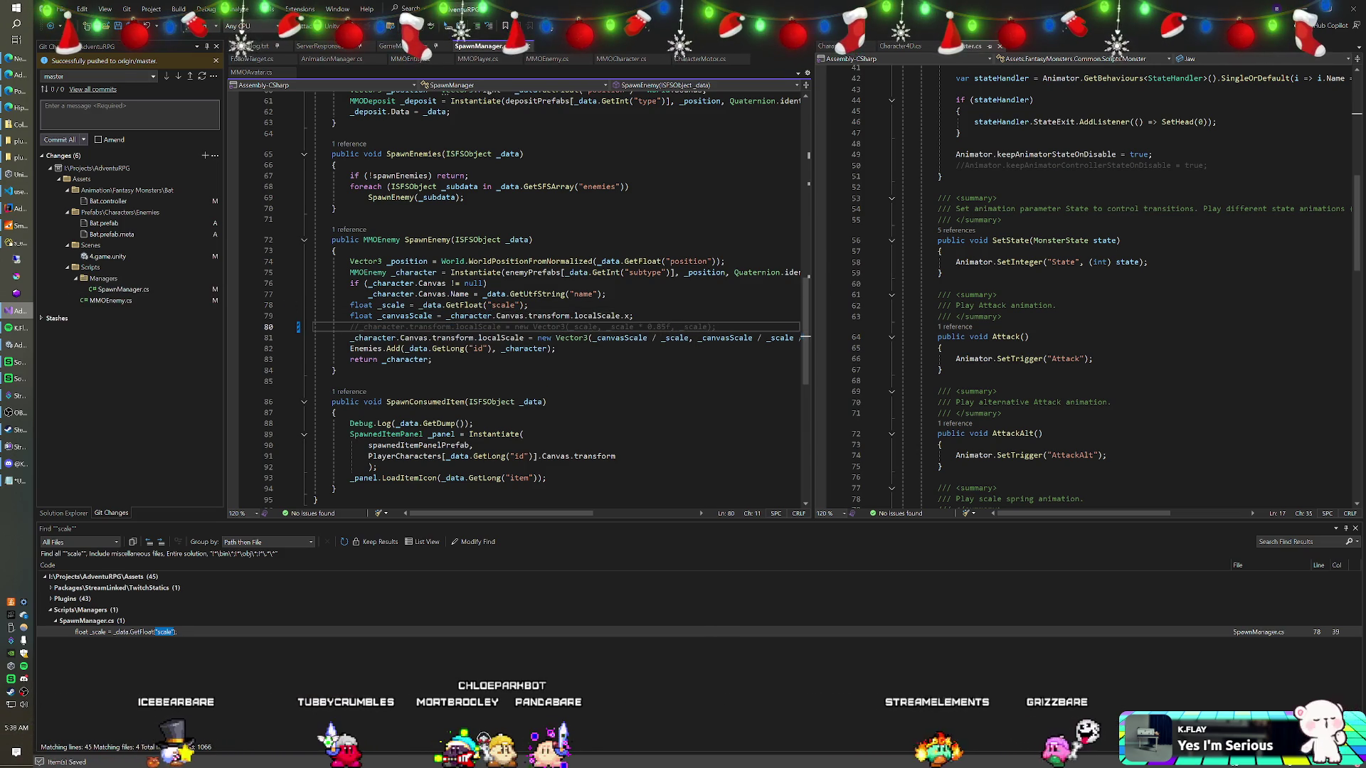
key(alt+Tab)
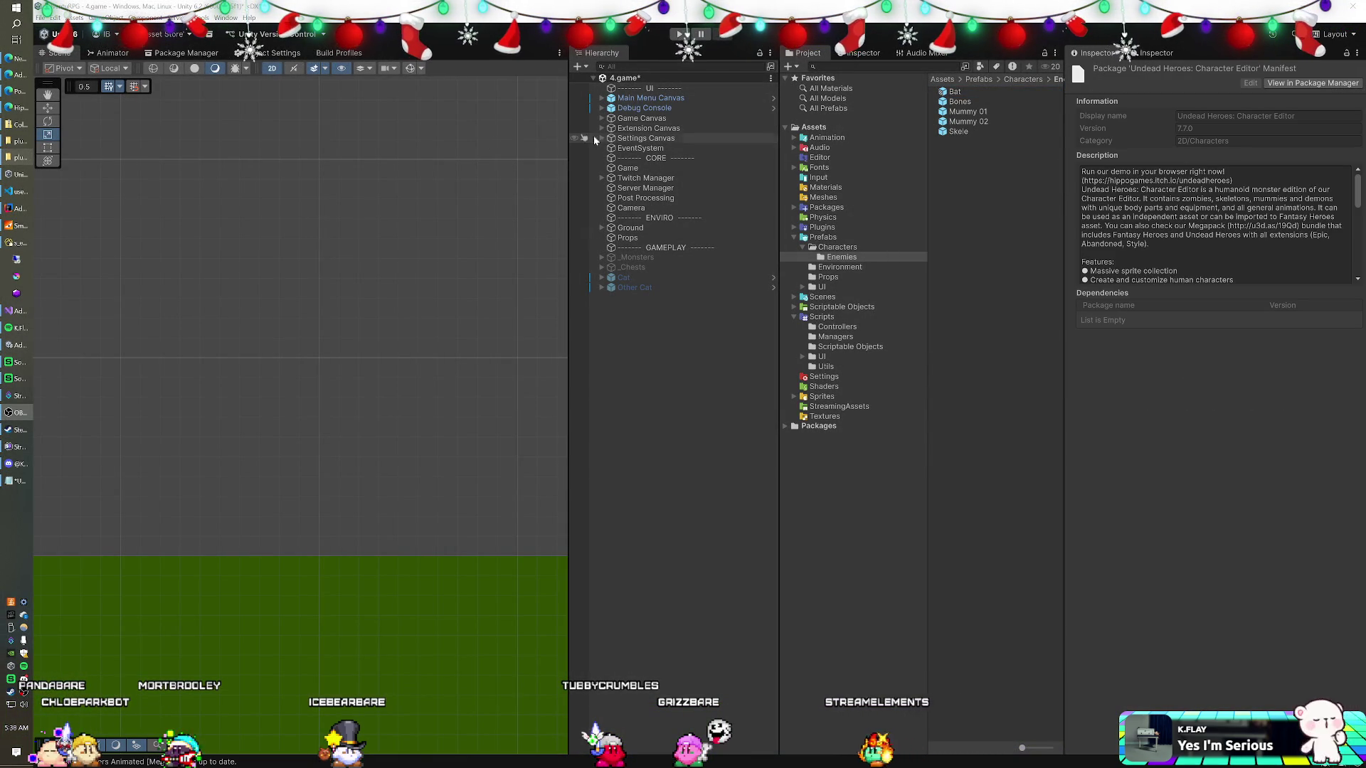
Step: Enter Play mode to test the updated enemies
click(680, 33)
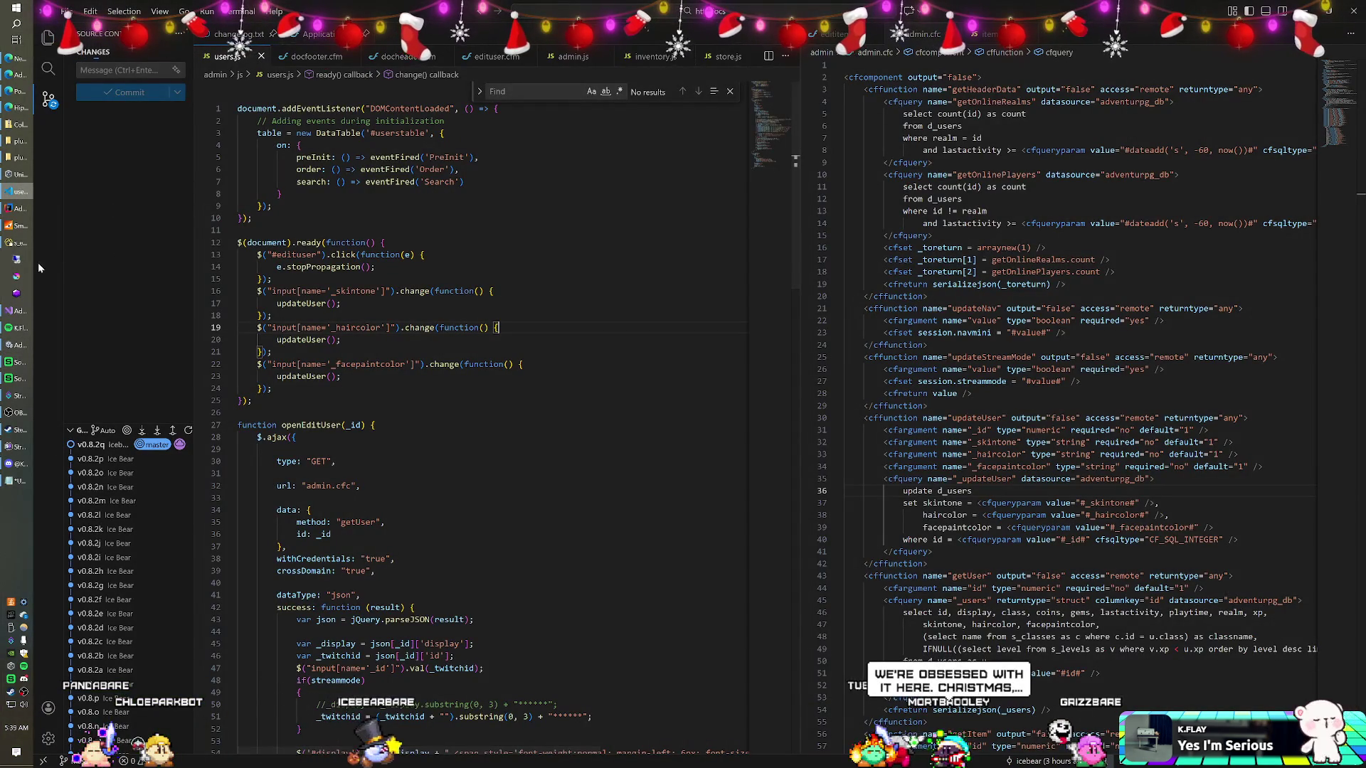
Step: Bring Visual Studio forward, then switch back to the Unity editor
click(18, 311)
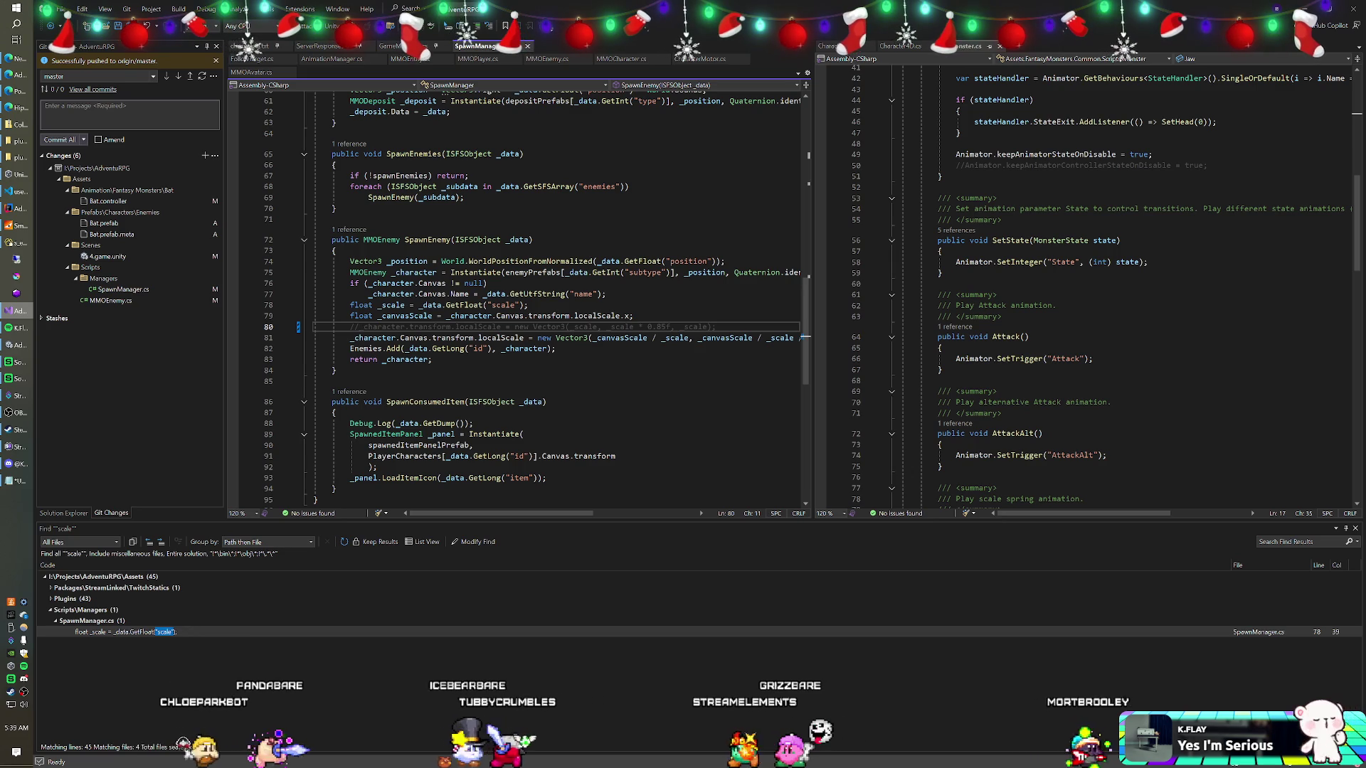
key(alt+Tab)
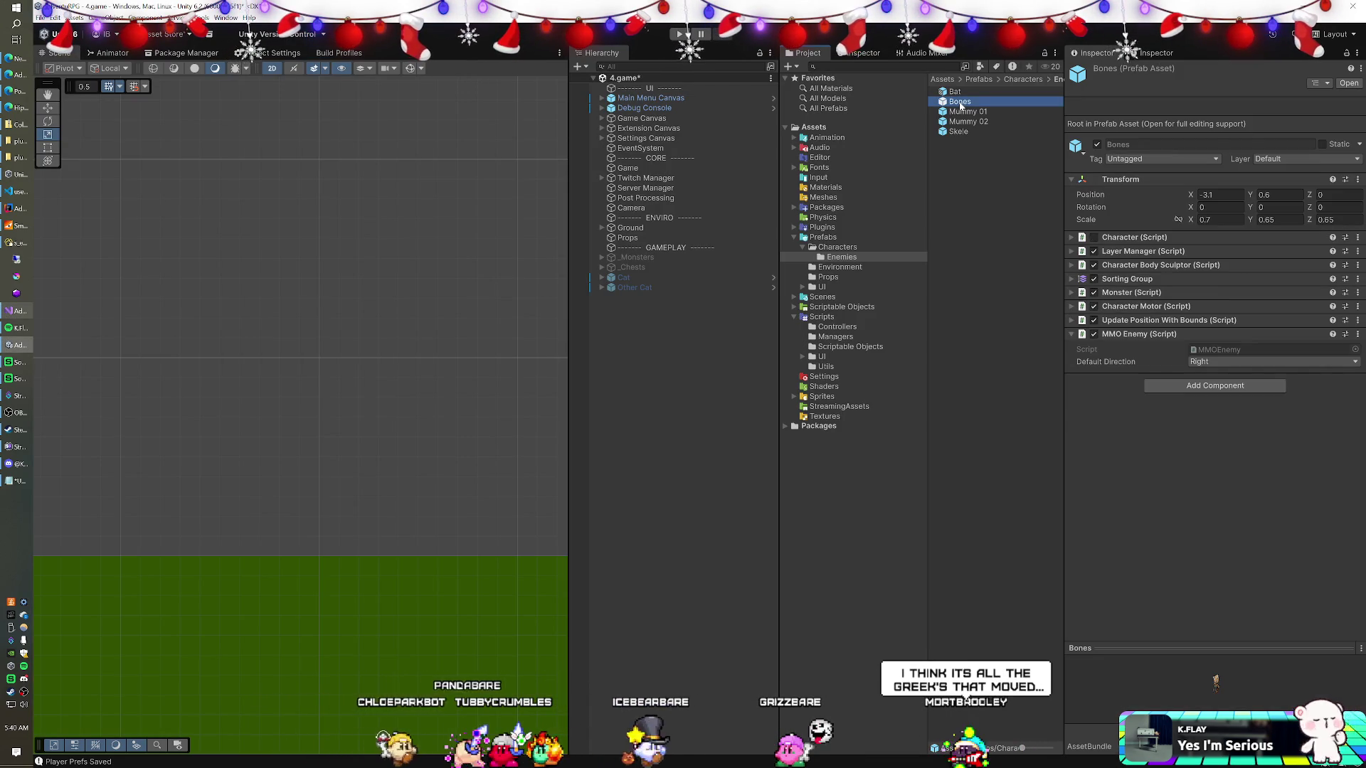
Step: Copy Skele's Transform, paste it onto Mummy 01, Mummy 02 and Bones, and save the 4.game scene
click(962, 112)
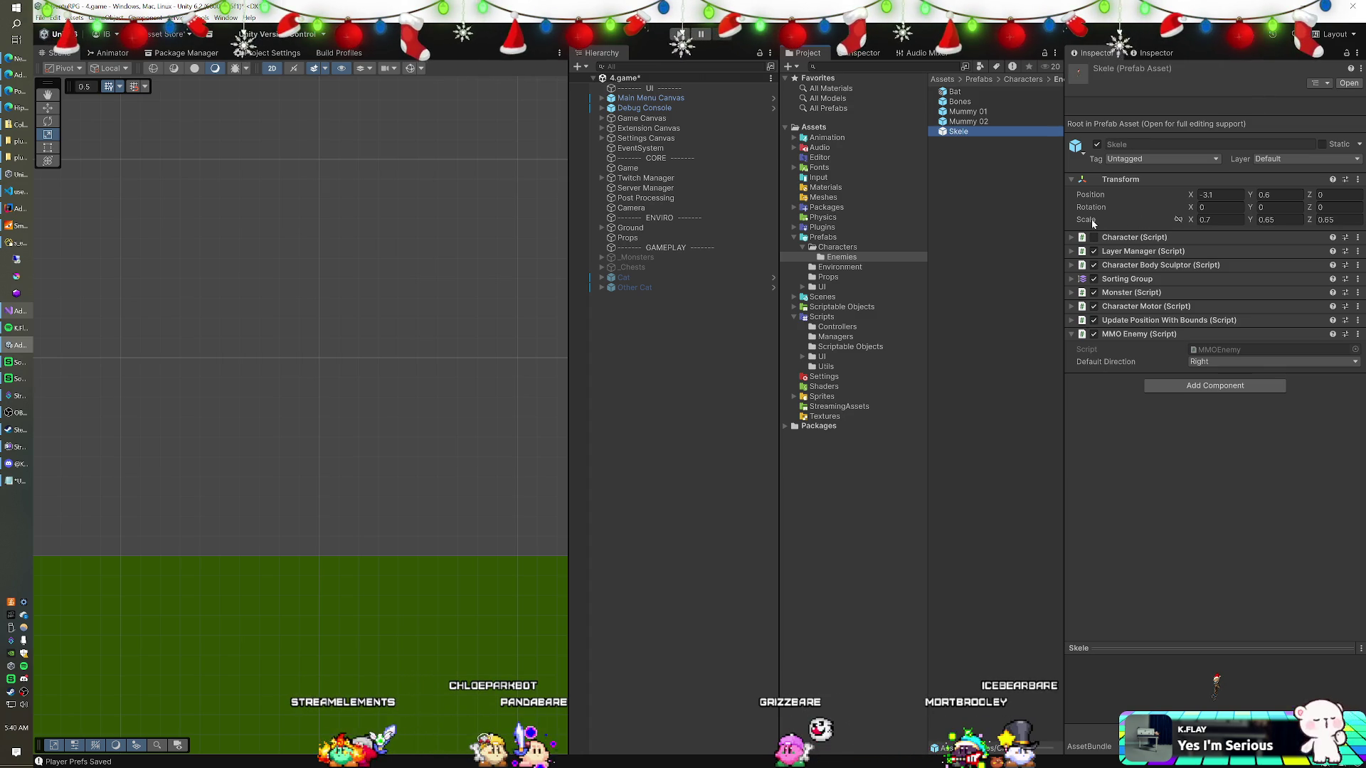
click(1110, 250)
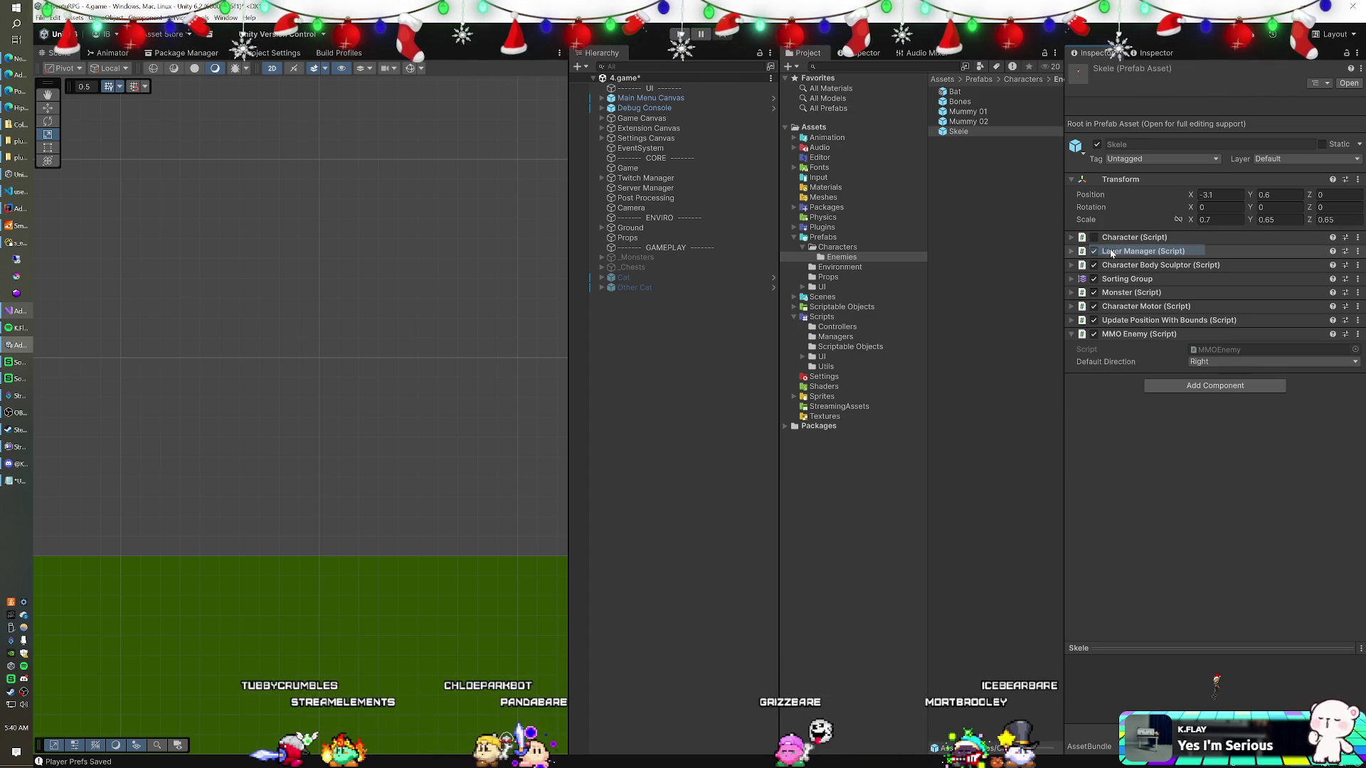
click(969, 122)
ctrl+click(969, 112)
ctrl+click(960, 102)
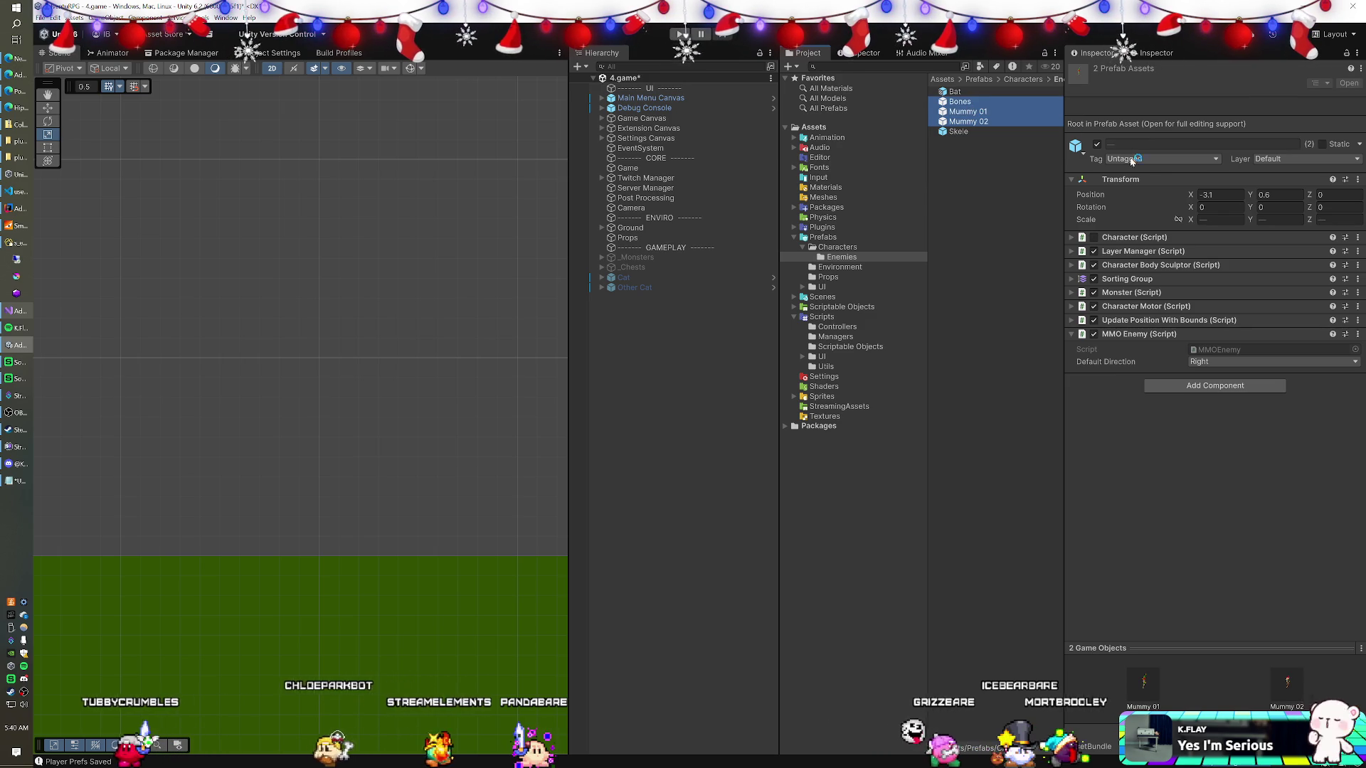
right_click(1114, 213)
click(1121, 259)
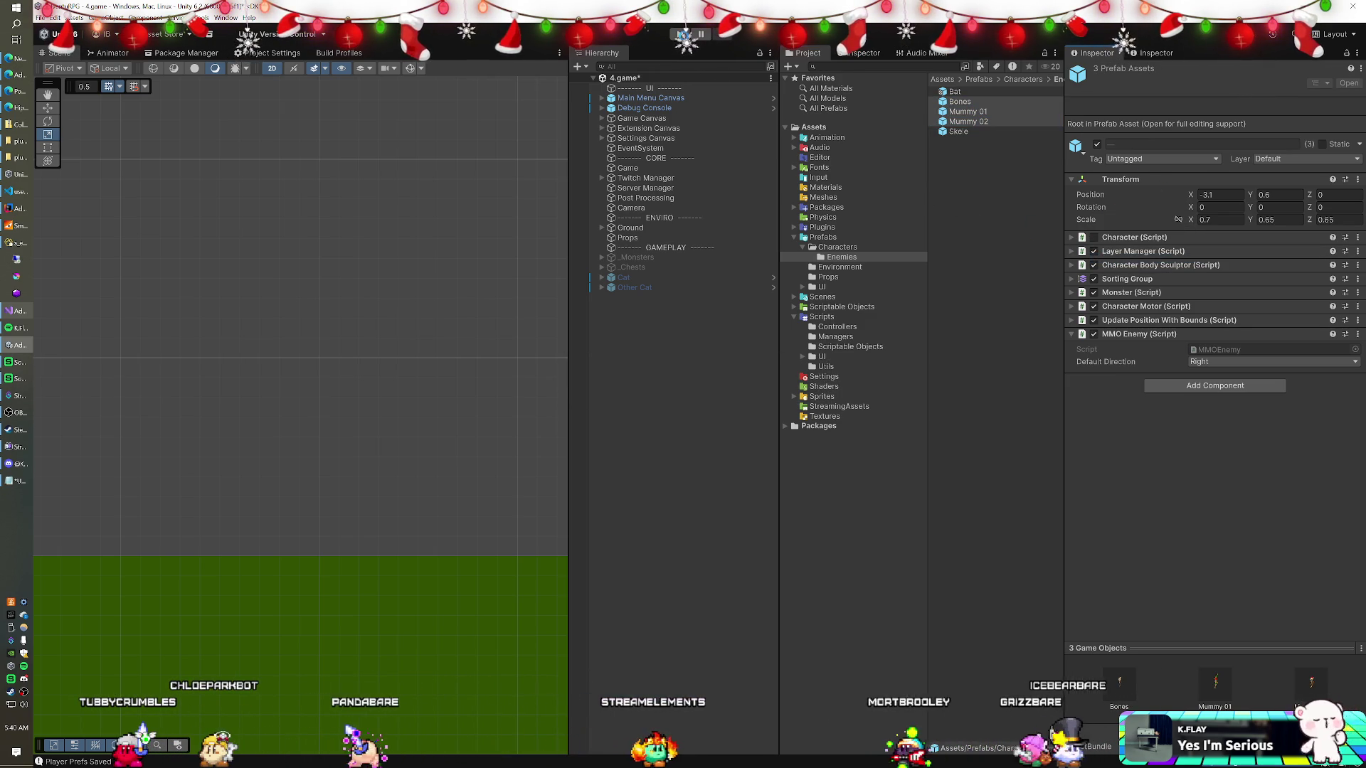
key(ctrl+s)
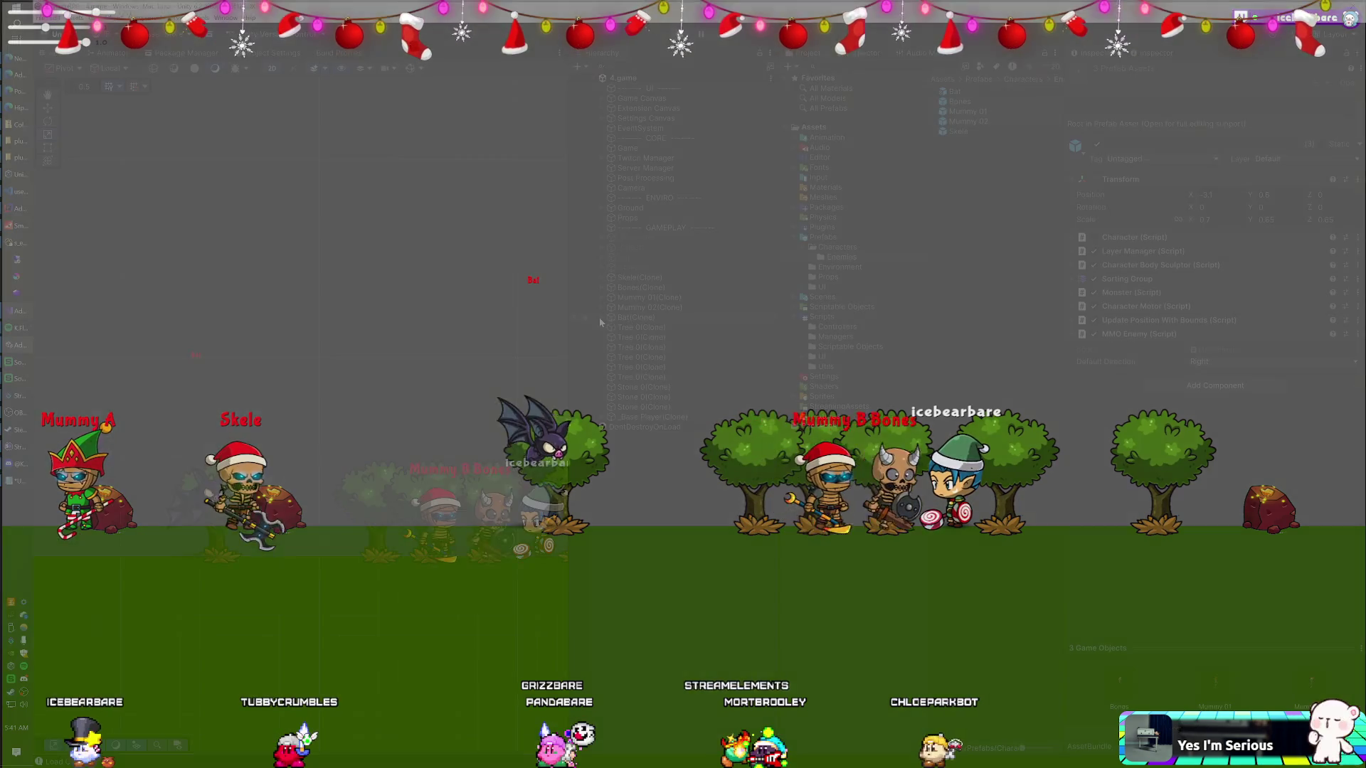
Step: In the running game, expand Bat(Clone) and select its Character Canvas
click(601, 317)
click(640, 347)
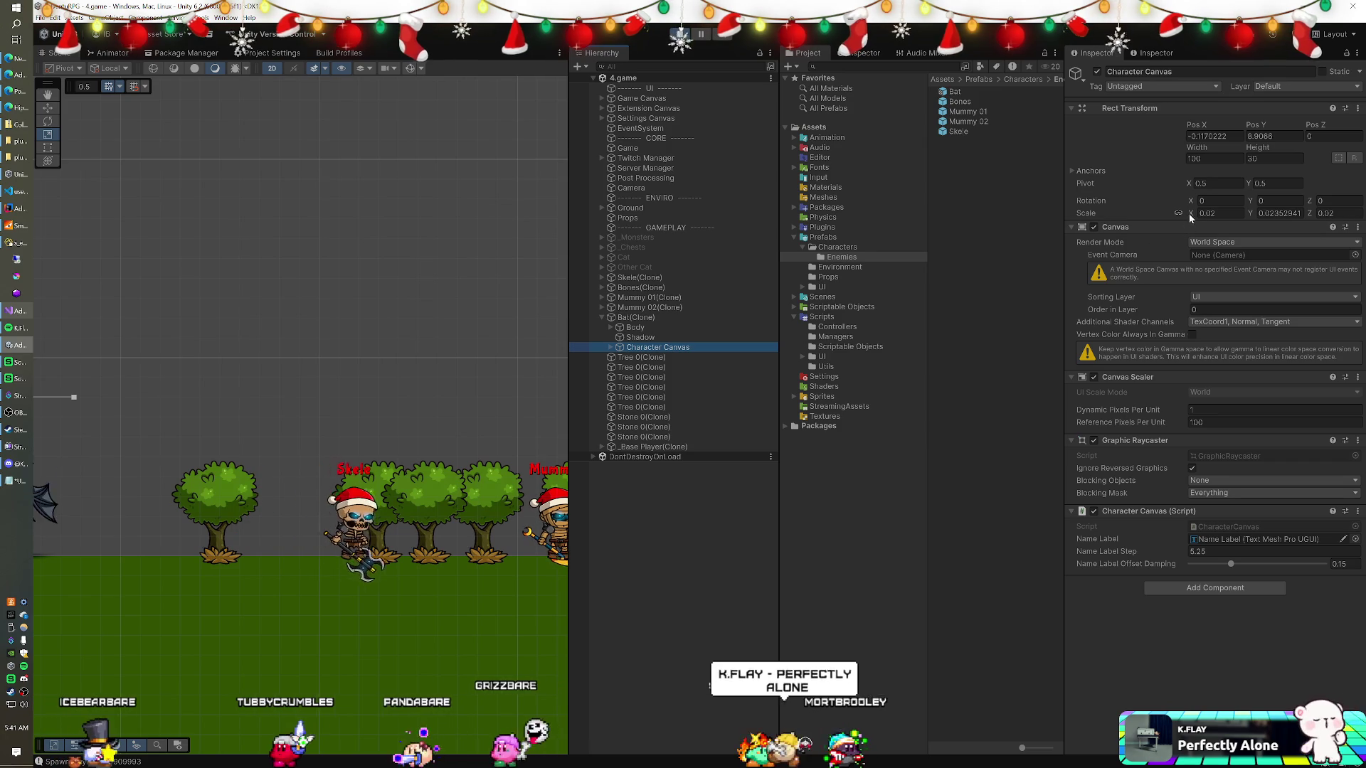
Step: Set the Bat's Character Canvas Pos X and Pos Y to 0
click(1213, 136)
text(0)
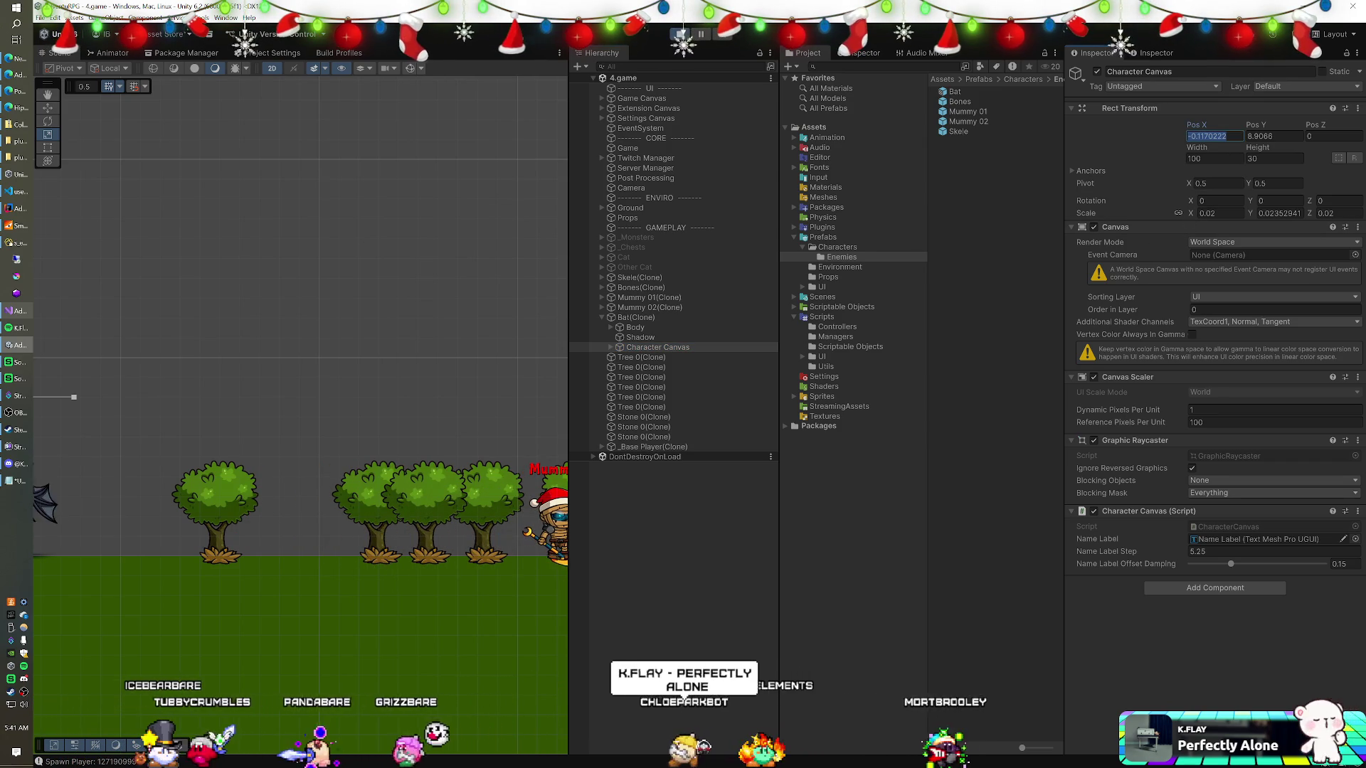
key(Tab)
text(0)
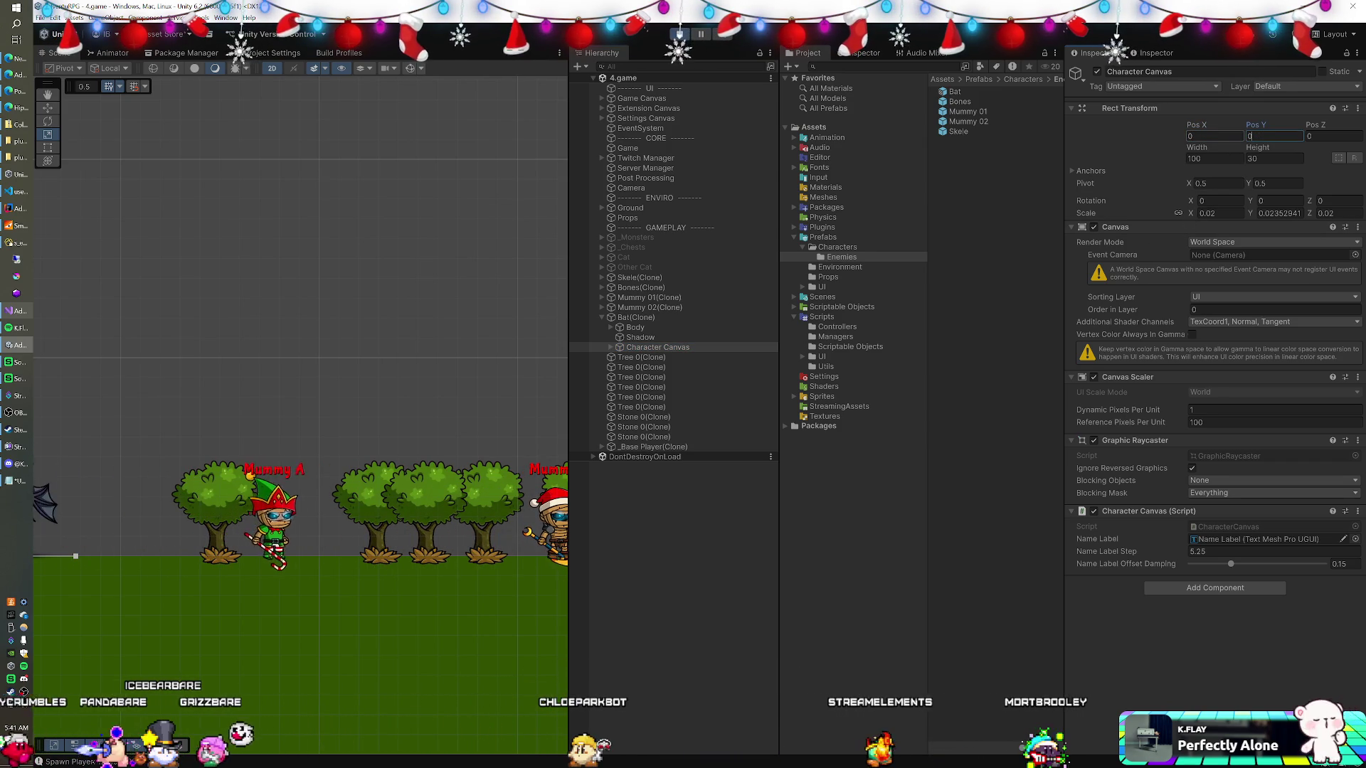
Step: Compare the Bat's Character Canvas scale with Mummy 02's, then stop play mode
click(652, 320)
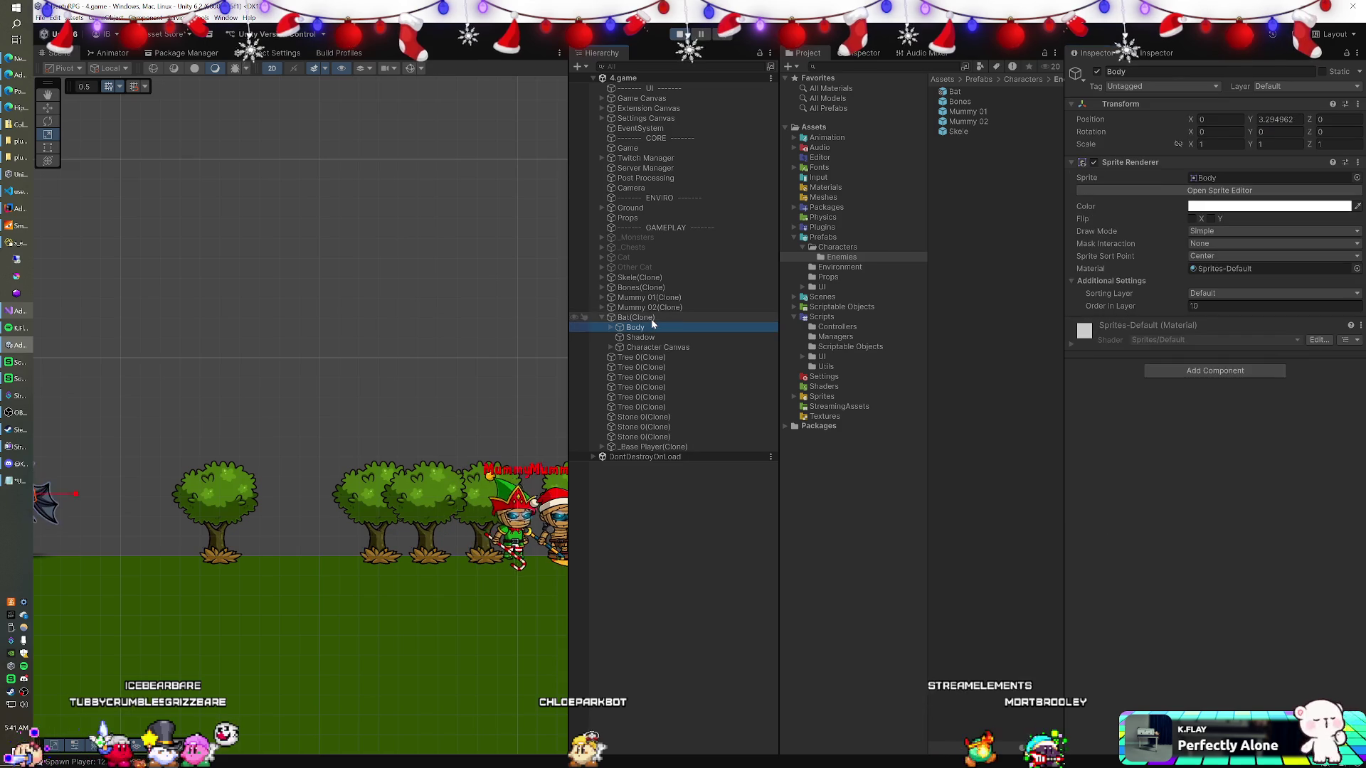
click(652, 347)
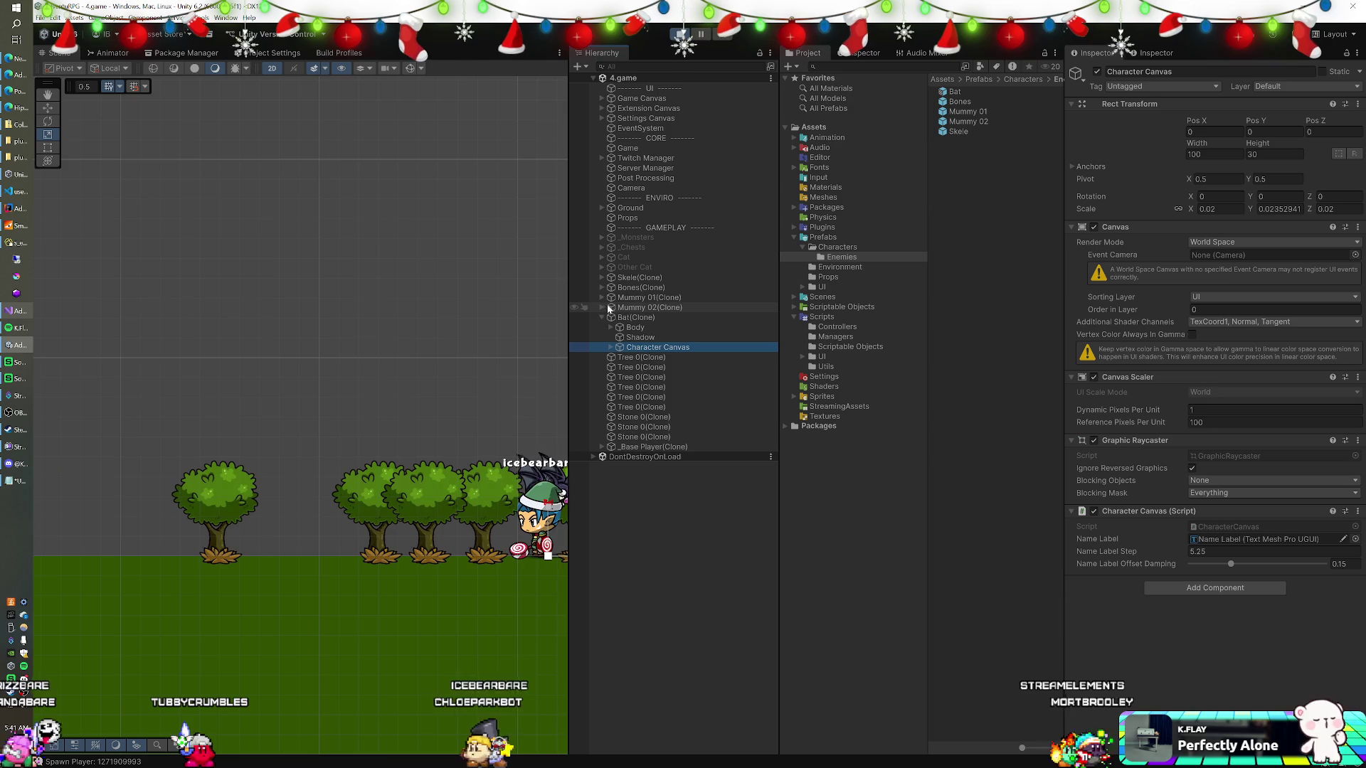
click(603, 308)
click(635, 327)
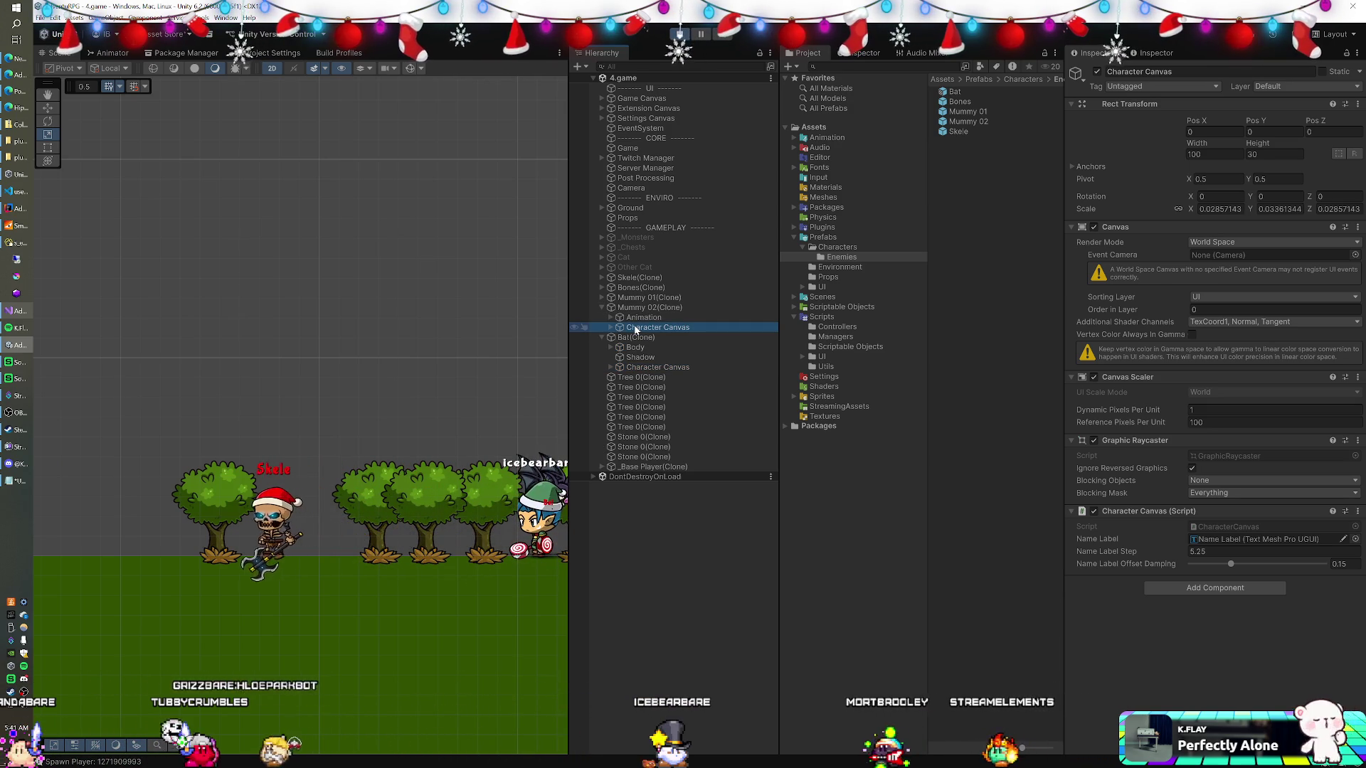
click(641, 368)
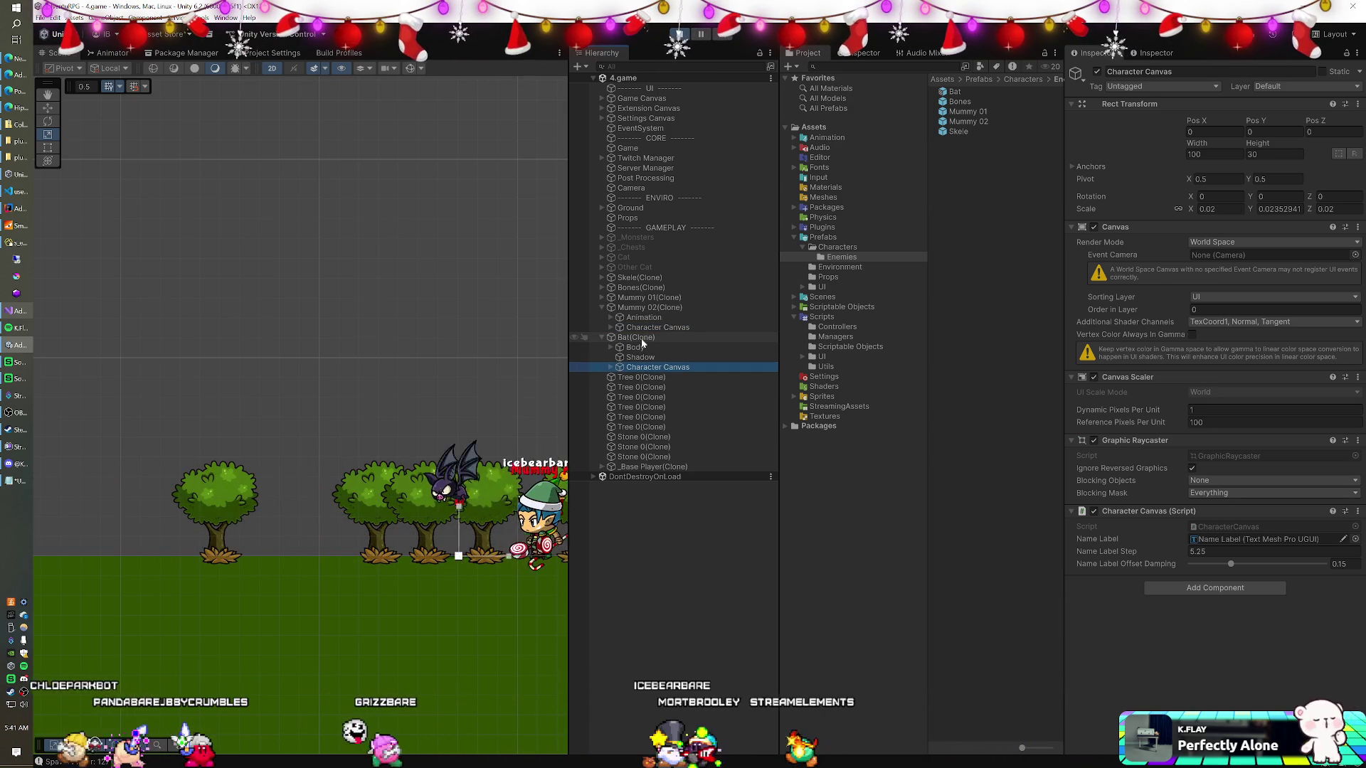
click(642, 339)
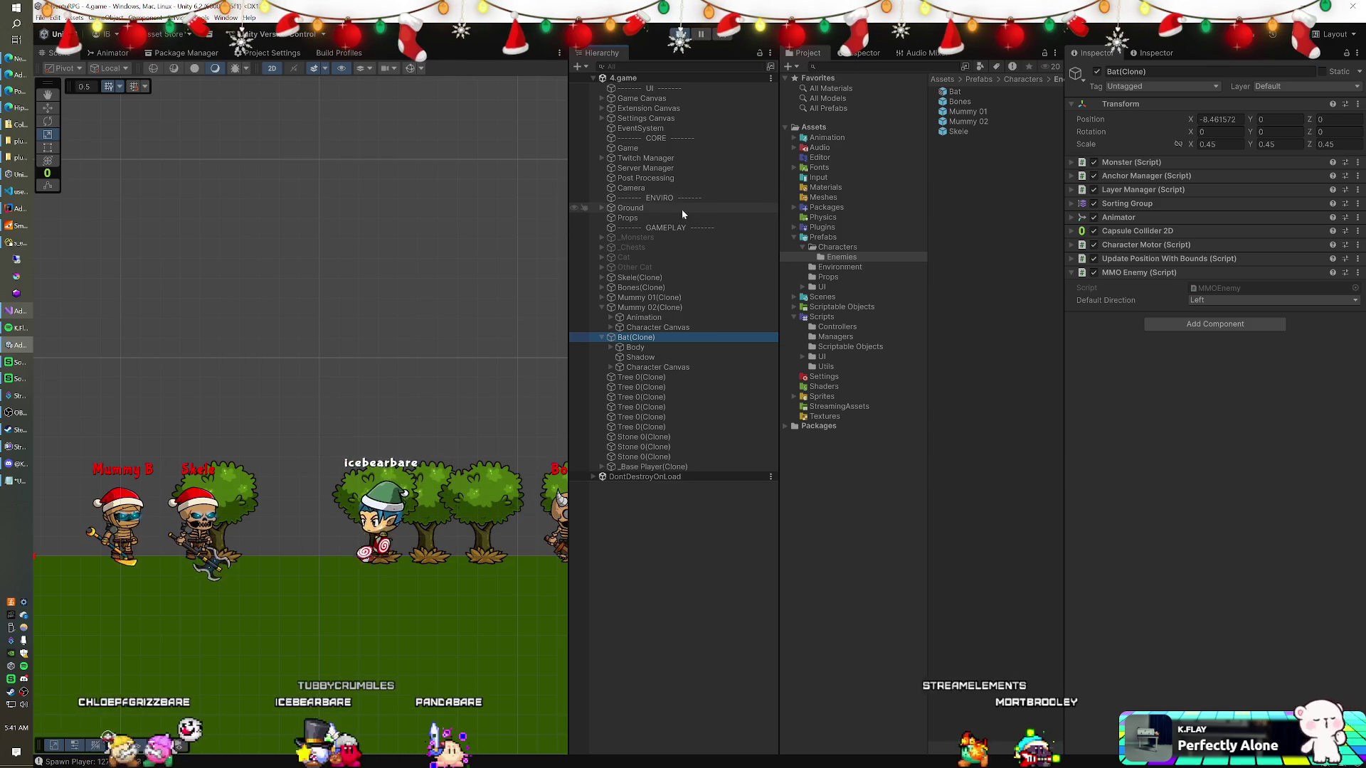
click(676, 37)
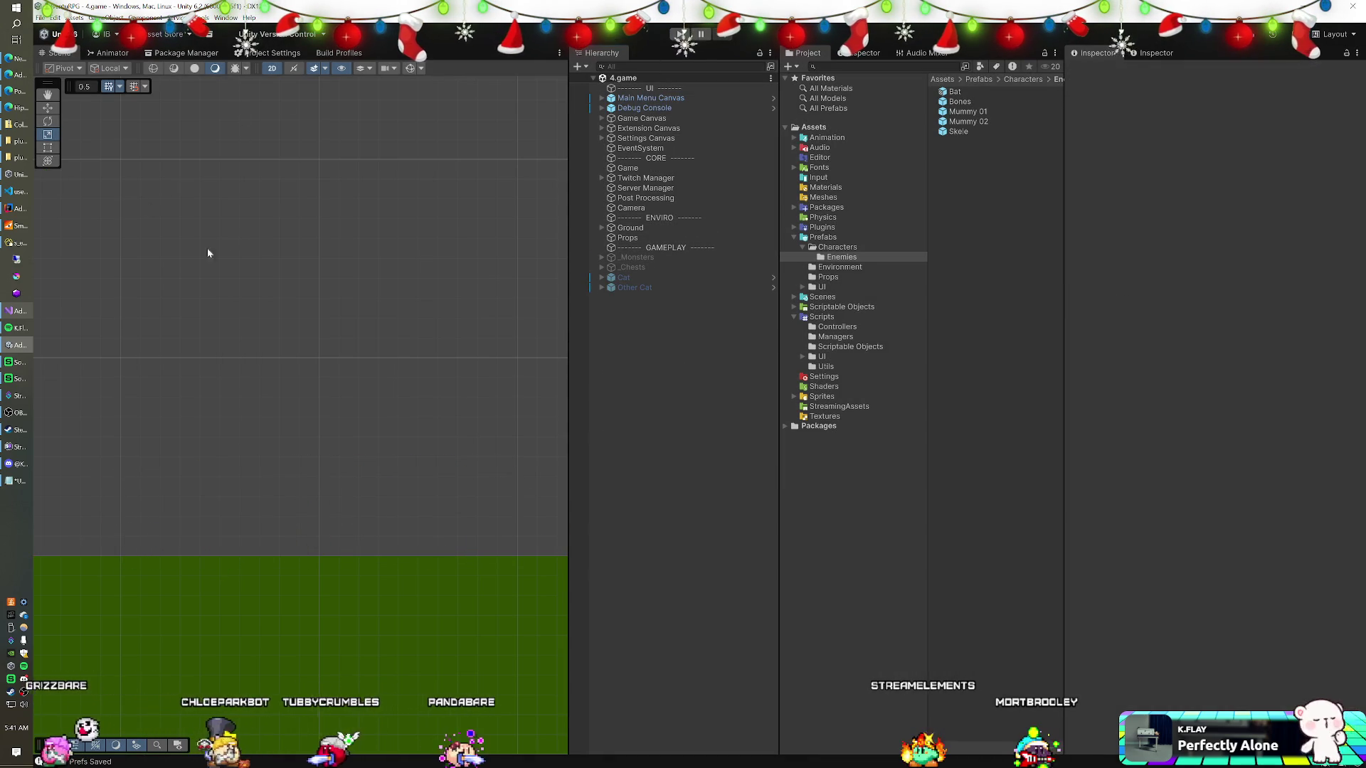
Step: On line 78 of SpawnManager.cs, replace _data.GetFloat("scale") with _character.transform.localScale.x
click(19, 311)
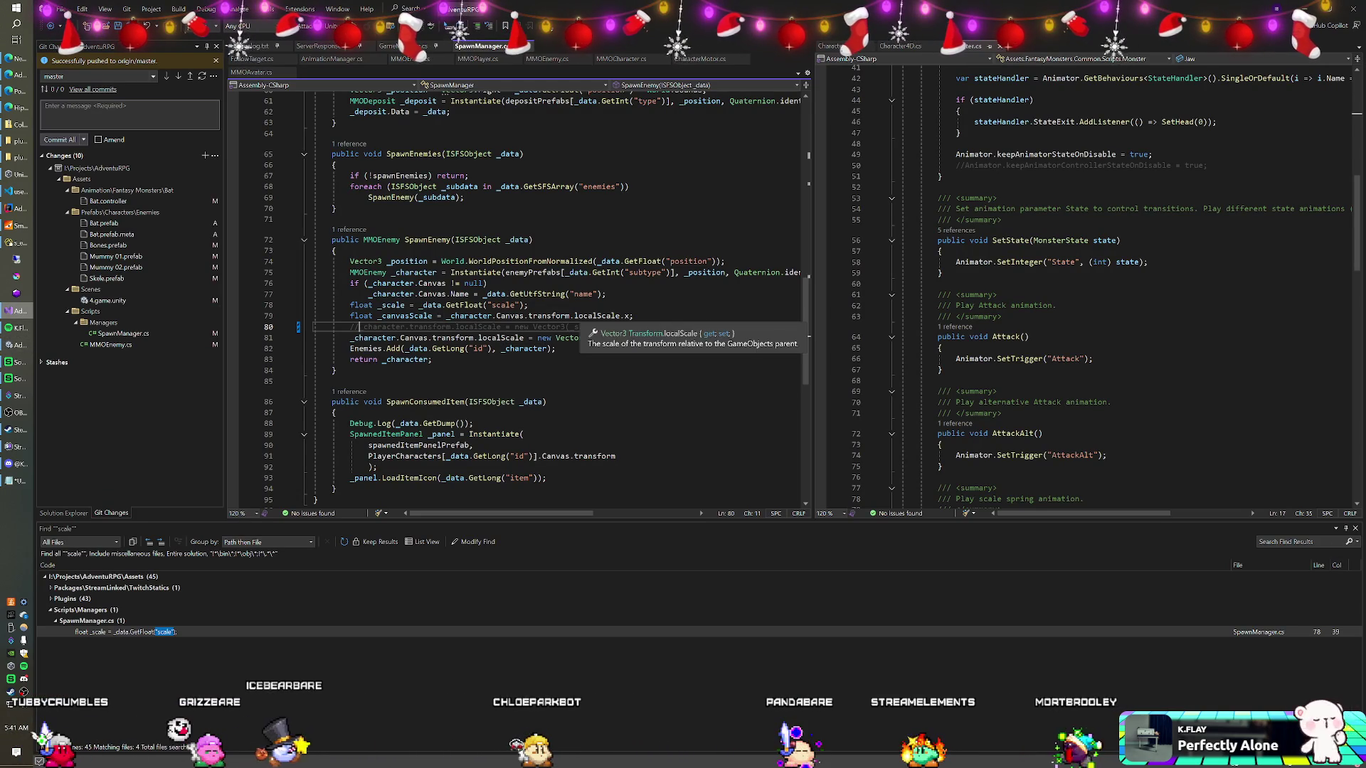
click(633, 316)
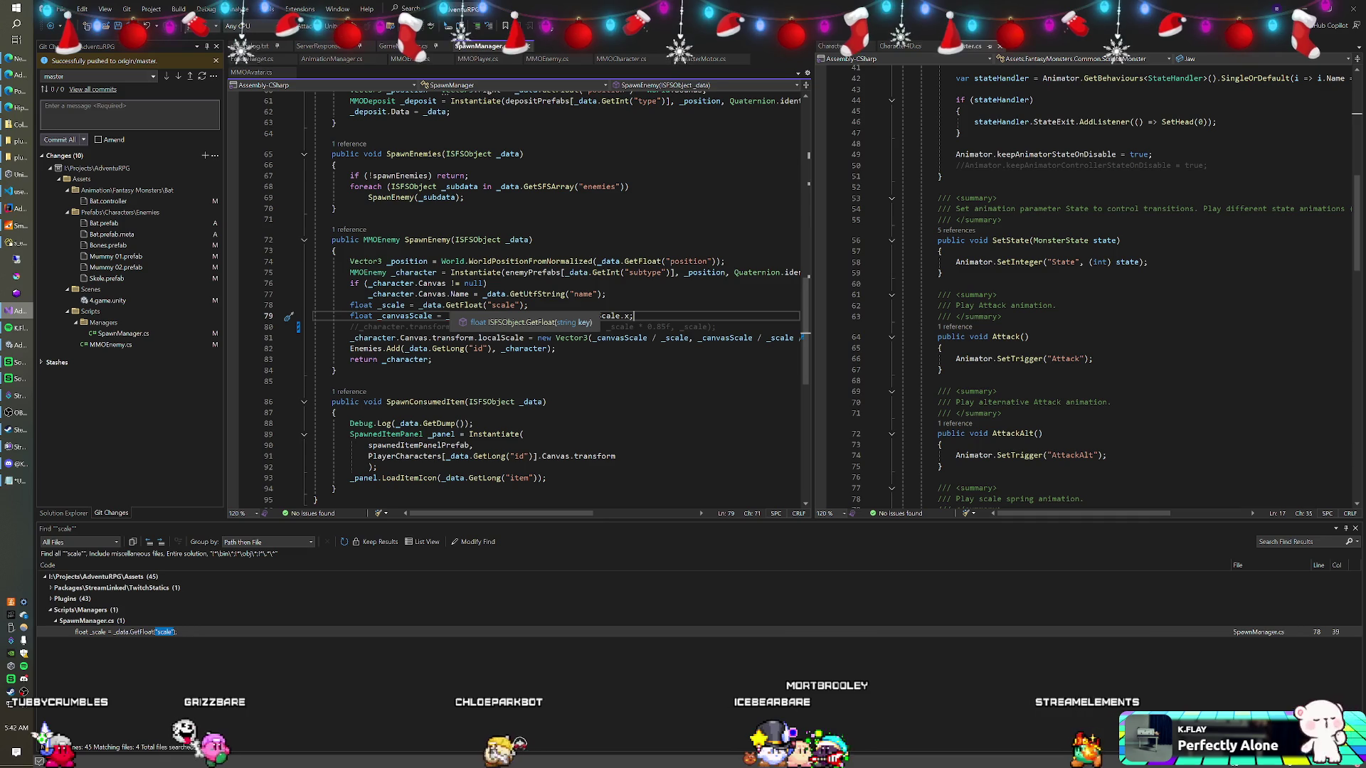
drag(419, 306, 529, 305)
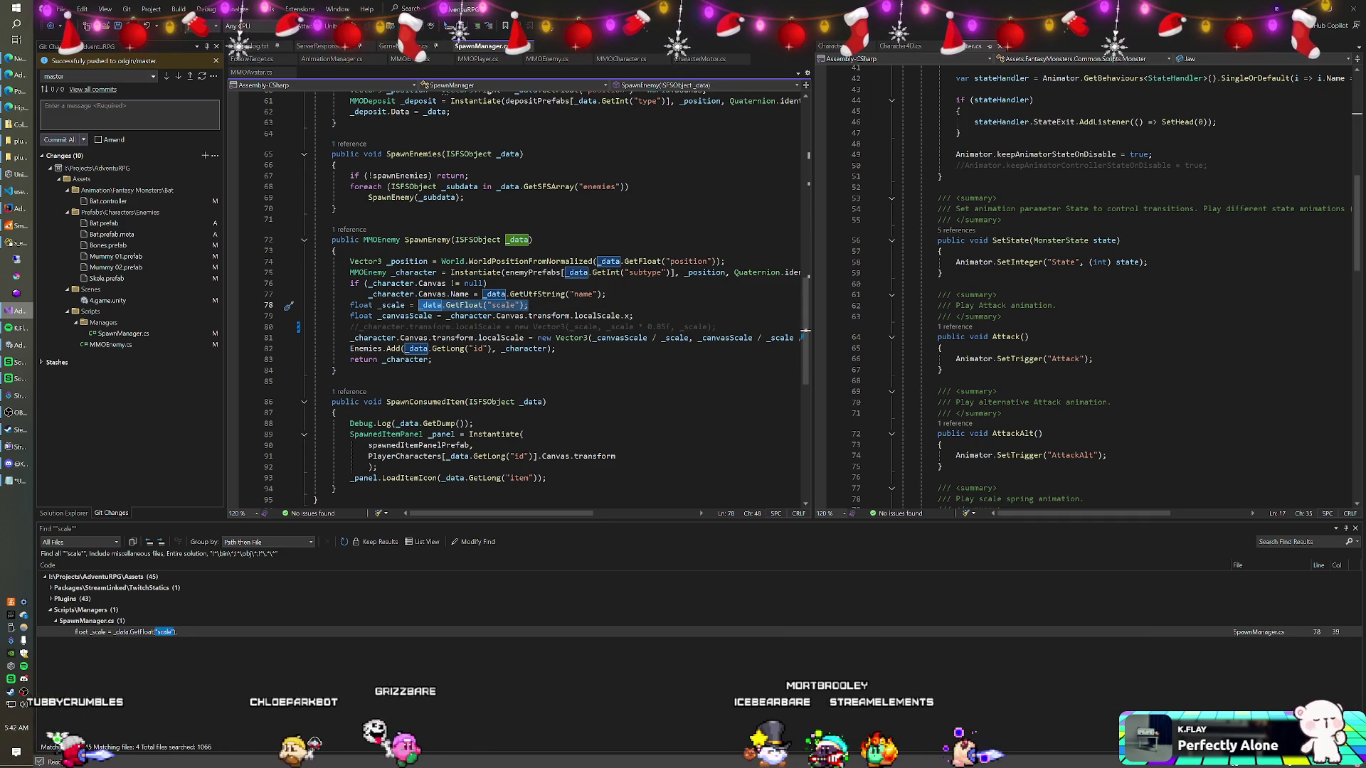
key(BackSpace)
text(_character.t)
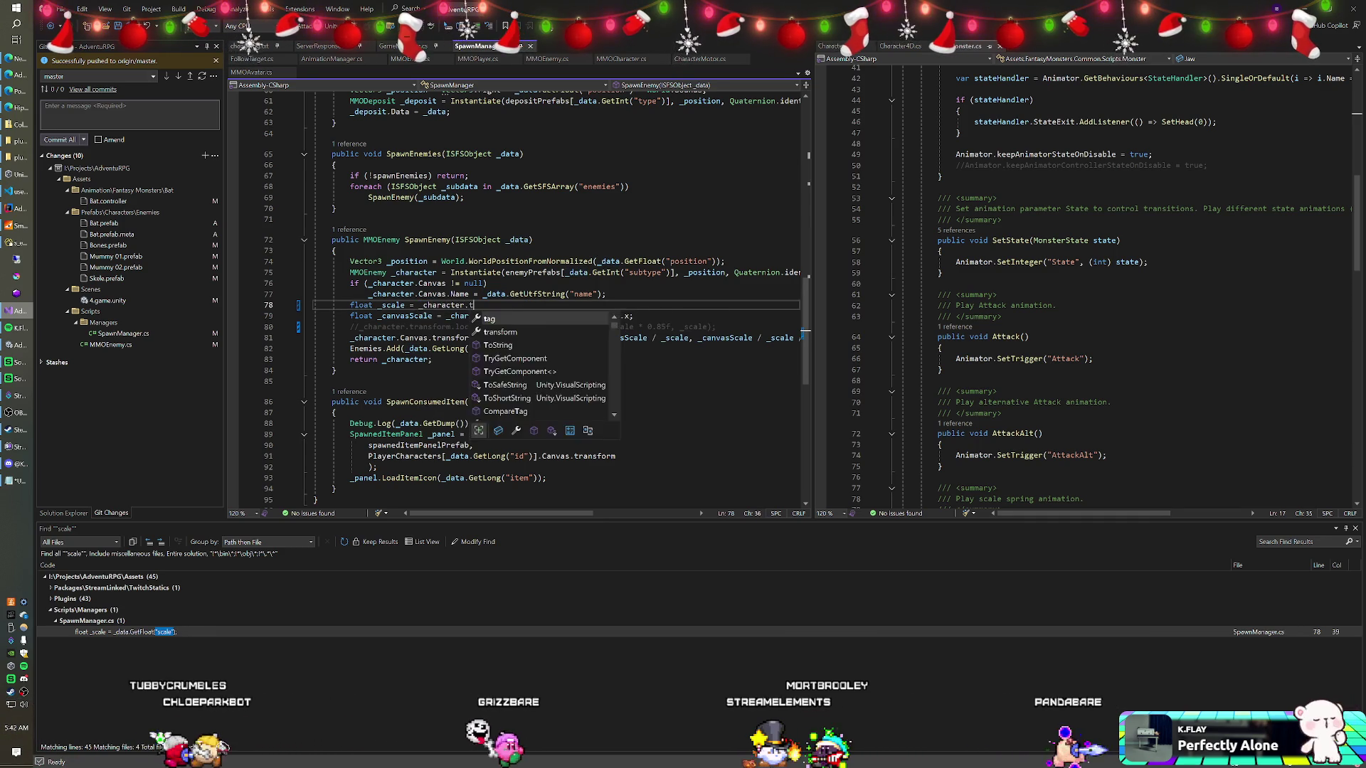
text(ransform.l)
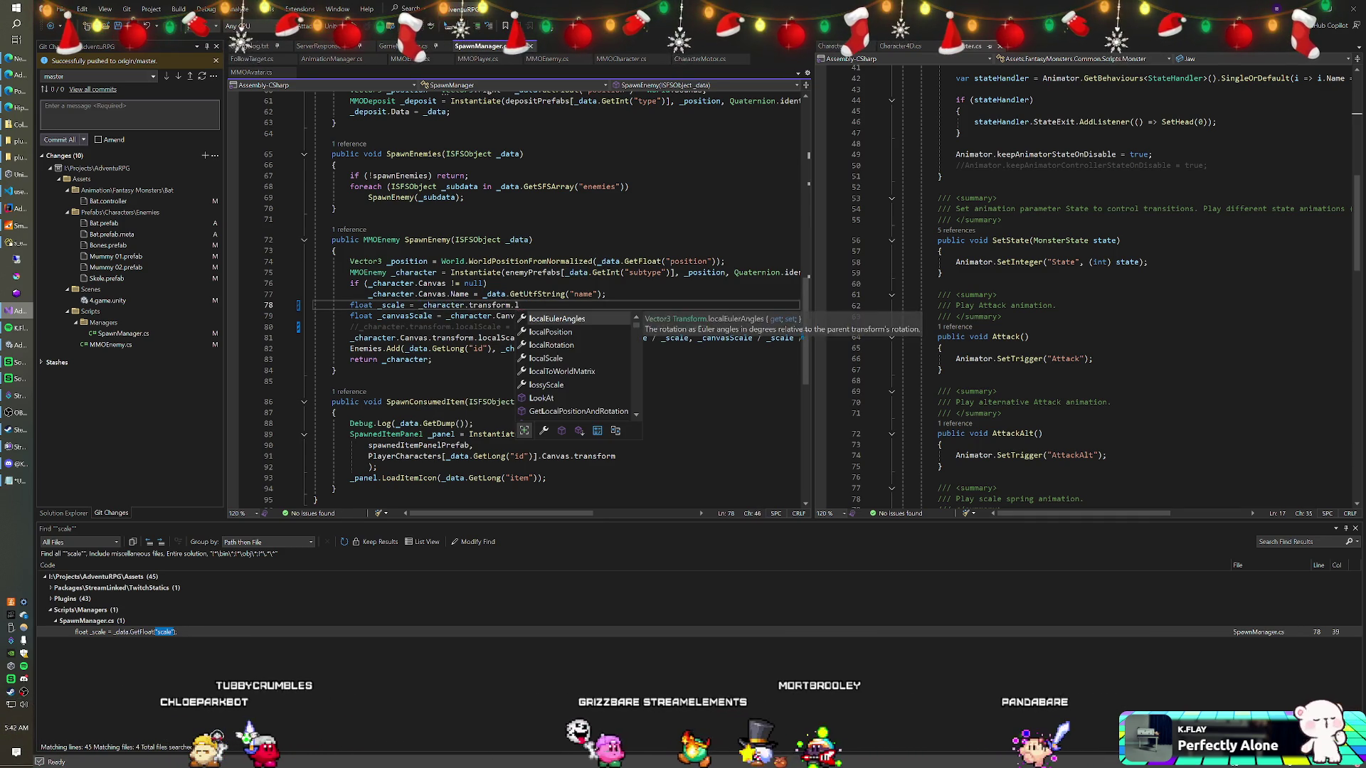
text(ocalScale.x;)
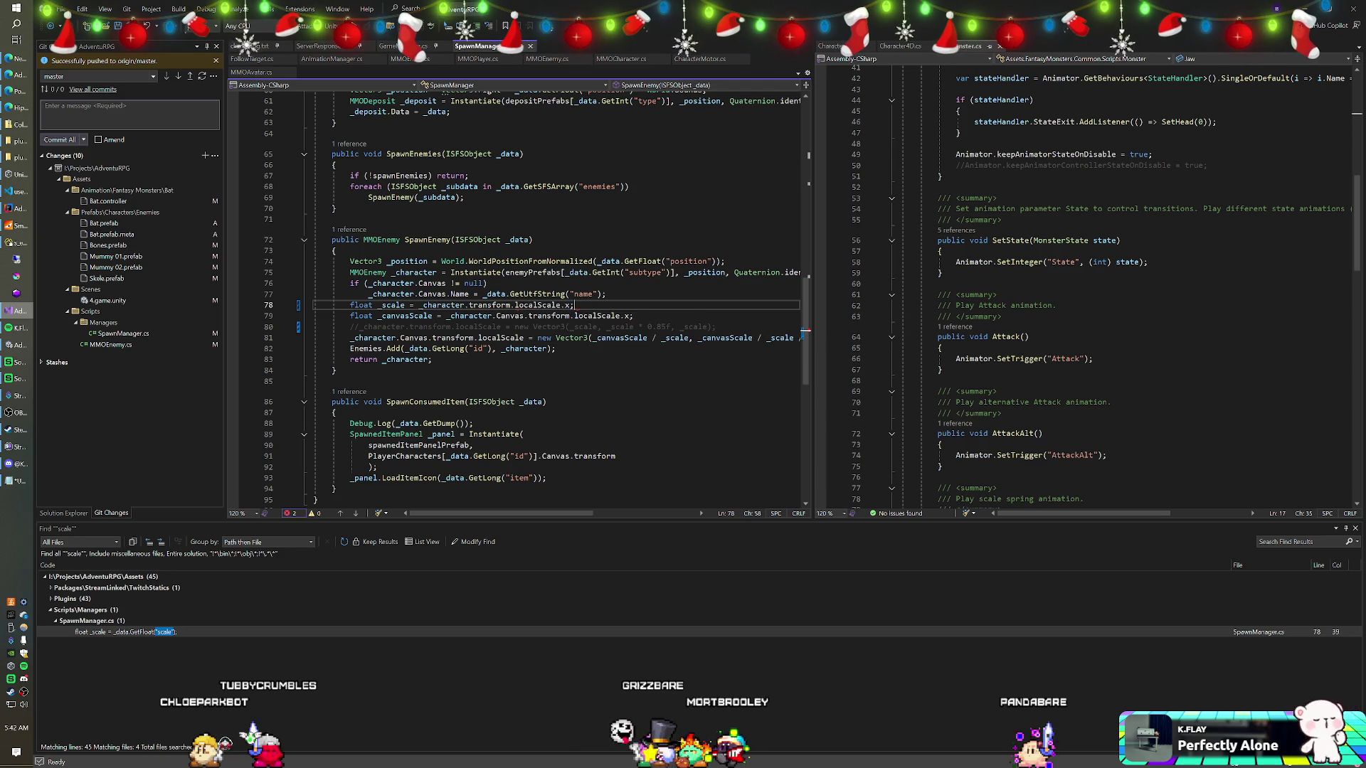
Step: Back in Unity, run 4.game again and expand the spawned Bat(Clone)
click(450, 294)
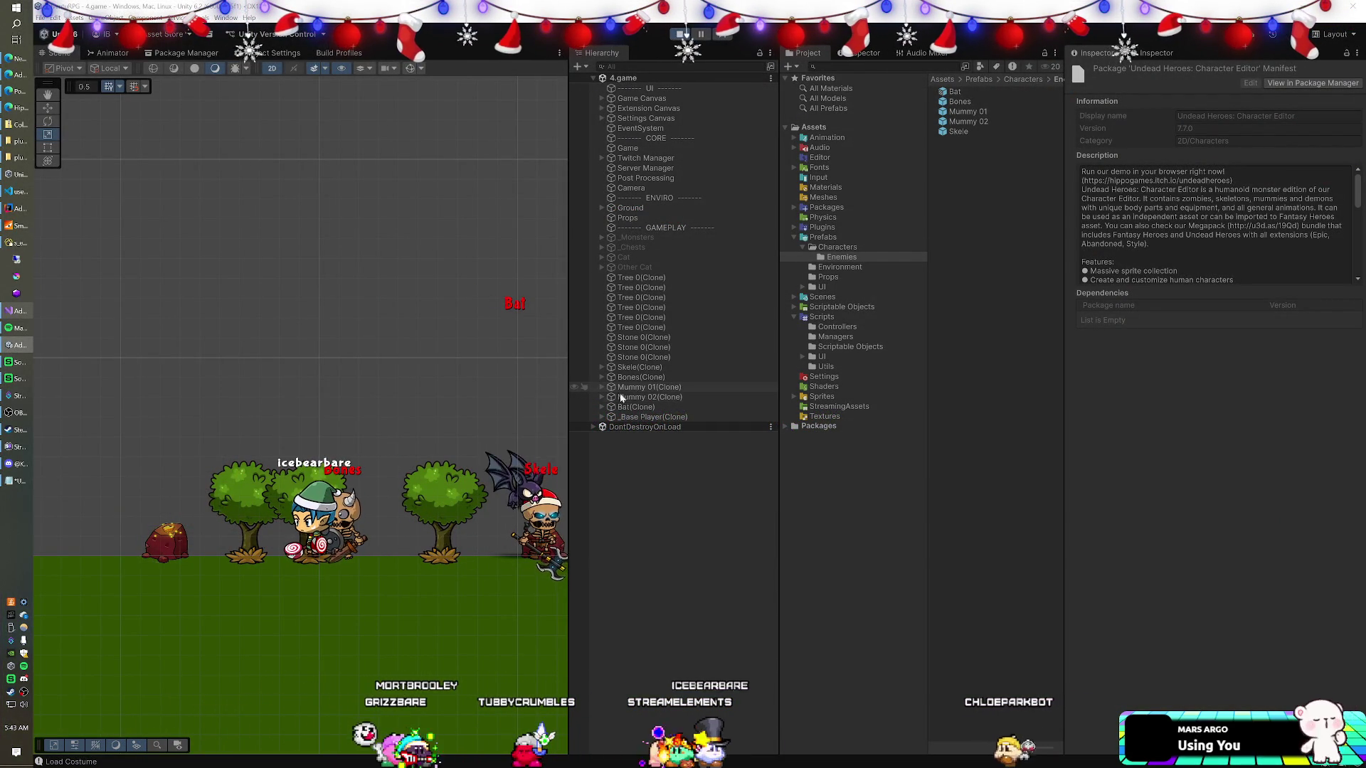
click(602, 407)
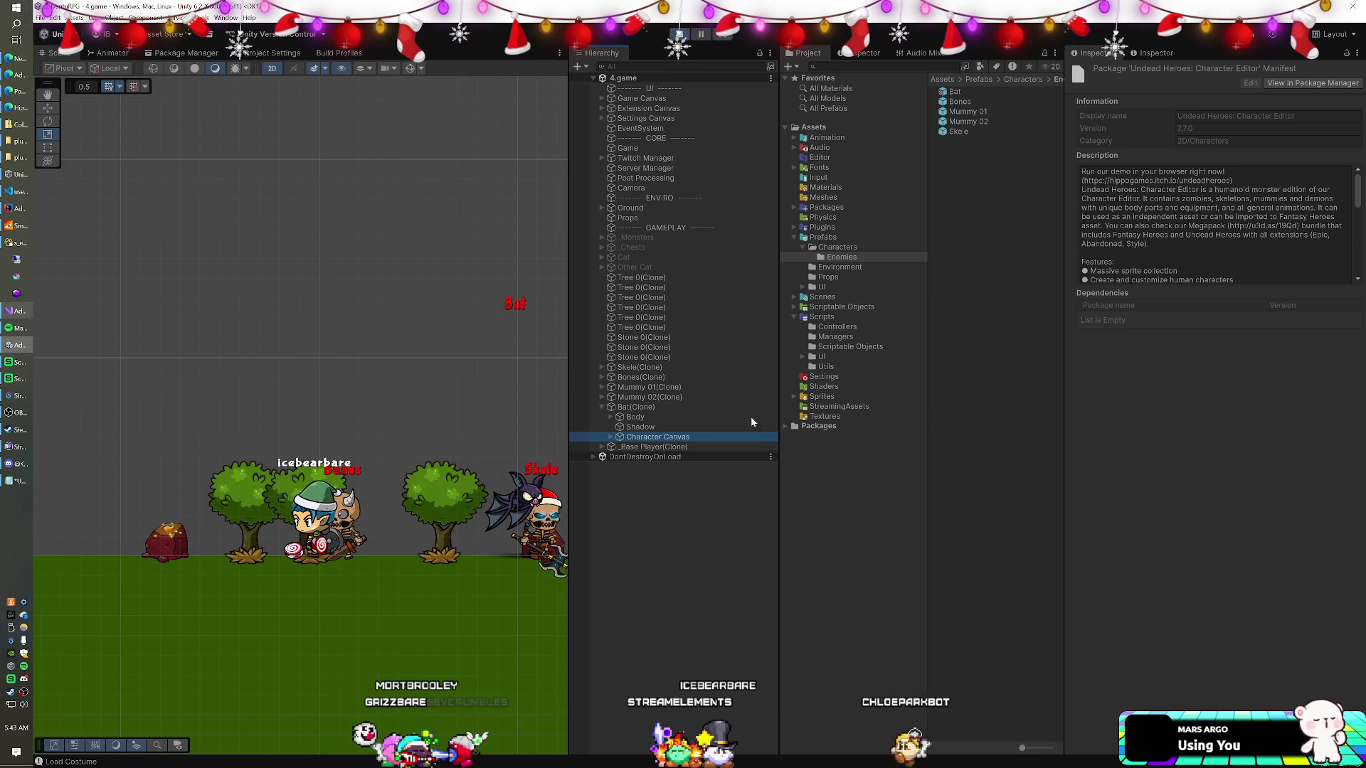
Step: Centre the Bat's Character Canvas at Pos X 0 and Pos Y 0
text(0)
key(Tab)
text(0)
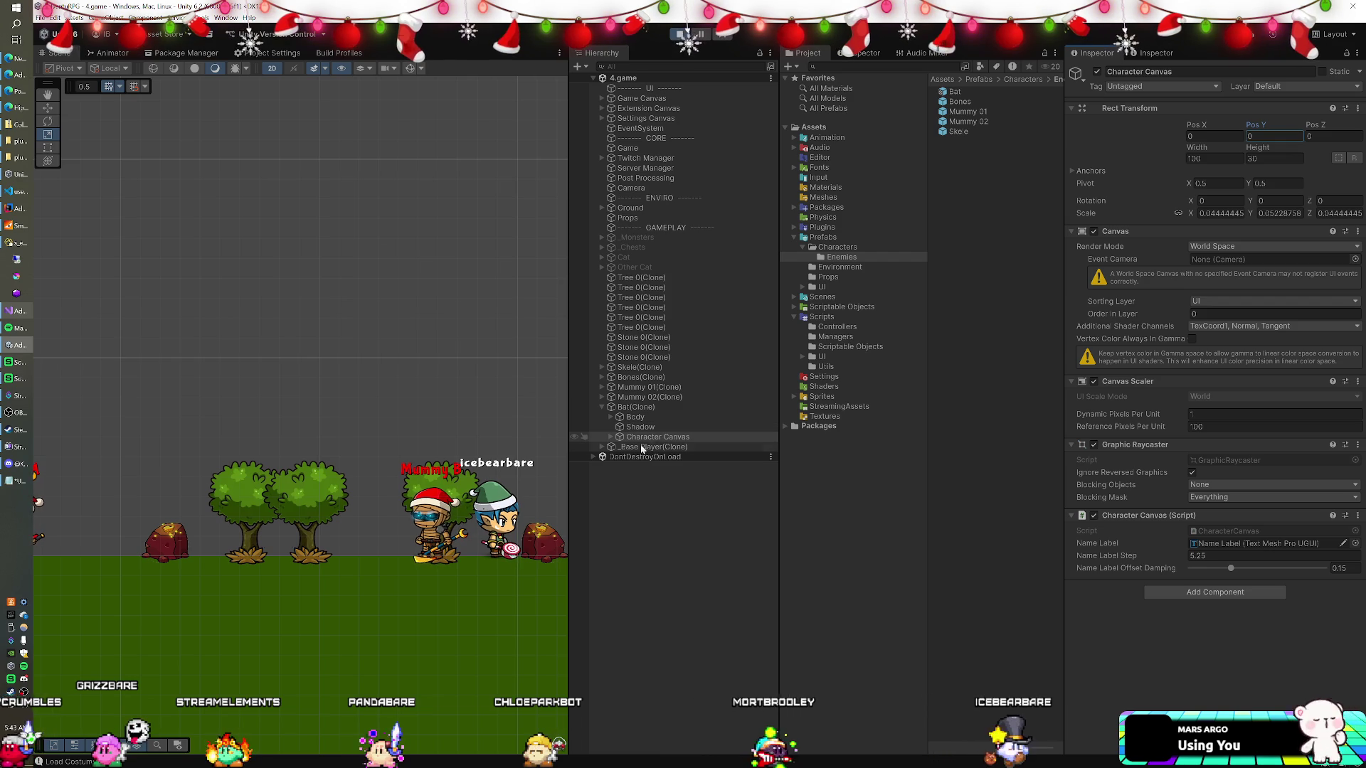
Step: Set the Bat's Name Panel Pos Y to 120
click(610, 437)
key(Down)
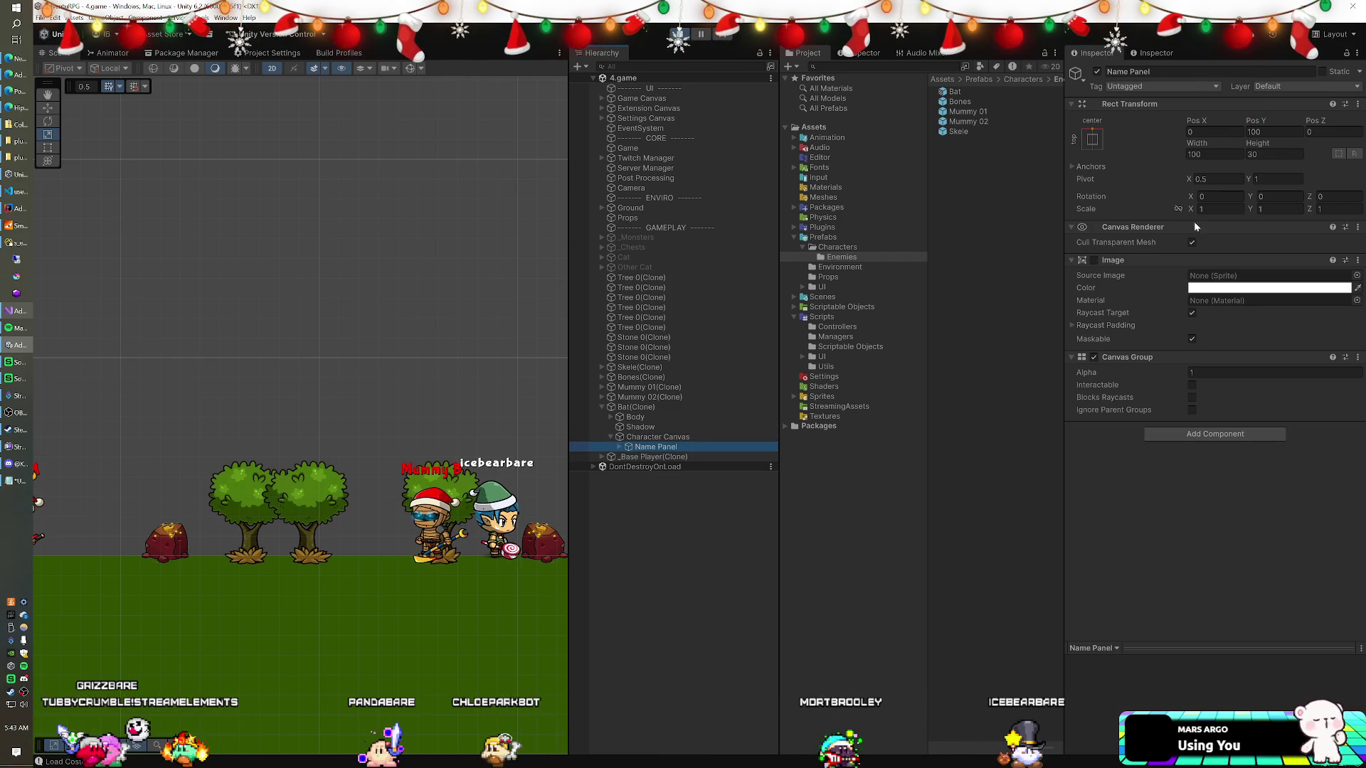
text(12)
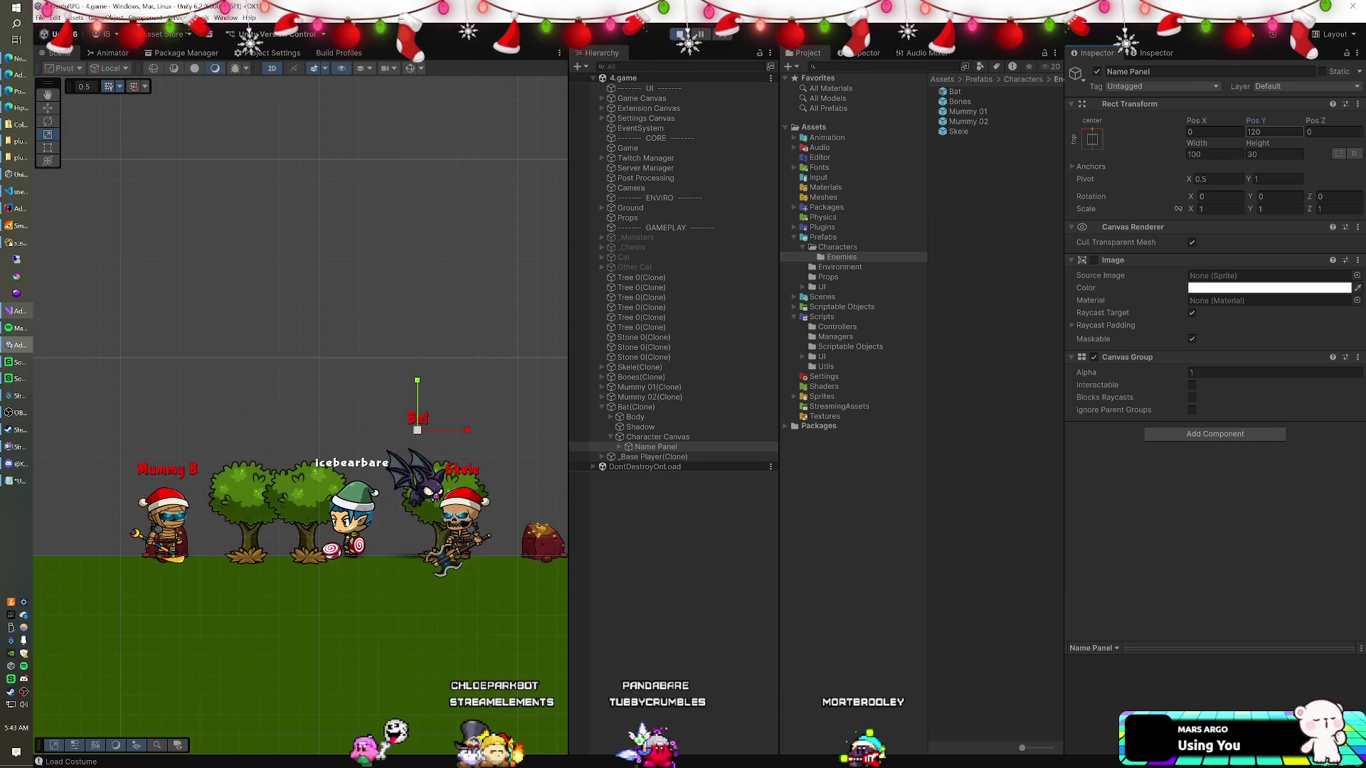
click(644, 439)
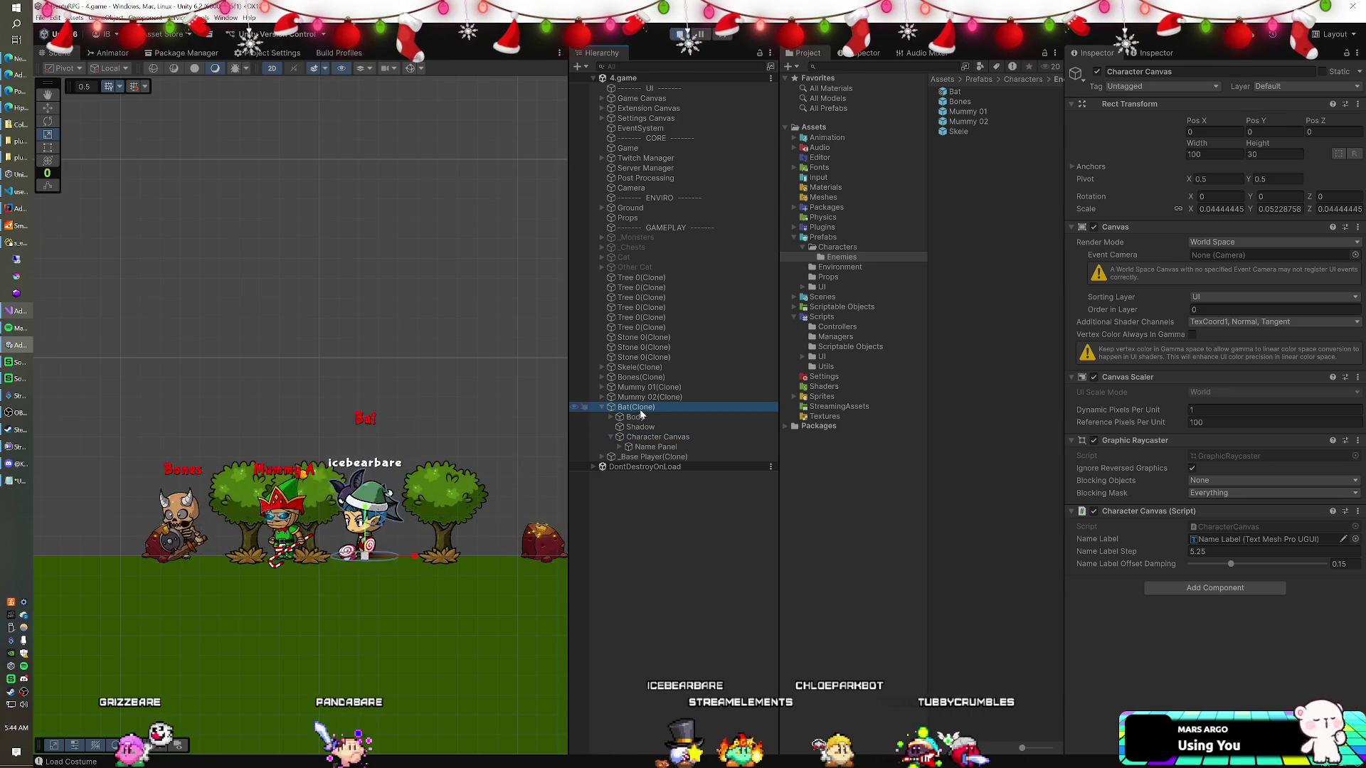
Step: After checking the Bat and Mummy 01 clones, open _Base Enemy from Prefabs > Characters in Prefab Mode
click(639, 408)
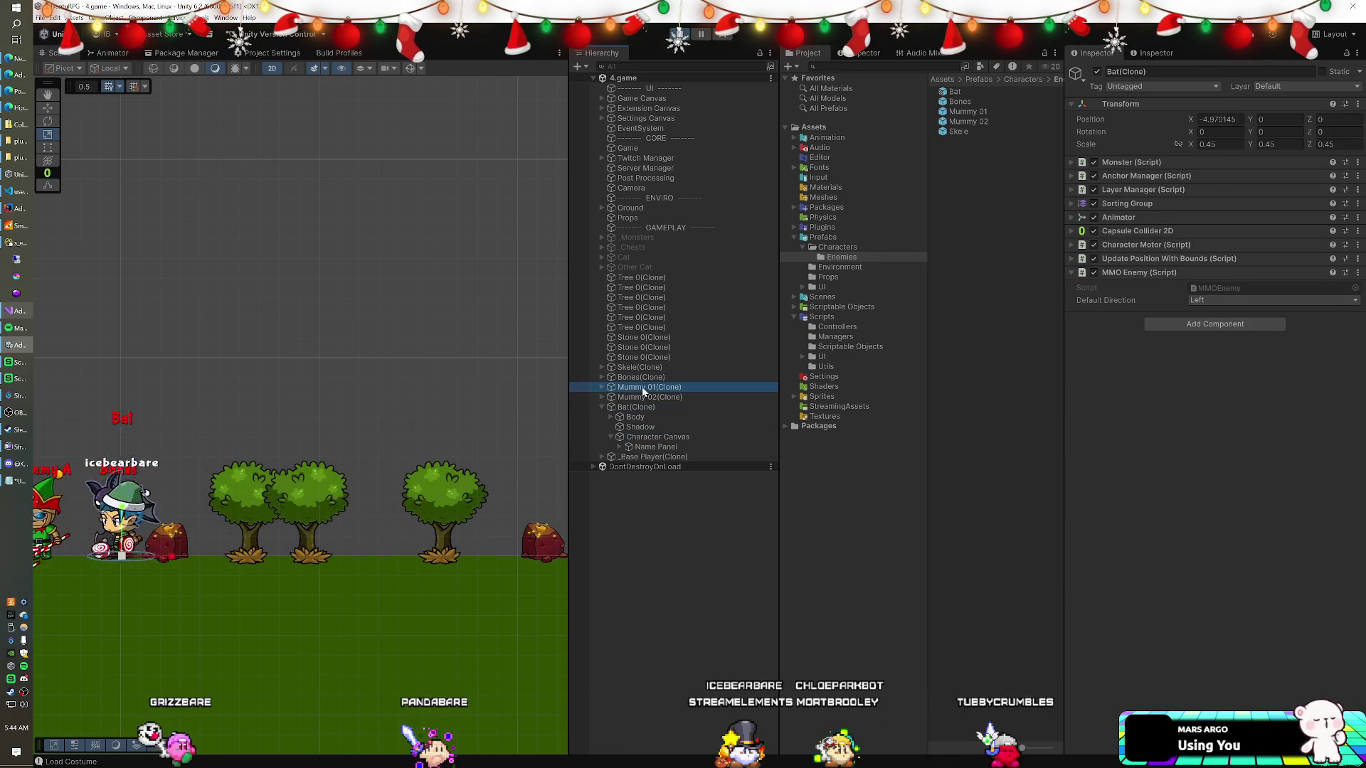
click(643, 387)
click(828, 247)
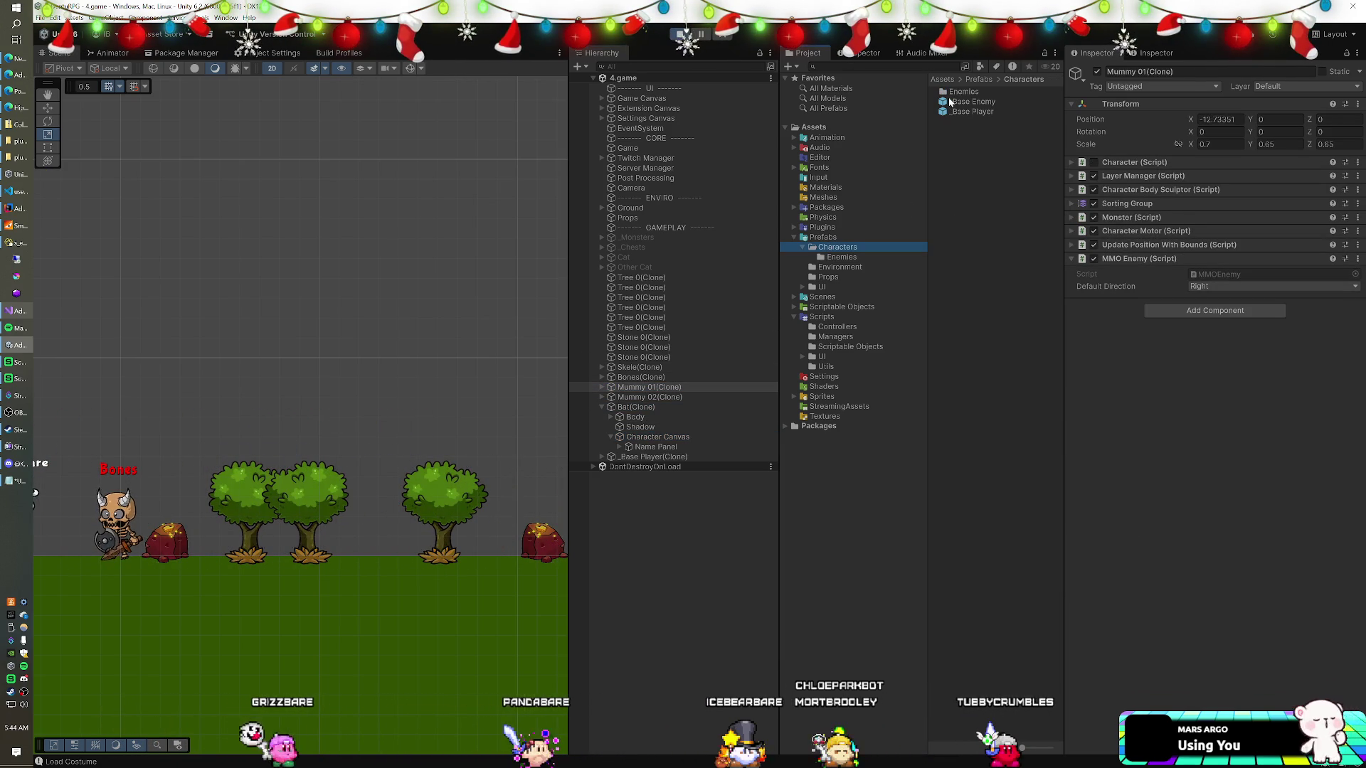
click(954, 103)
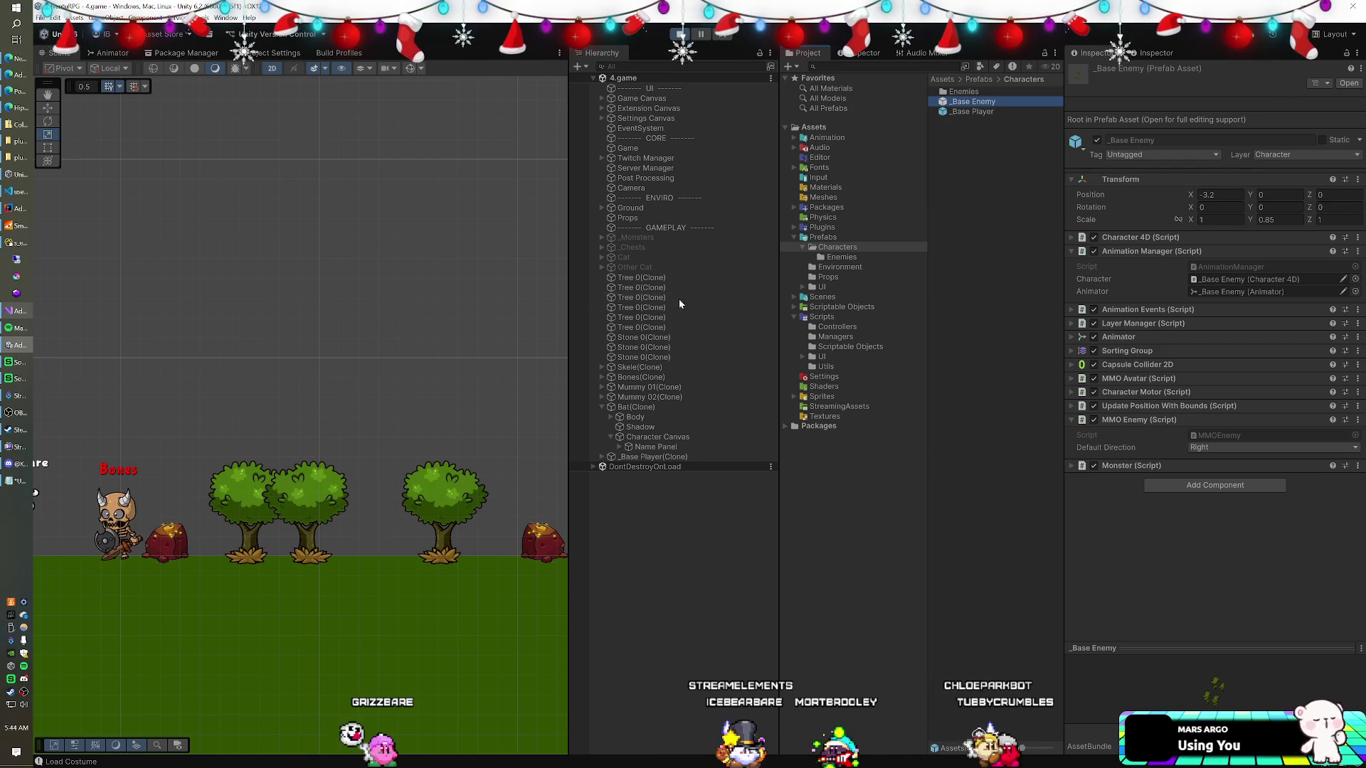
double_click(964, 103)
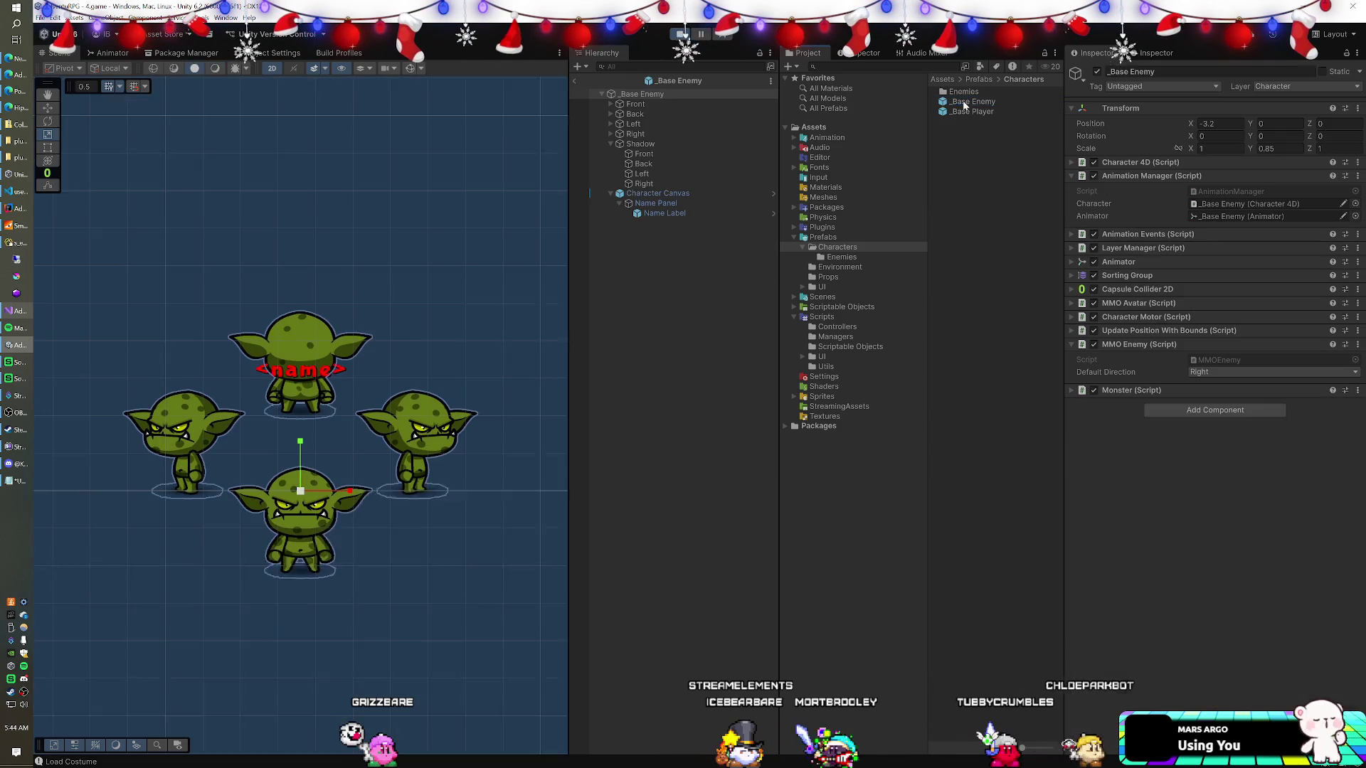
click(653, 204)
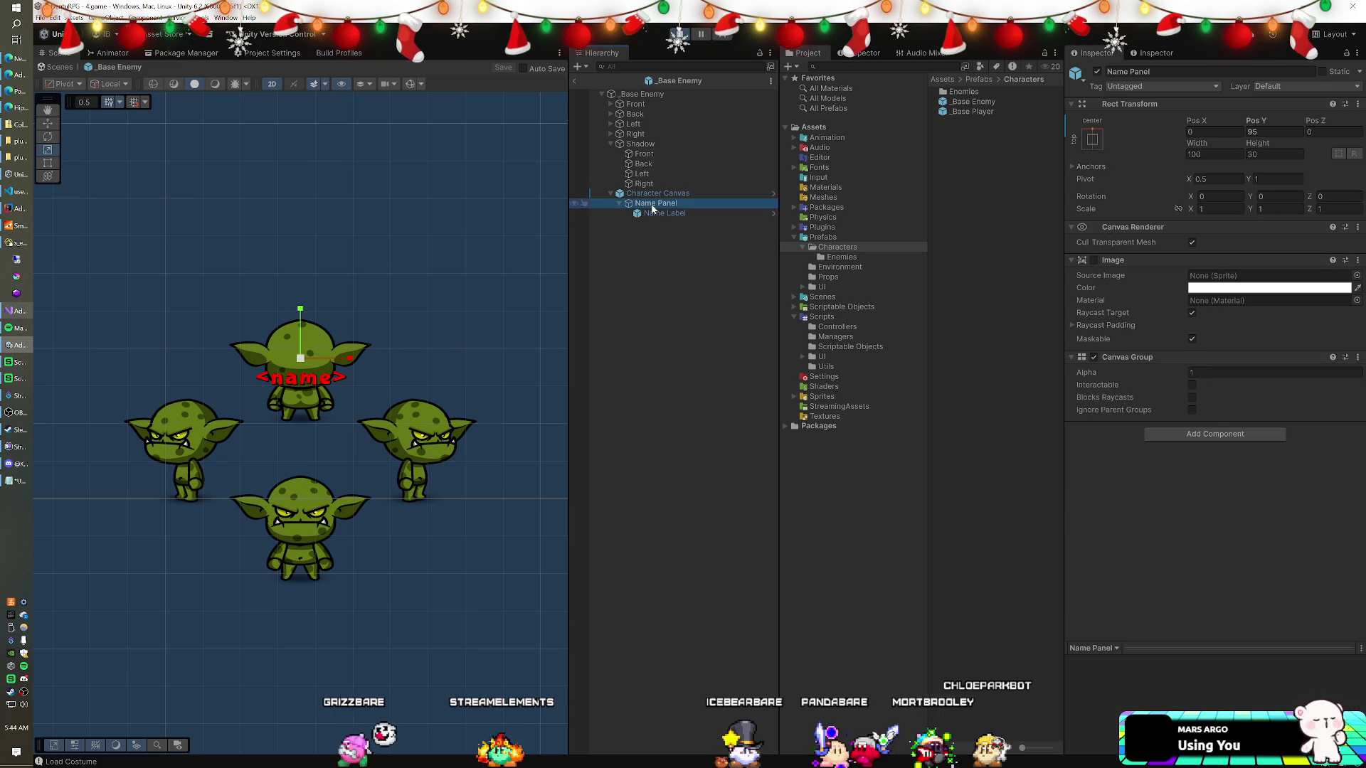
click(655, 213)
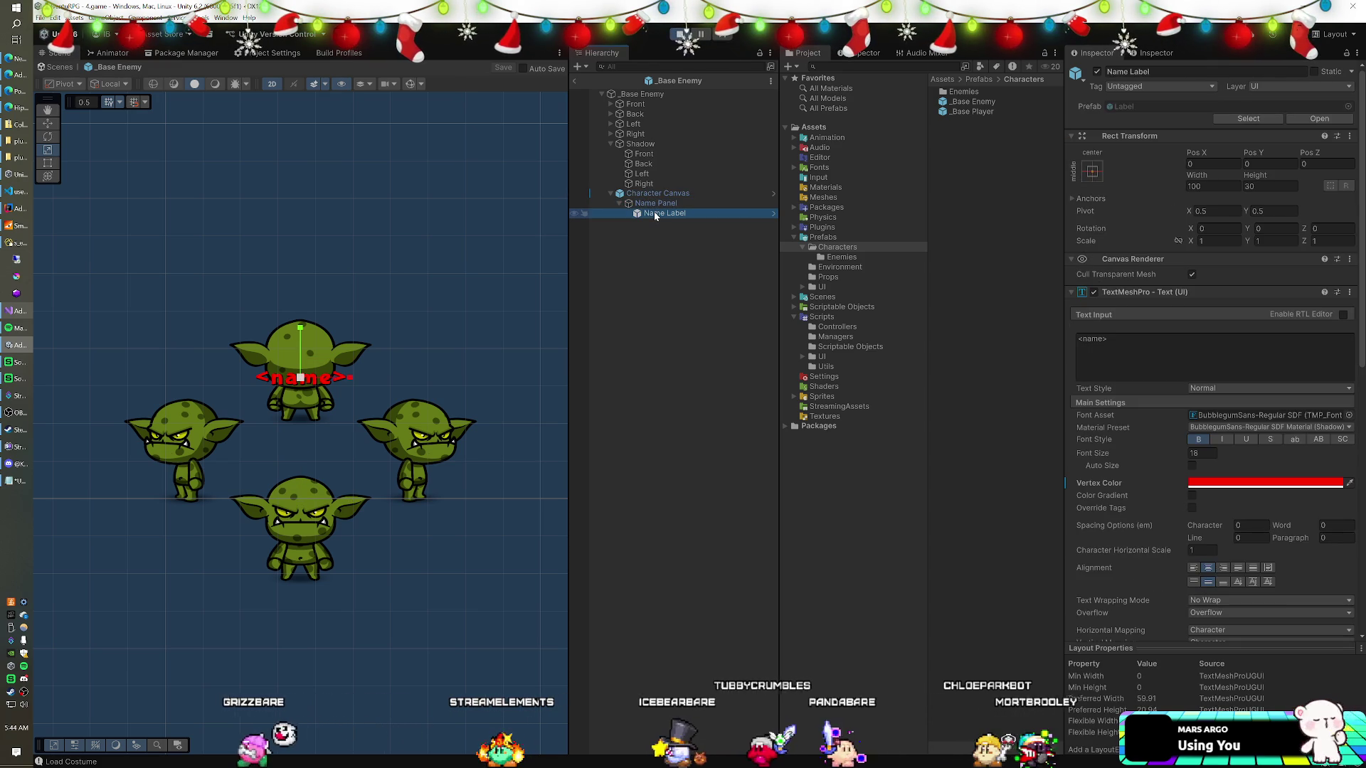
scroll(1201, 364, down, 10)
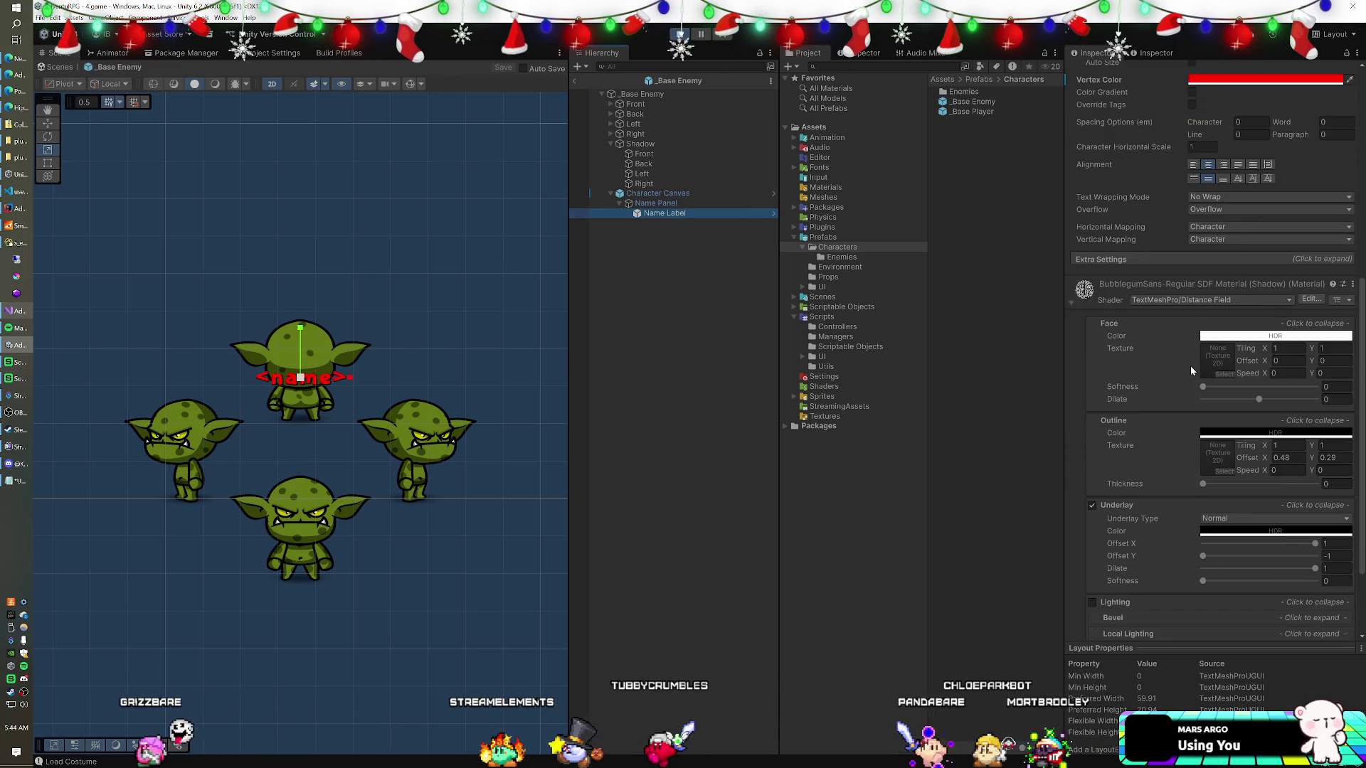
scroll(1190, 366, up, 10)
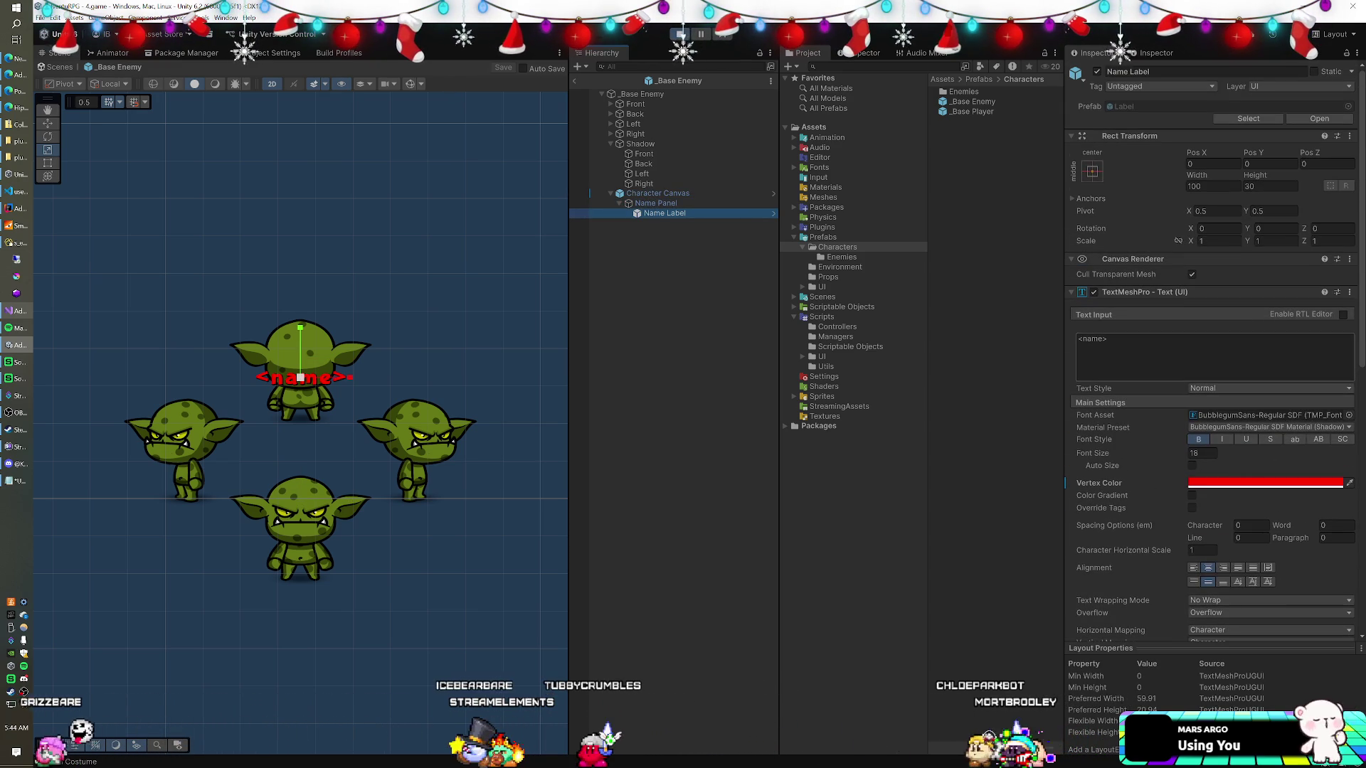
click(660, 205)
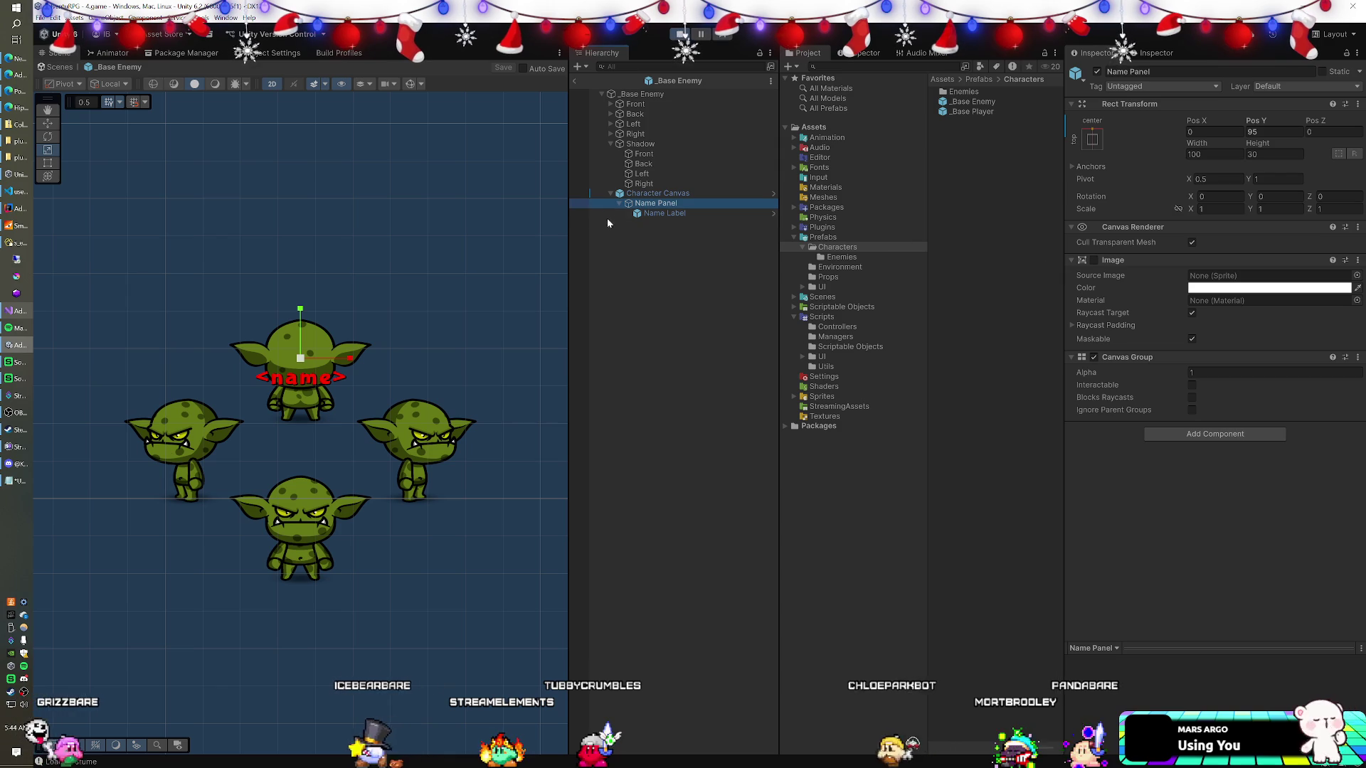
click(653, 196)
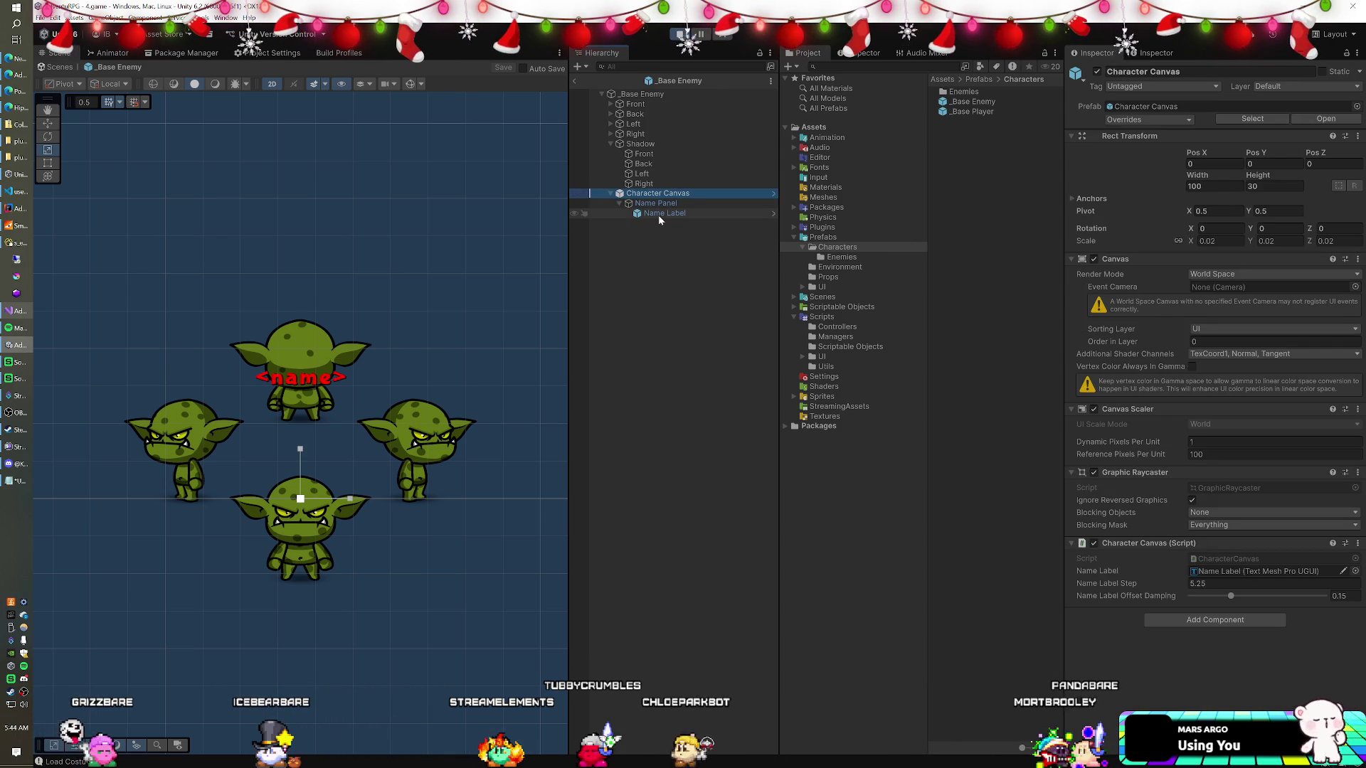
Step: Back in the scene, put Bat(Clone) on the Character layer and select its Name Panel
click(574, 80)
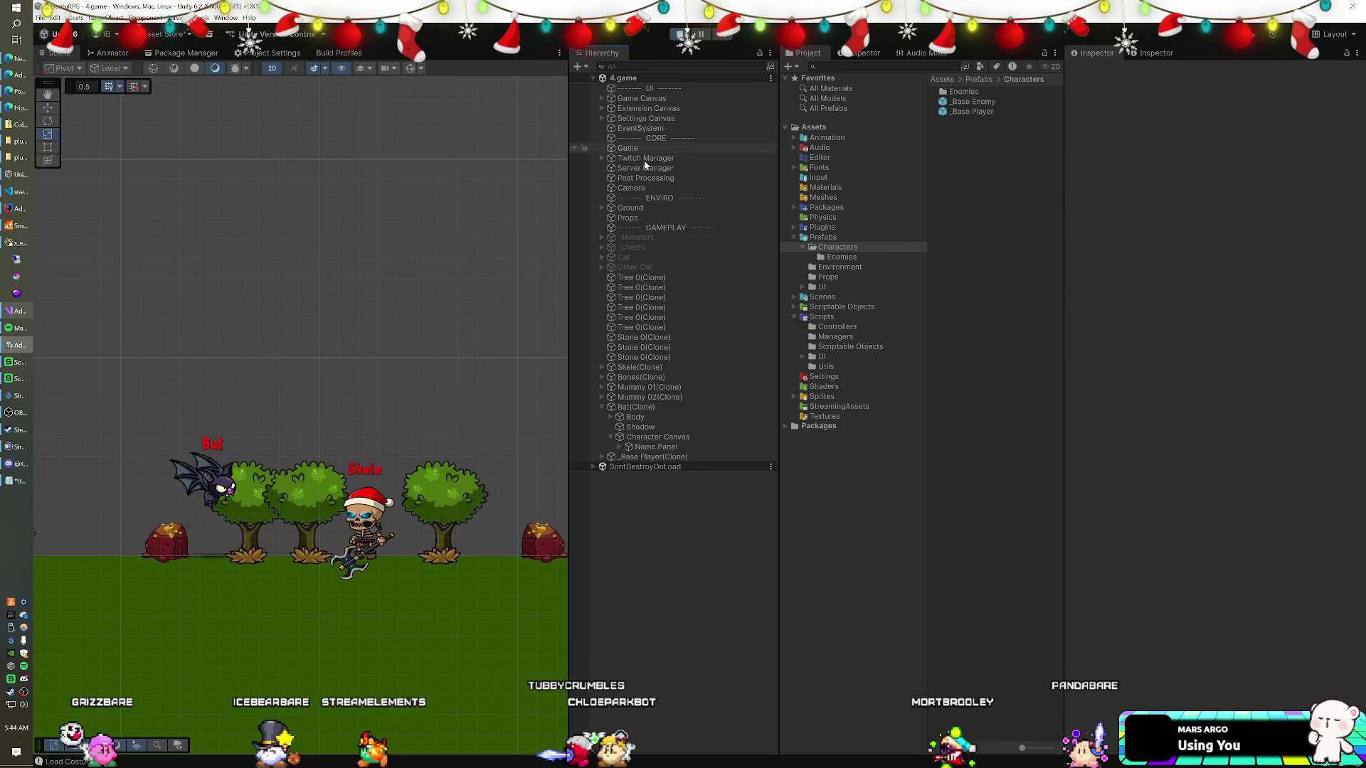
click(651, 406)
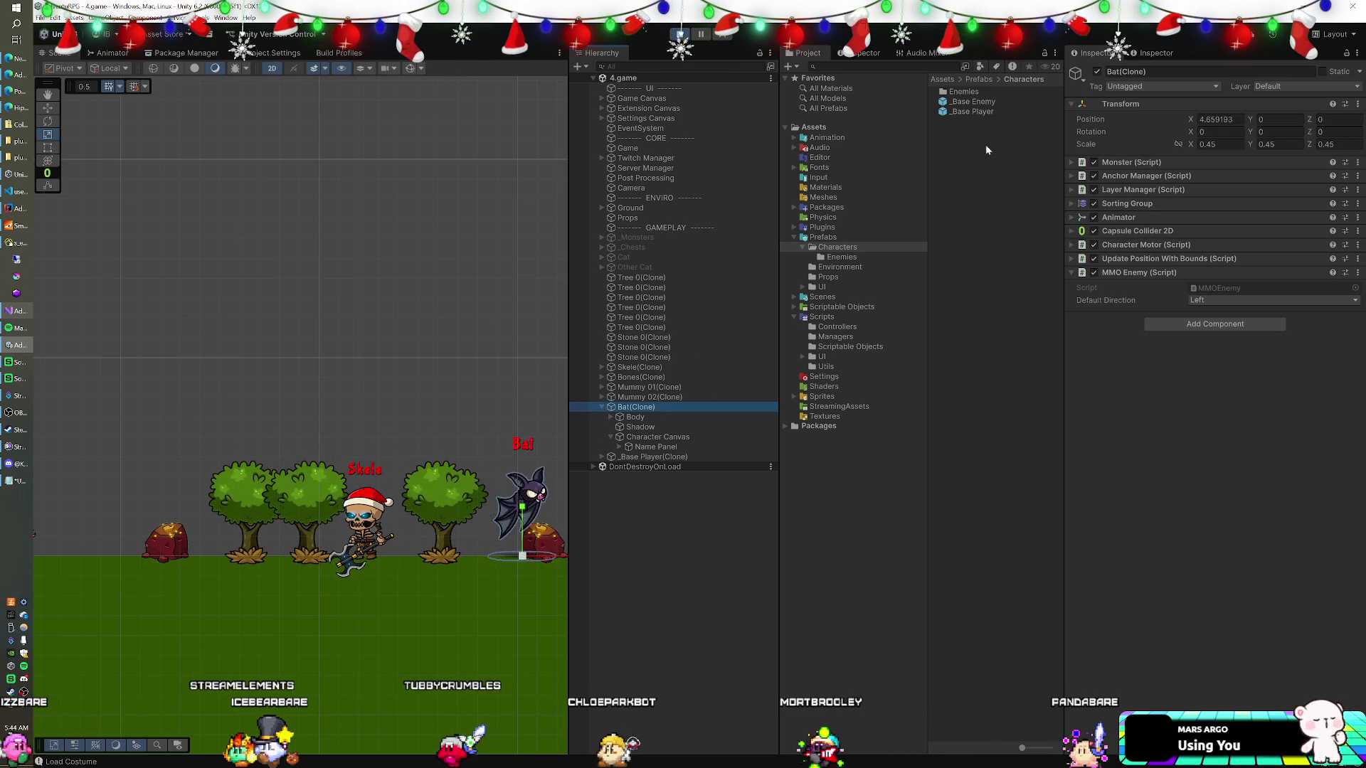
click(1131, 231)
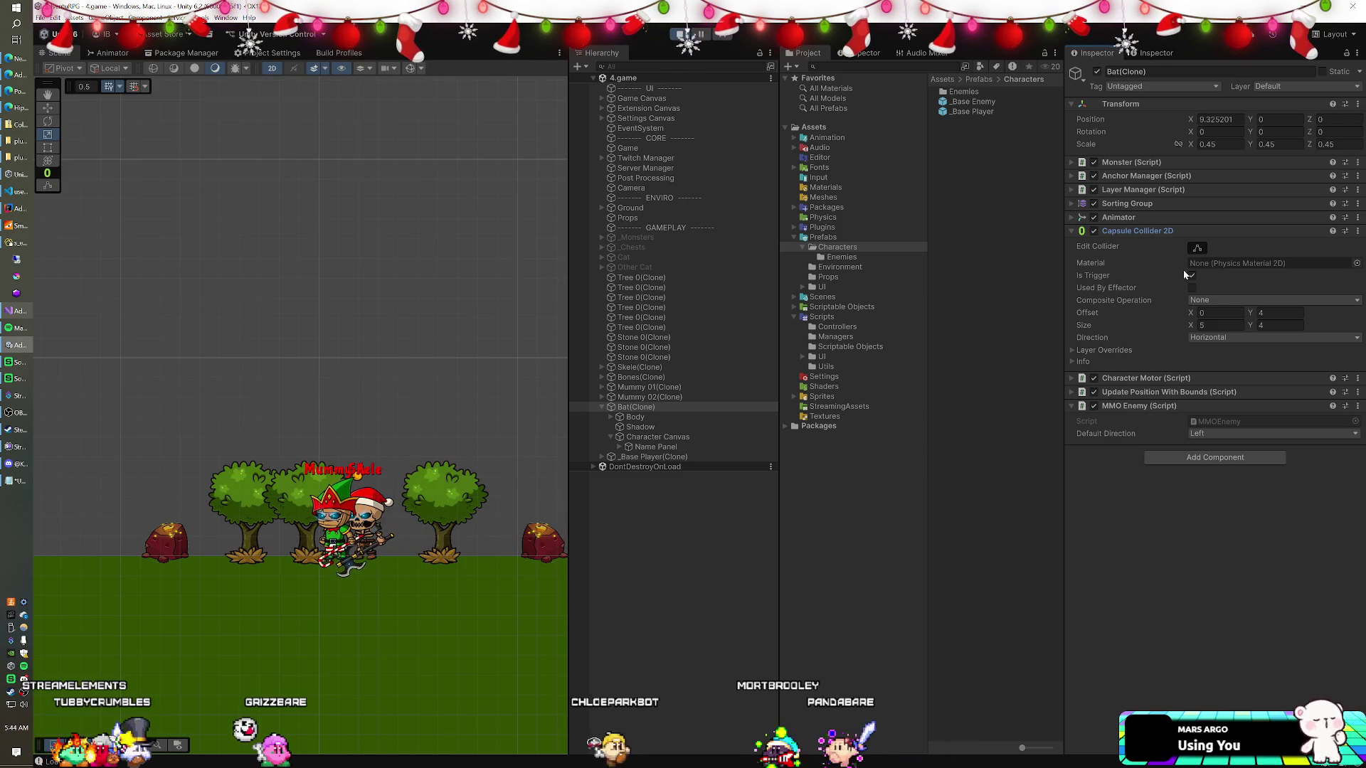
click(1278, 86)
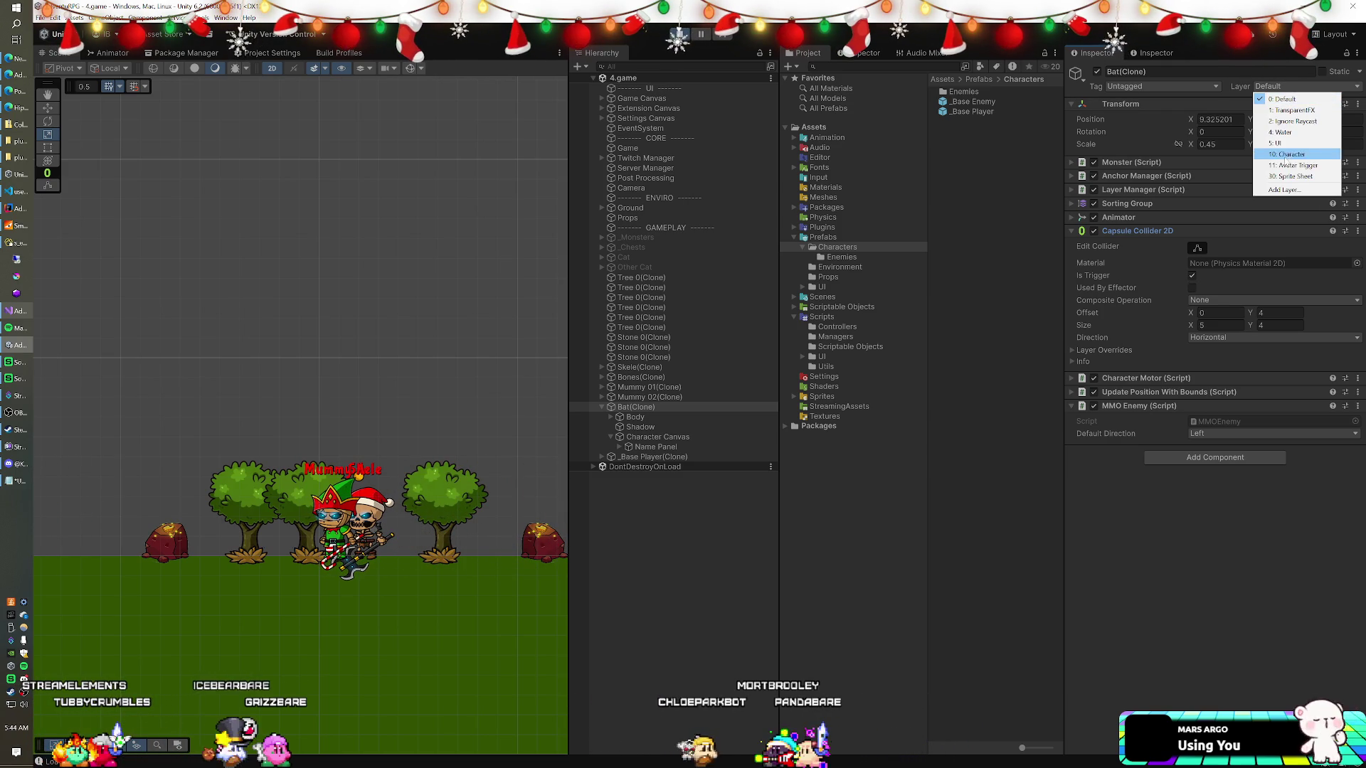
click(1278, 156)
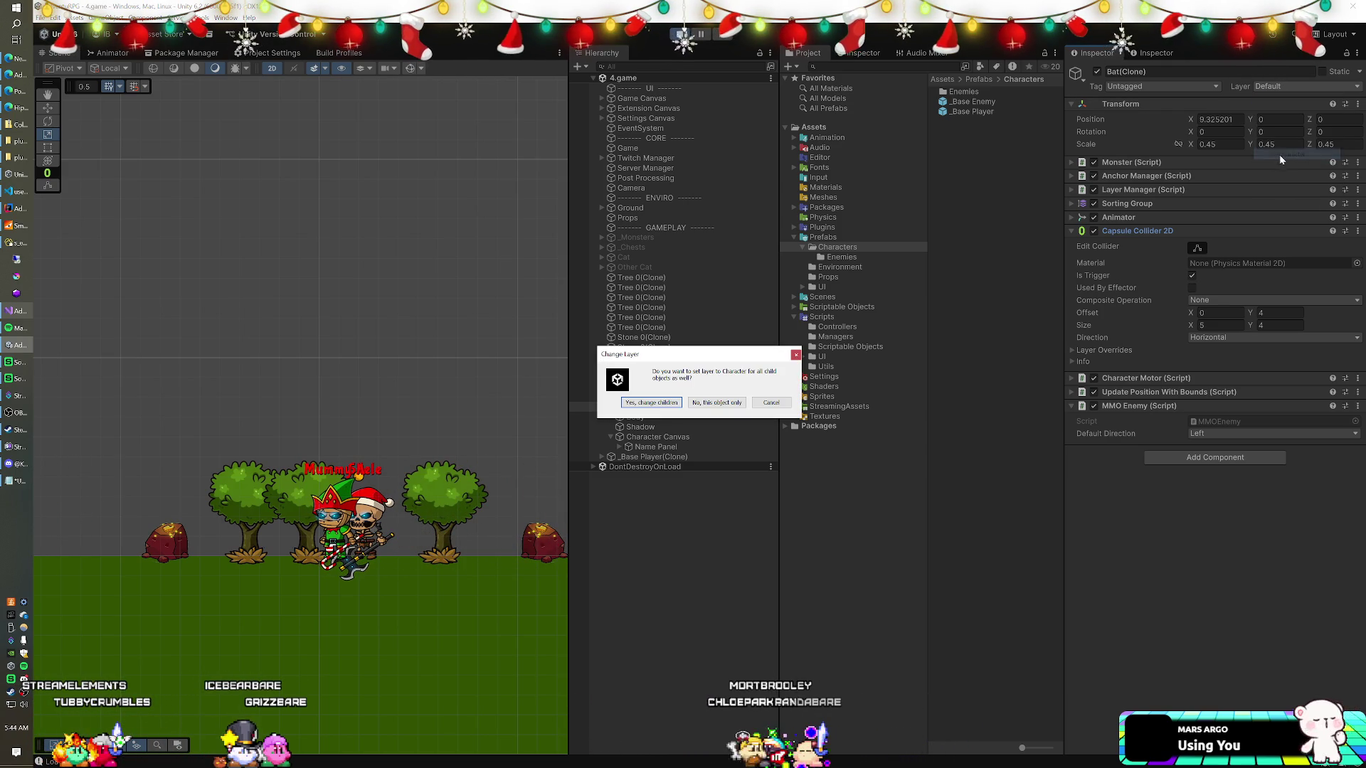
click(691, 402)
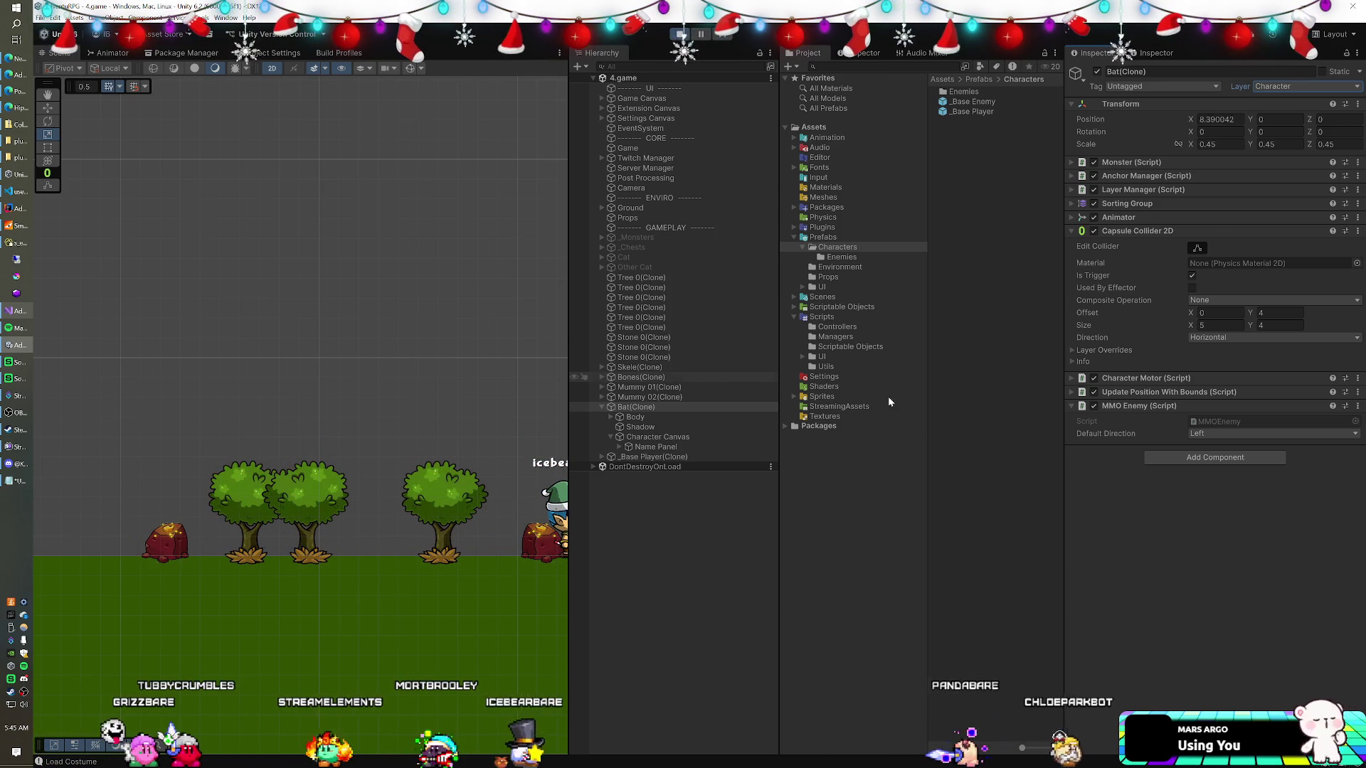
click(653, 447)
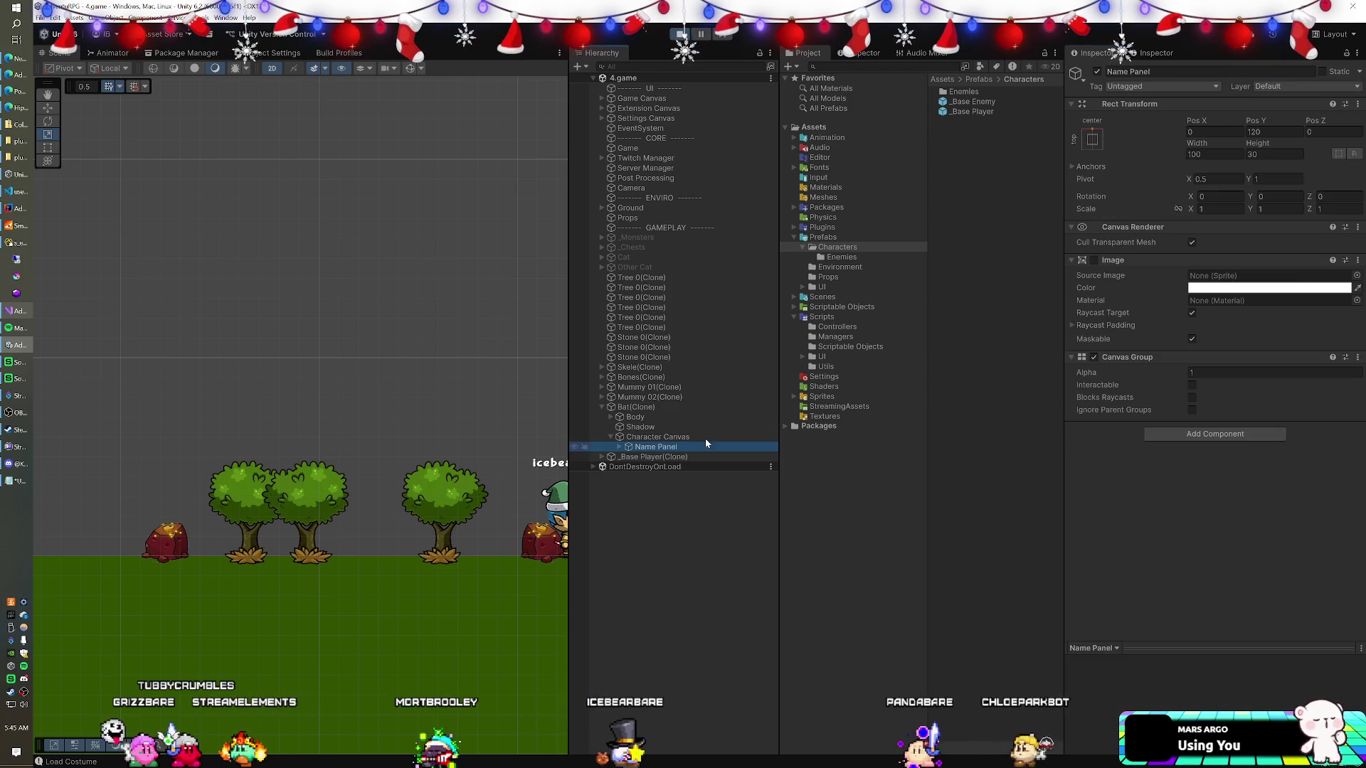
Step: Change the Bat Name Panel's Pos Y from 120 to 115
text(10)
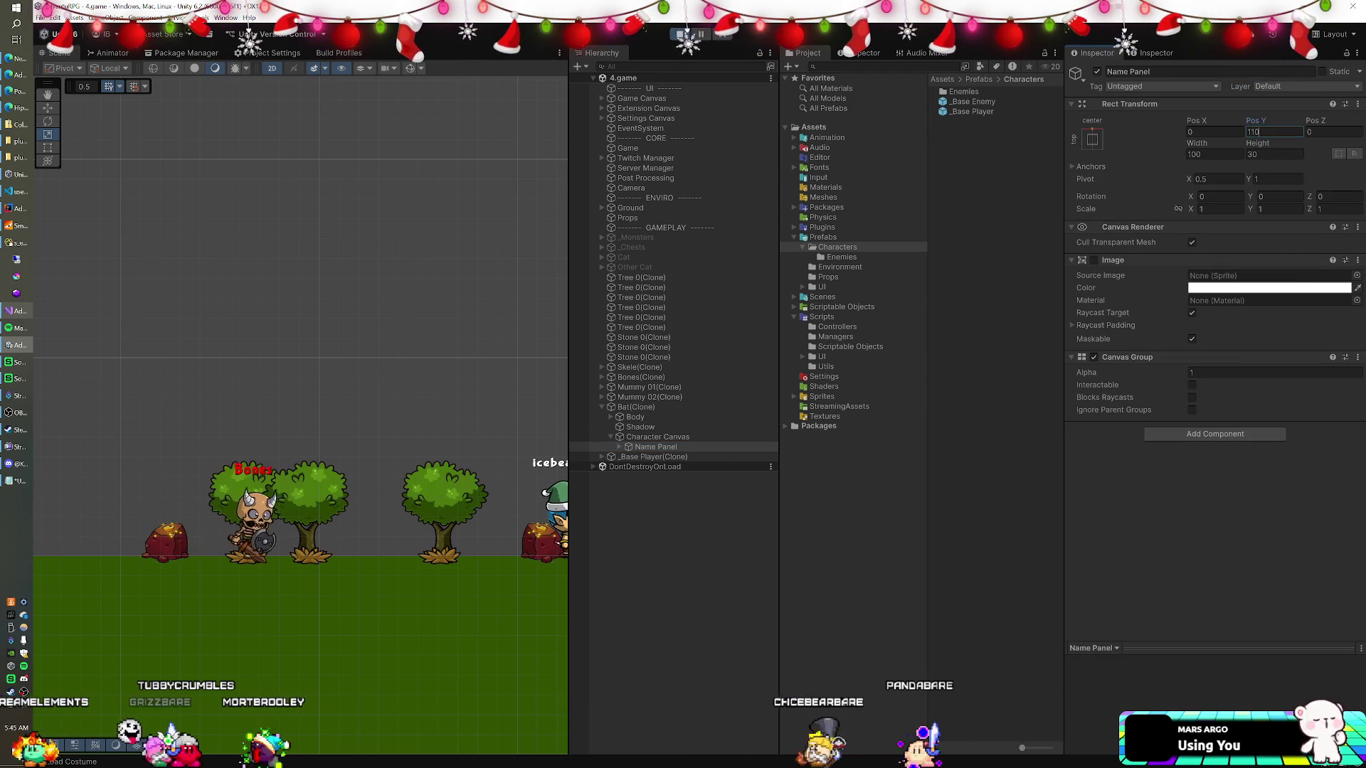
key(BackSpace)
text(5)
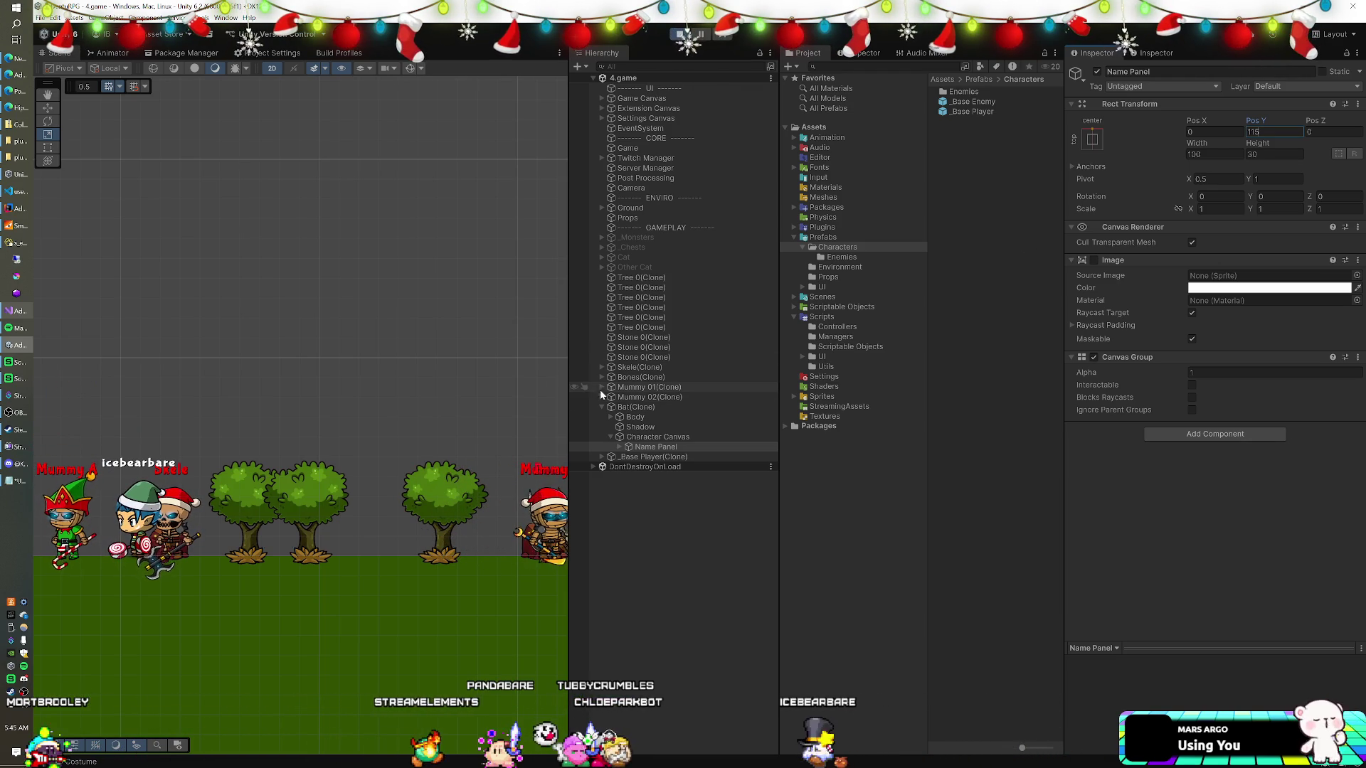
click(601, 397)
Step: Lower Mummy 02's Name Panel to Pos Y 90, recheck the Bat's at 115, then go to Navicat
click(610, 417)
click(654, 427)
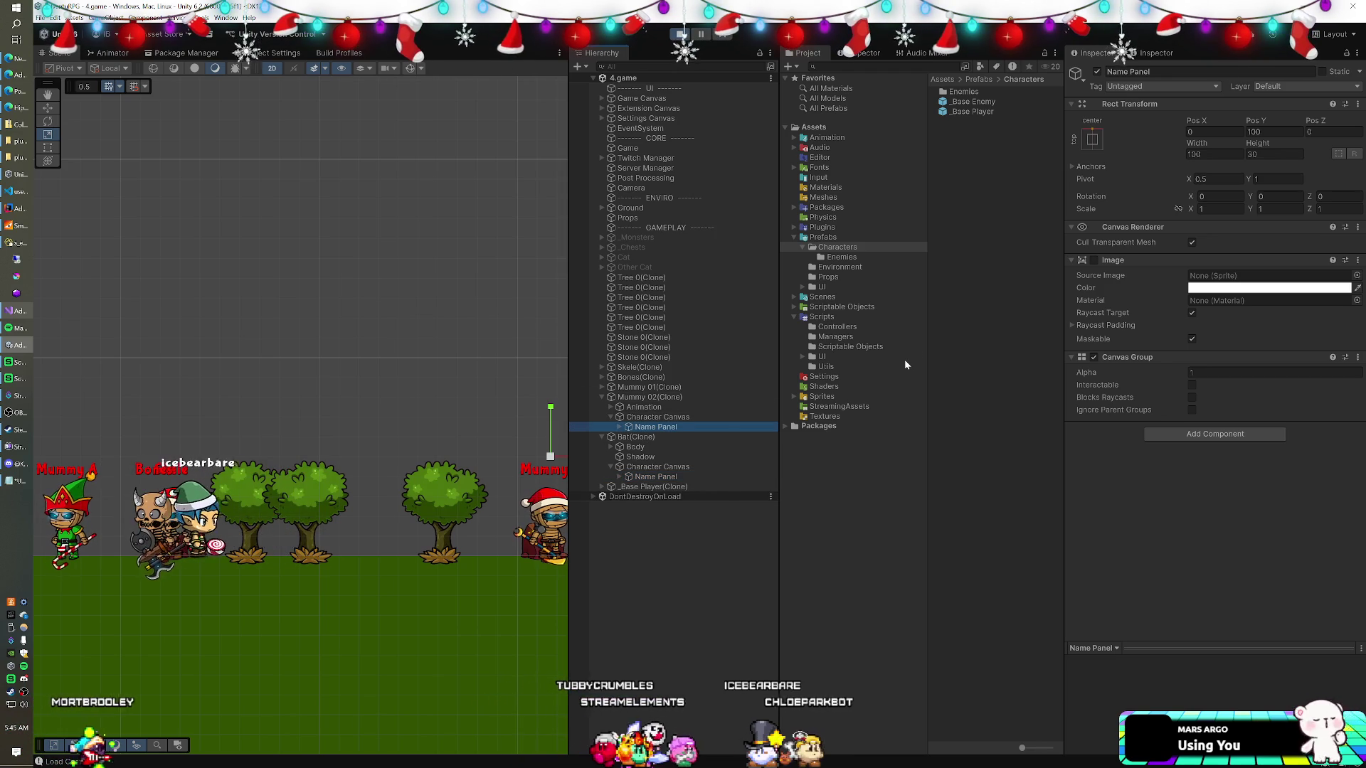
click(1273, 132)
text(95)
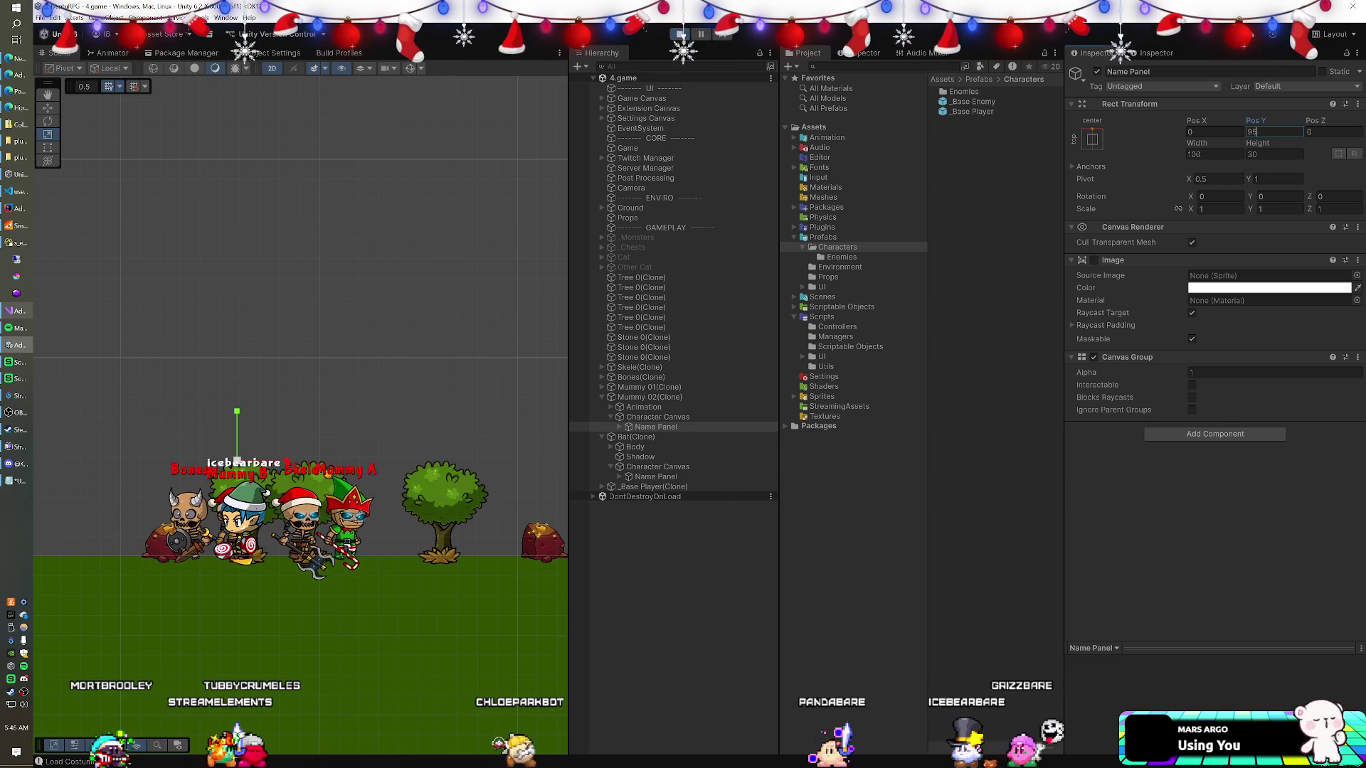
key(BackSpace)
text(0)
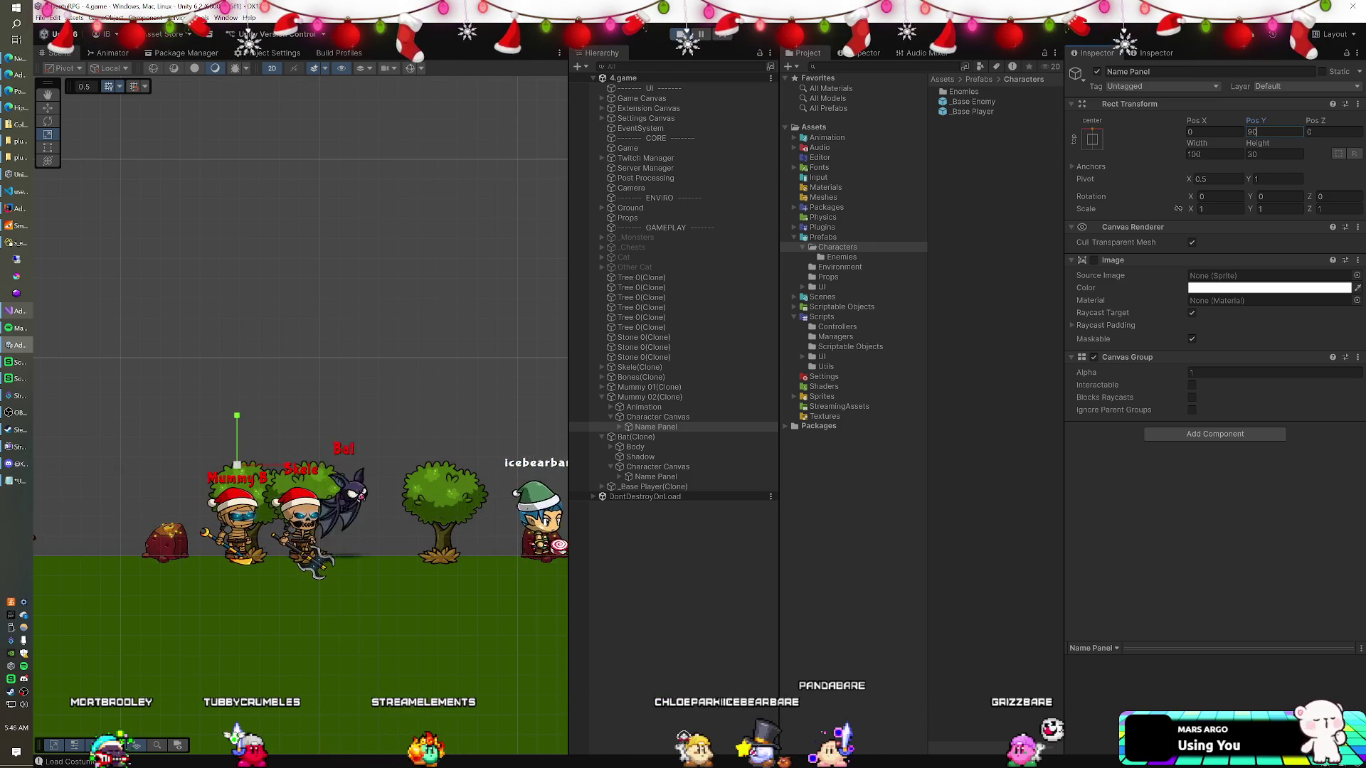
click(637, 477)
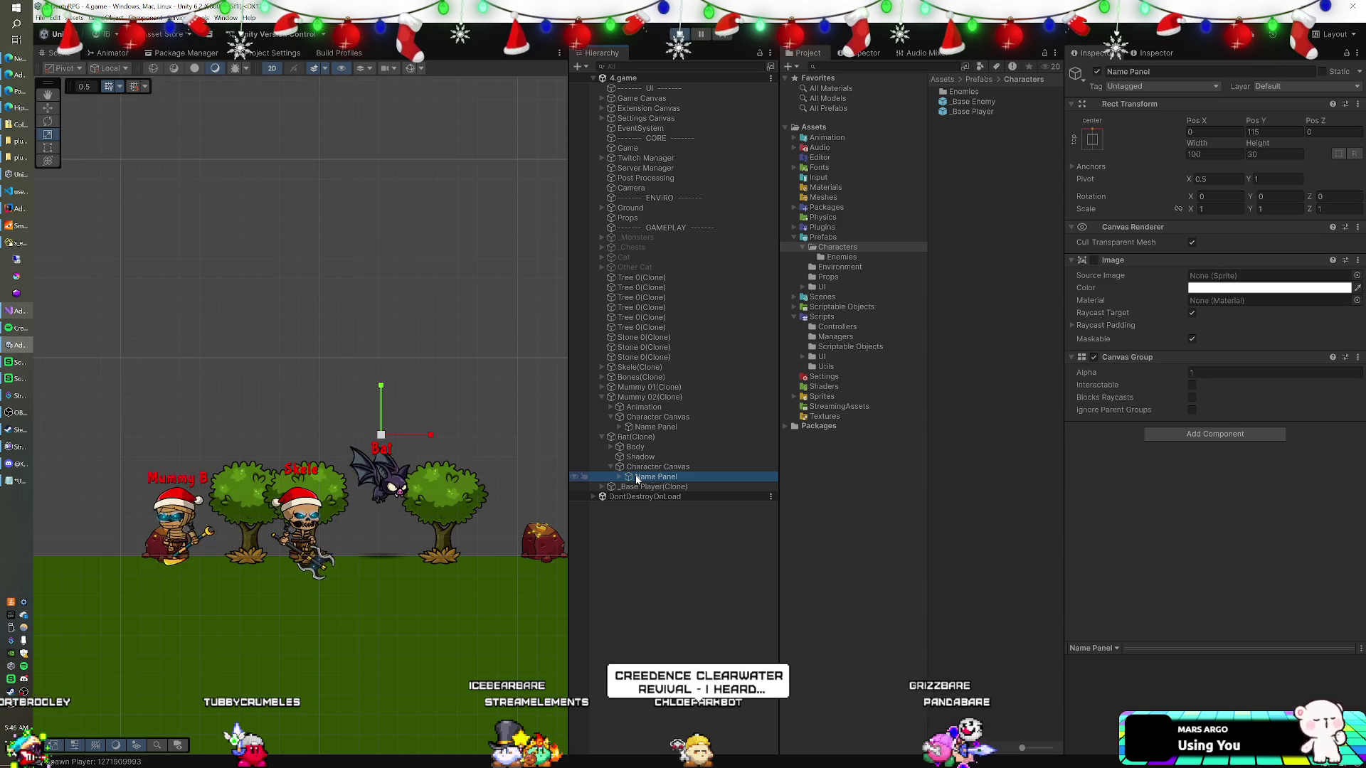
click(18, 242)
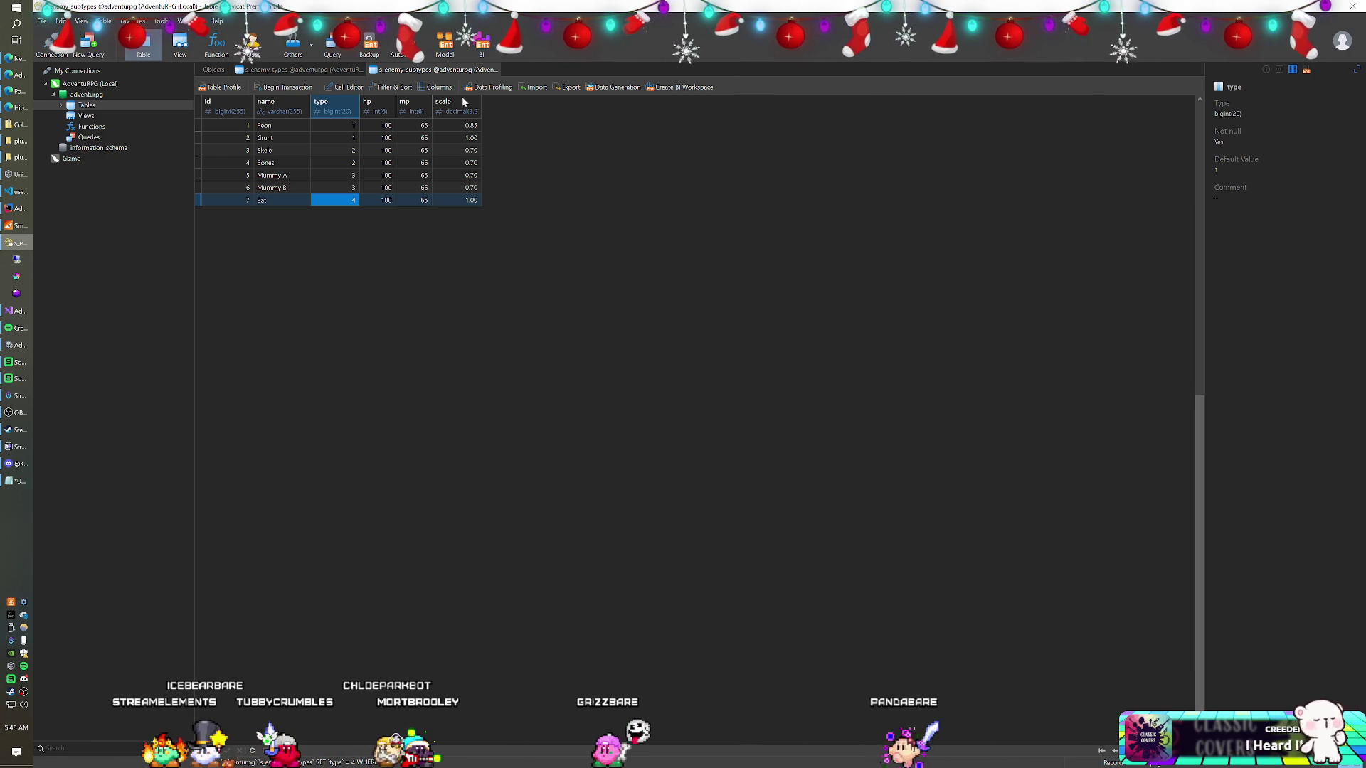
Step: Rename the scale column to nameheight, an int defaulting to 95, save, and return to Unity
key(Up)
key(Up)
key(Up)
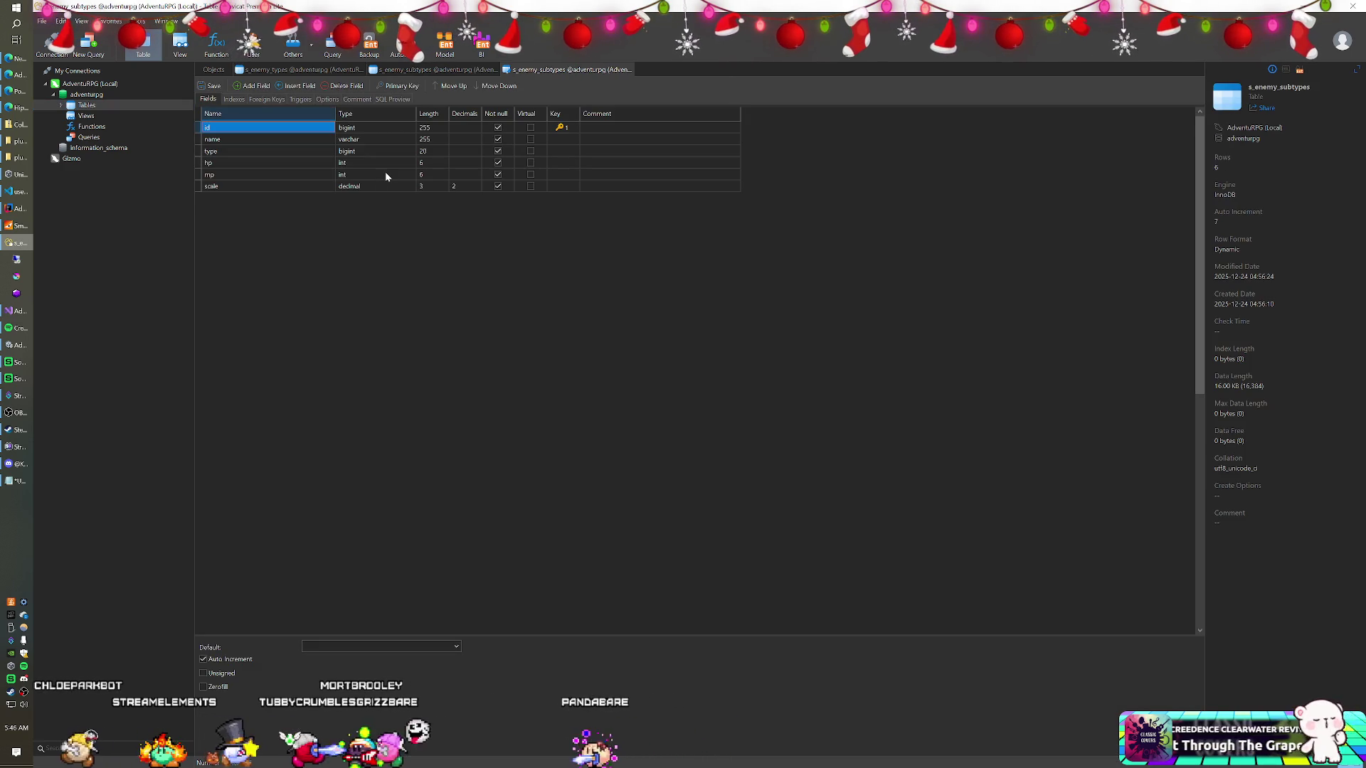
click(258, 188)
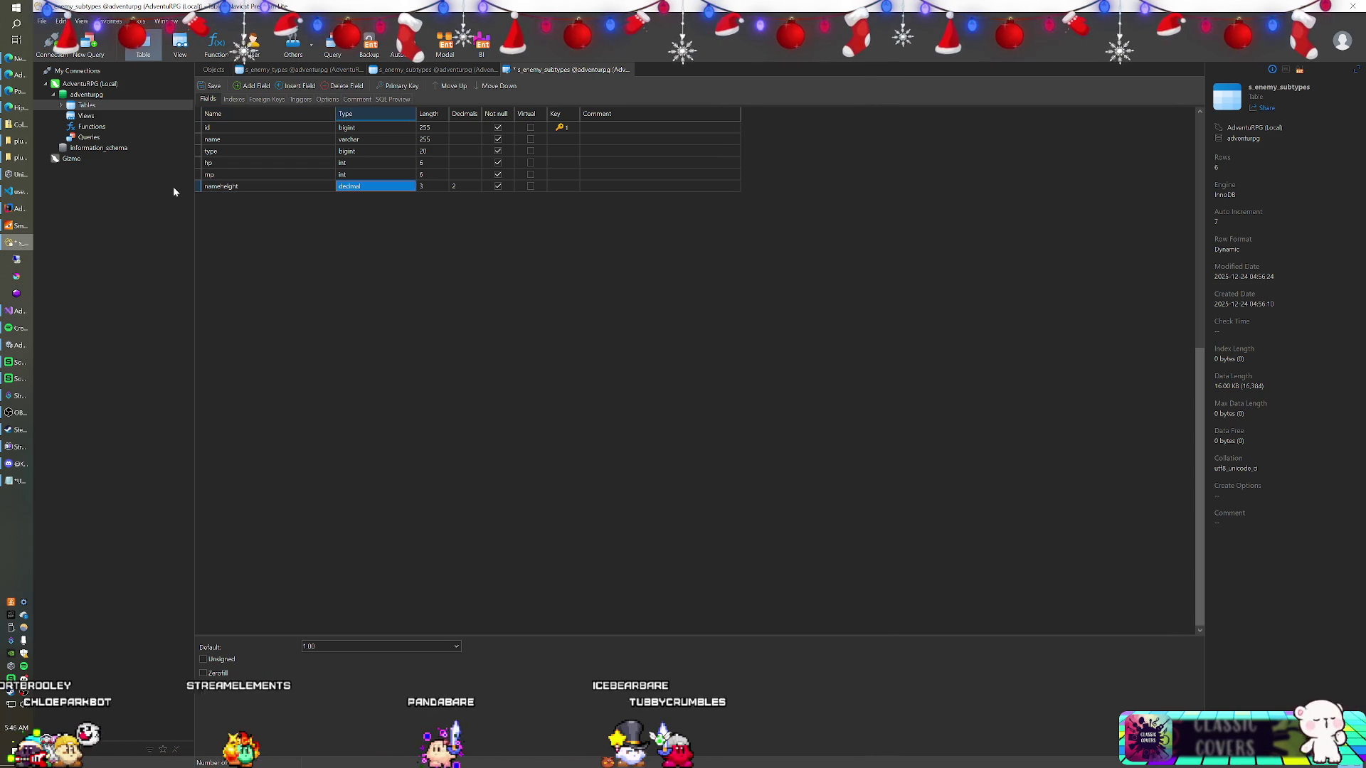
text(int)
key(Tab)
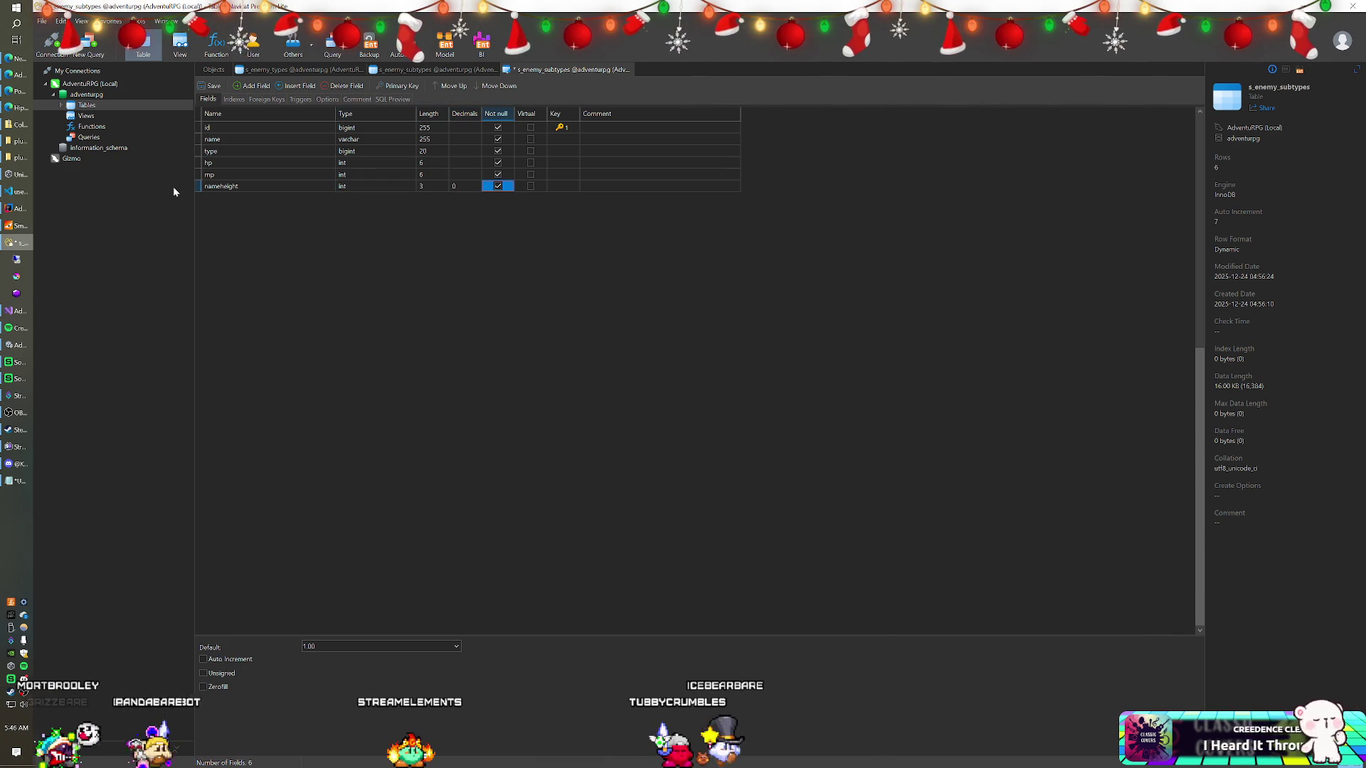
click(328, 645)
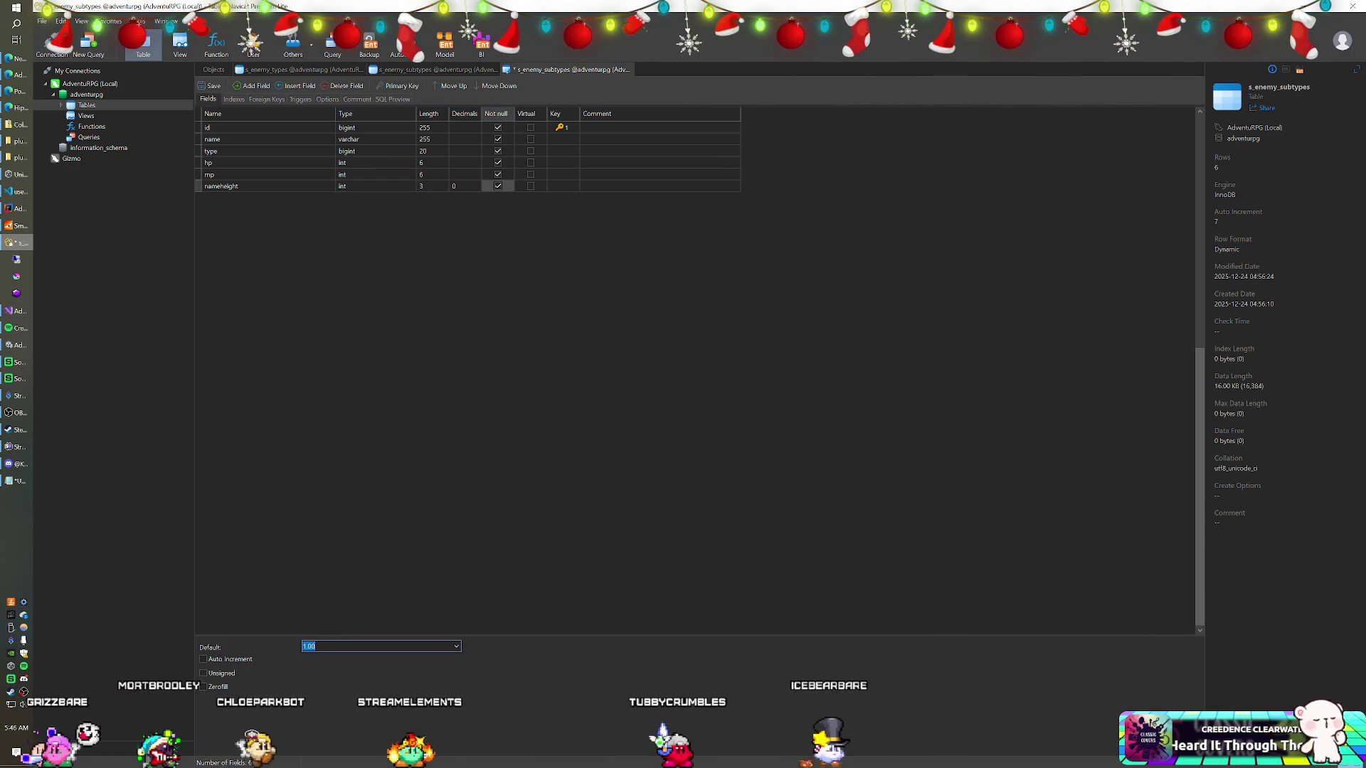
text(95)
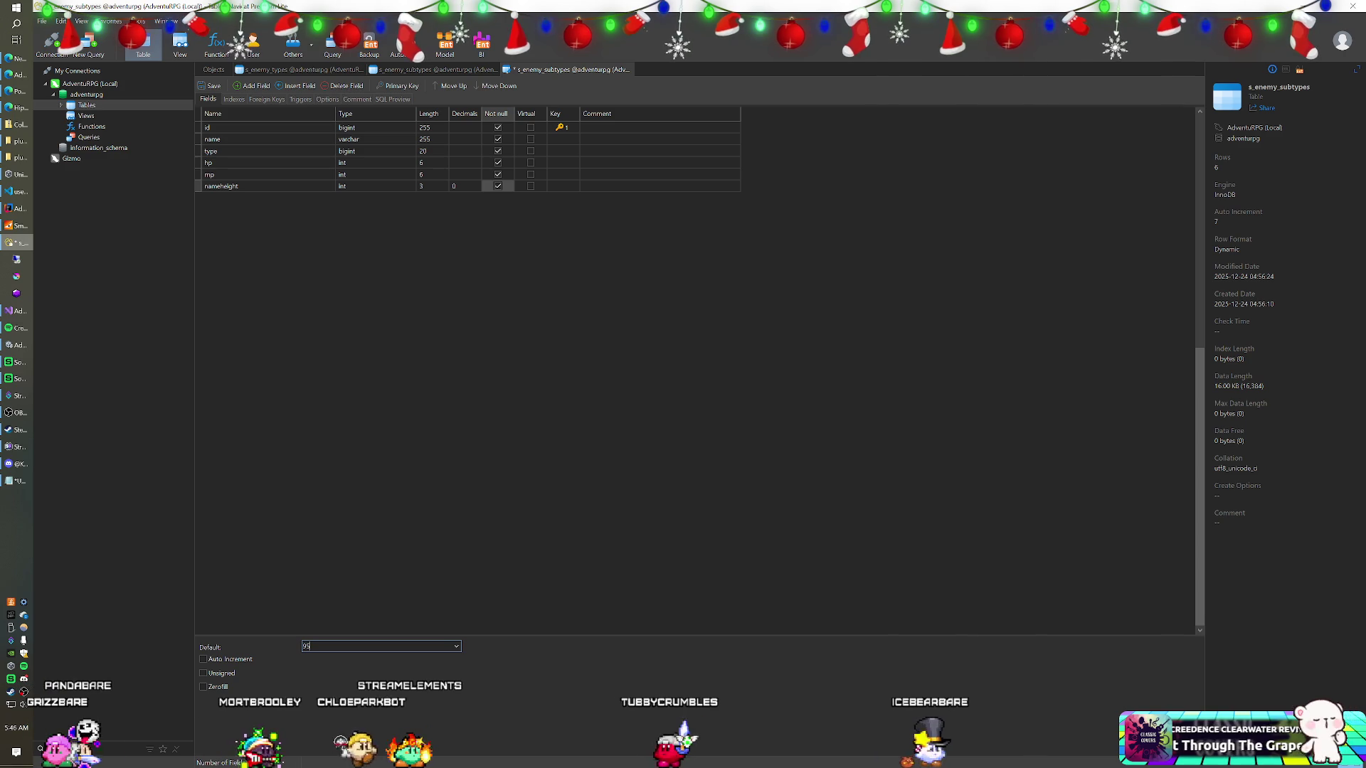
key(ctrl+s)
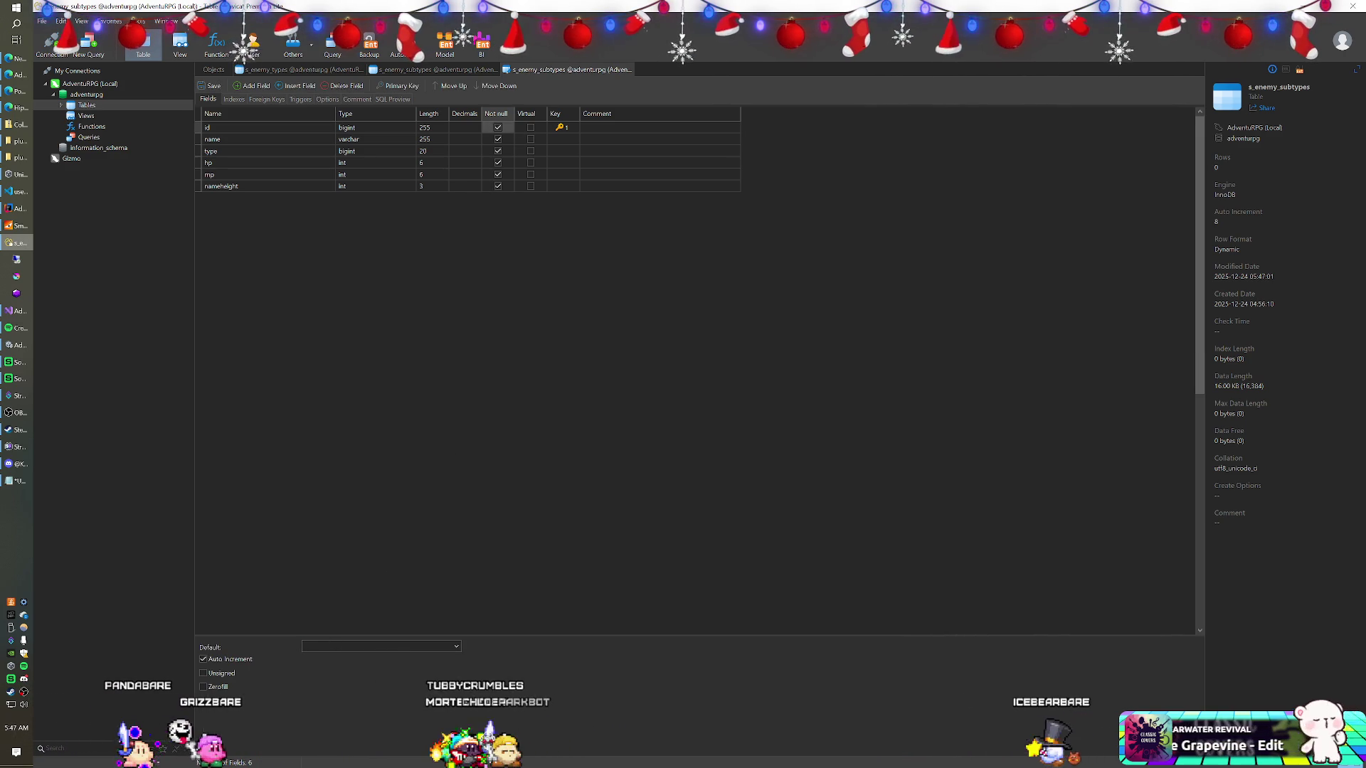
key(alt+Tab)
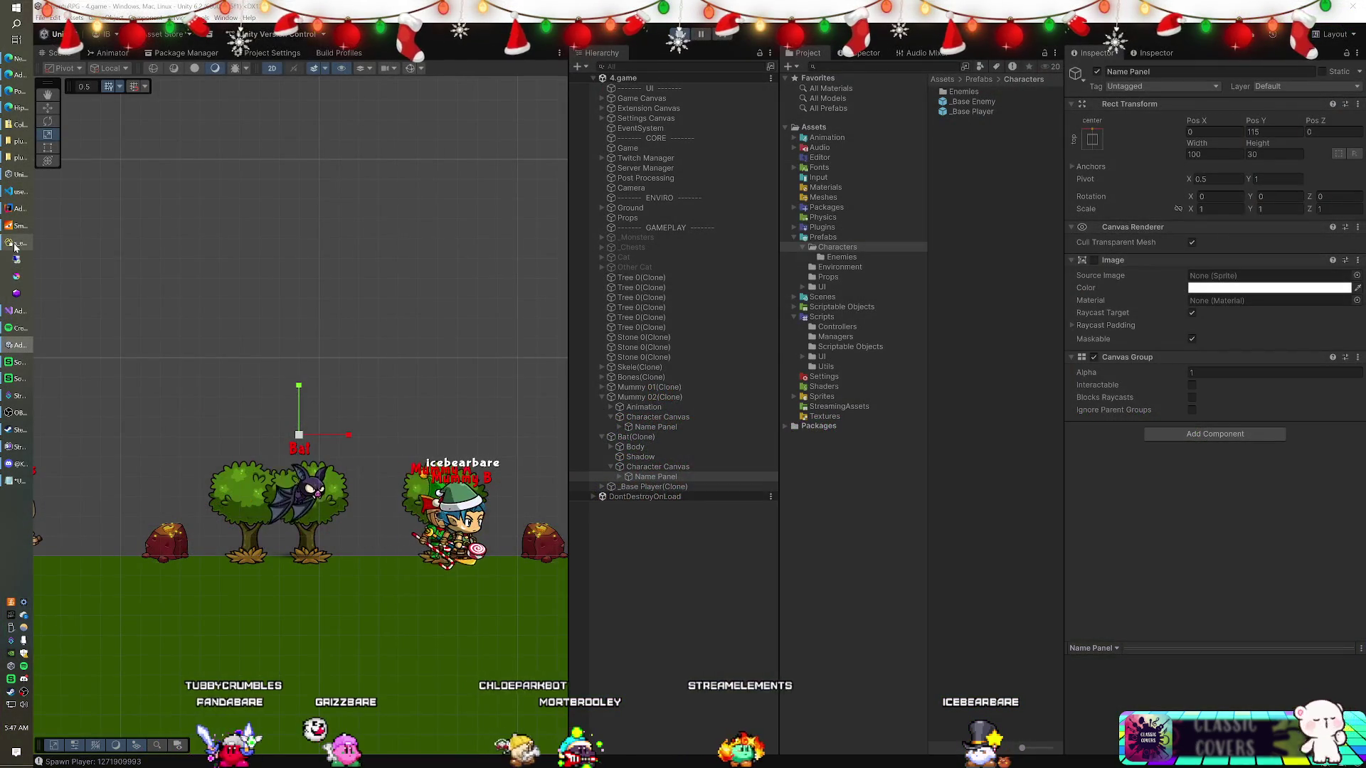
Step: Close the Navicat table designer and refresh the s_enemy_subtypes grid to show Peon's nameheight value
key(alt+Tab)
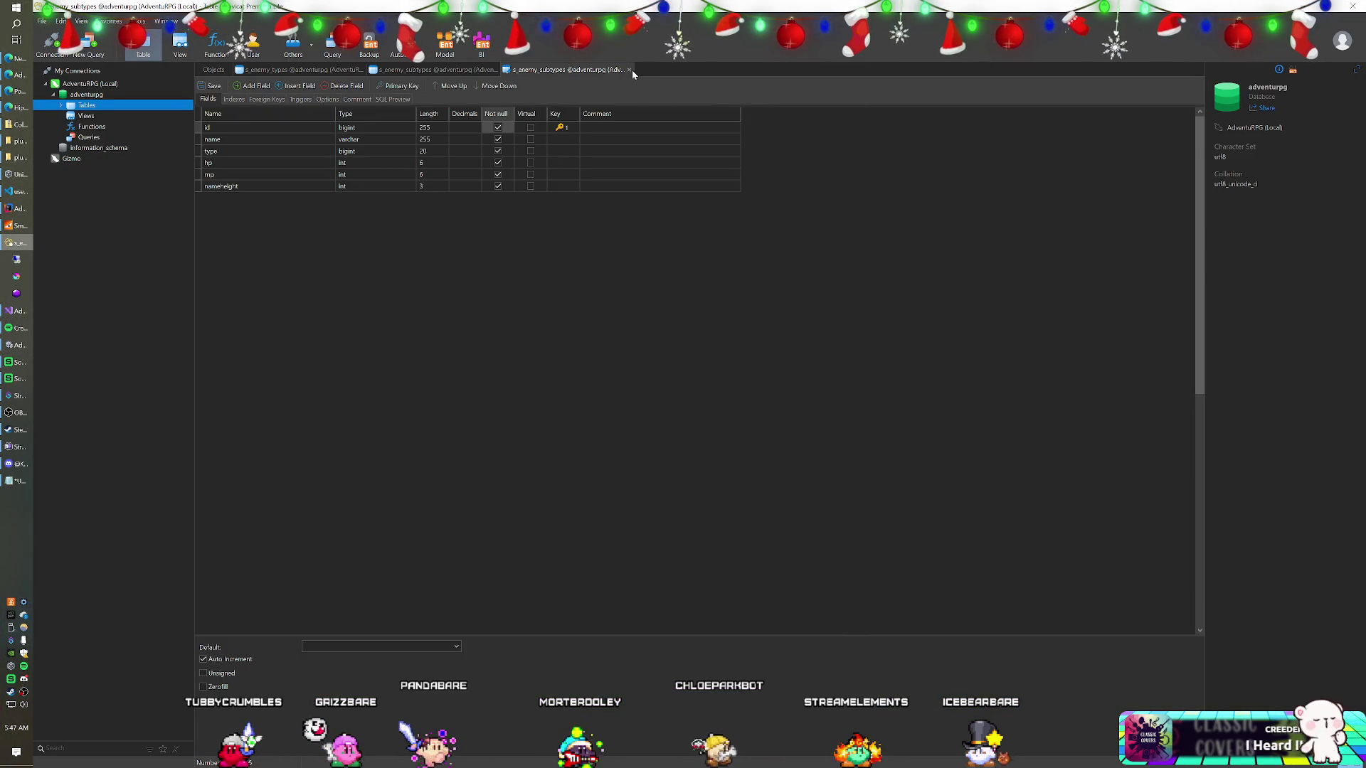
click(629, 69)
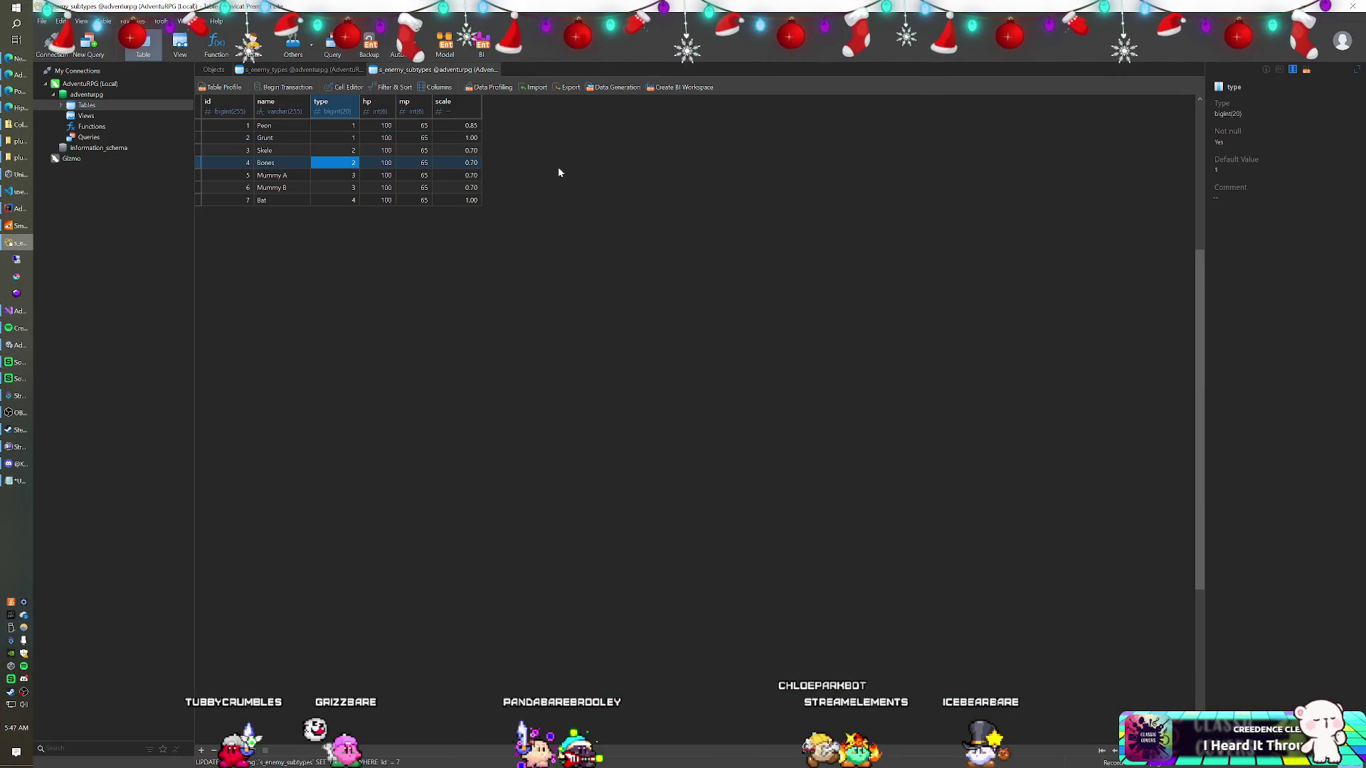
key(Down)
key(F5)
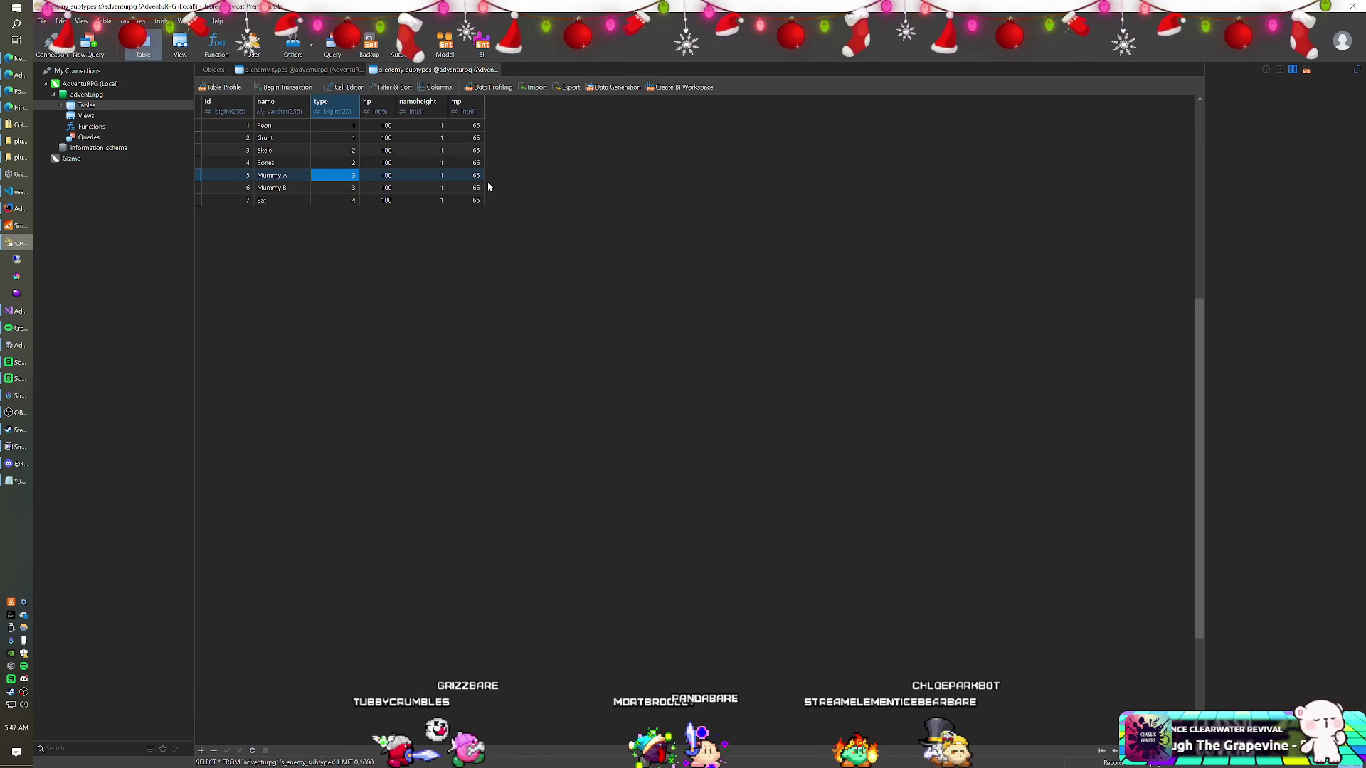
click(410, 128)
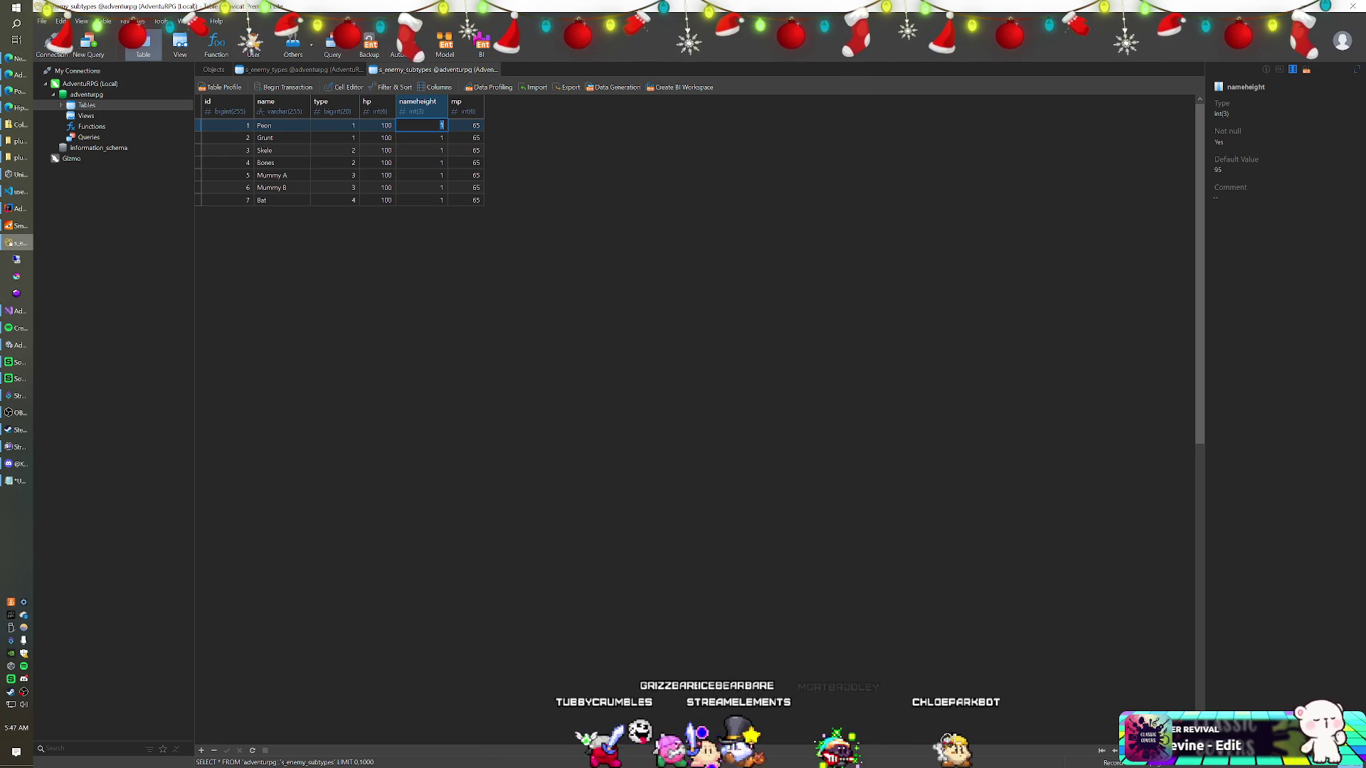
double_click(441, 125)
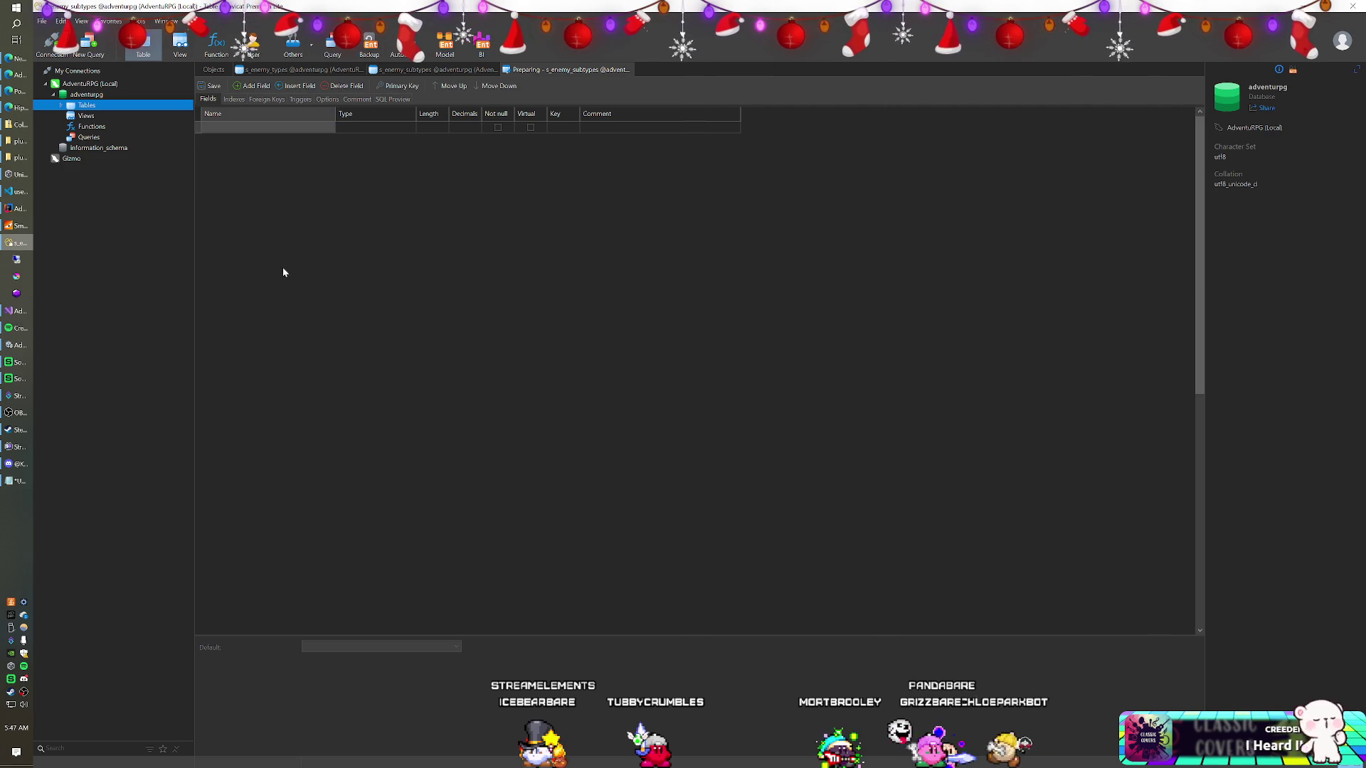
Step: Check the nameheight column default, close the design and data tabs, and reopen s_enemy_subtypes from Objects
click(200, 187)
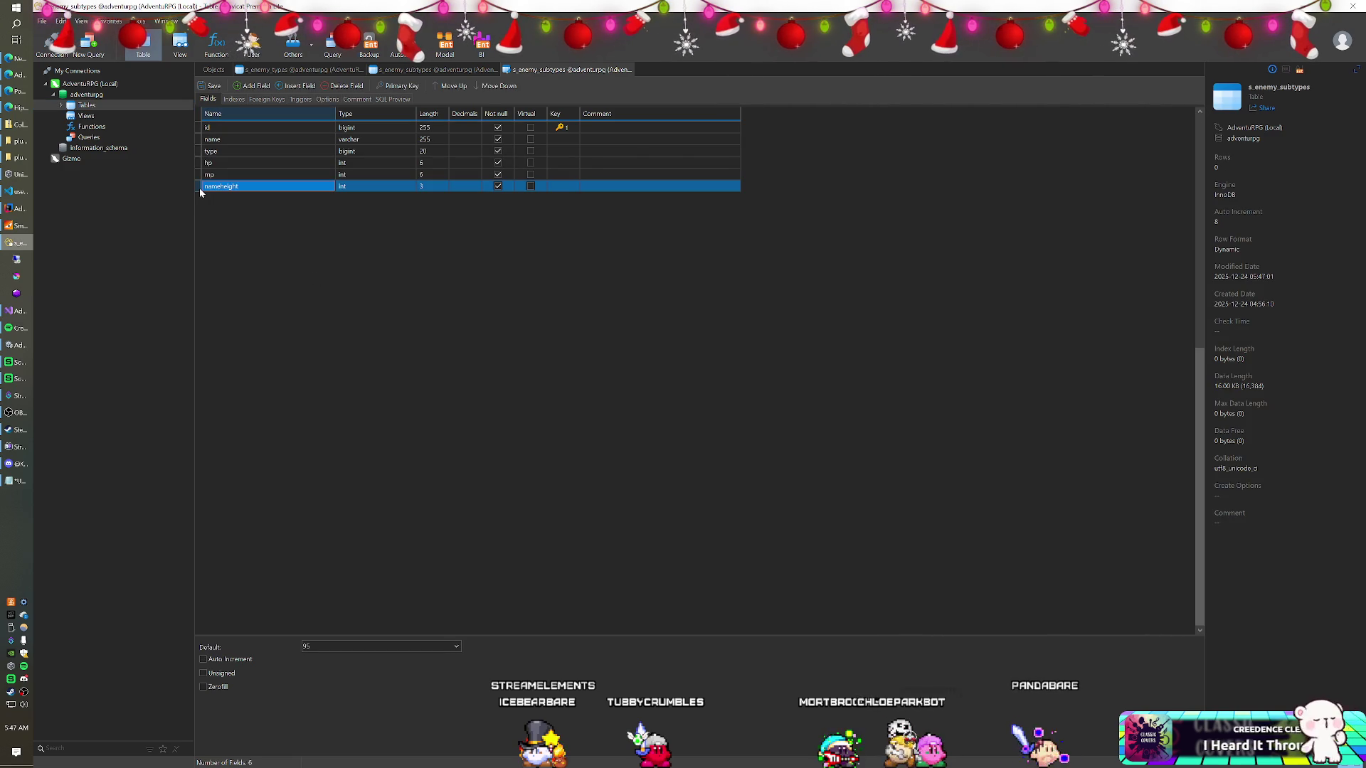
click(628, 70)
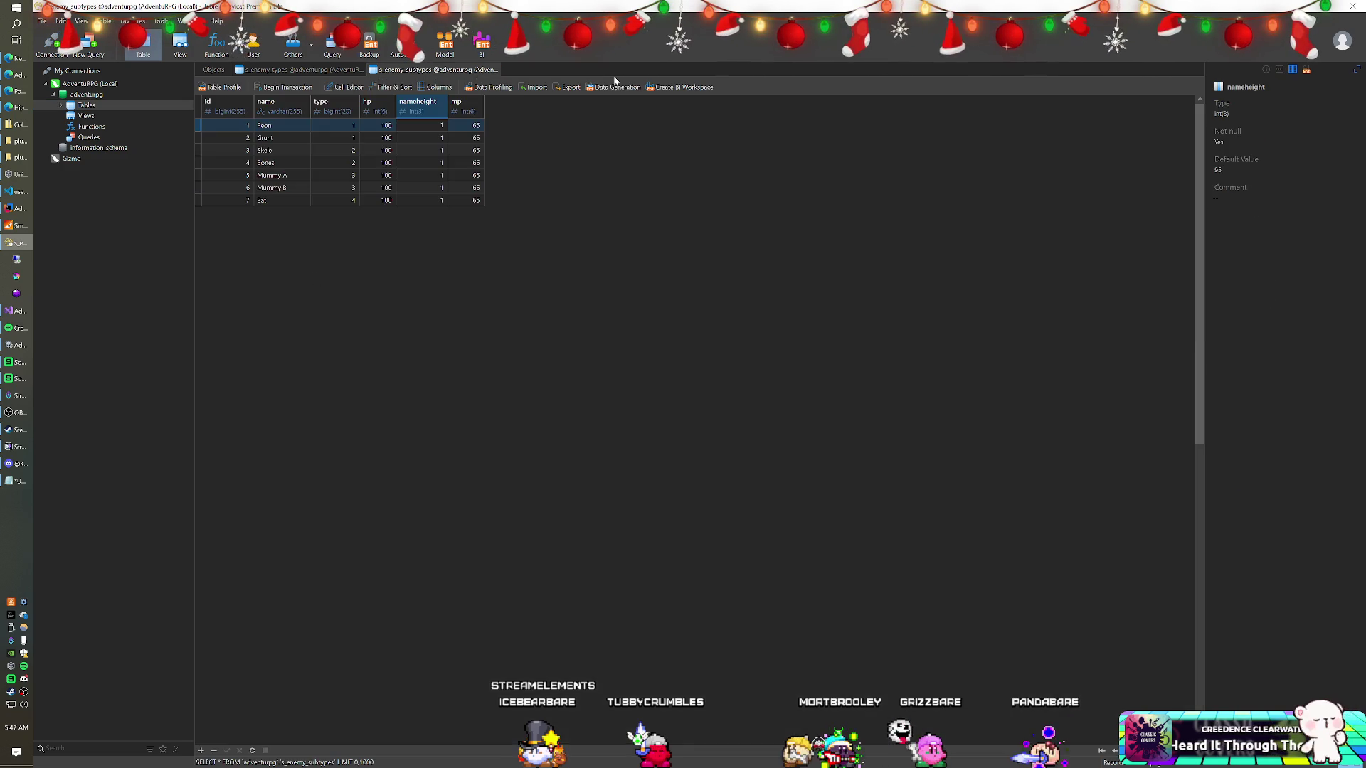
click(427, 125)
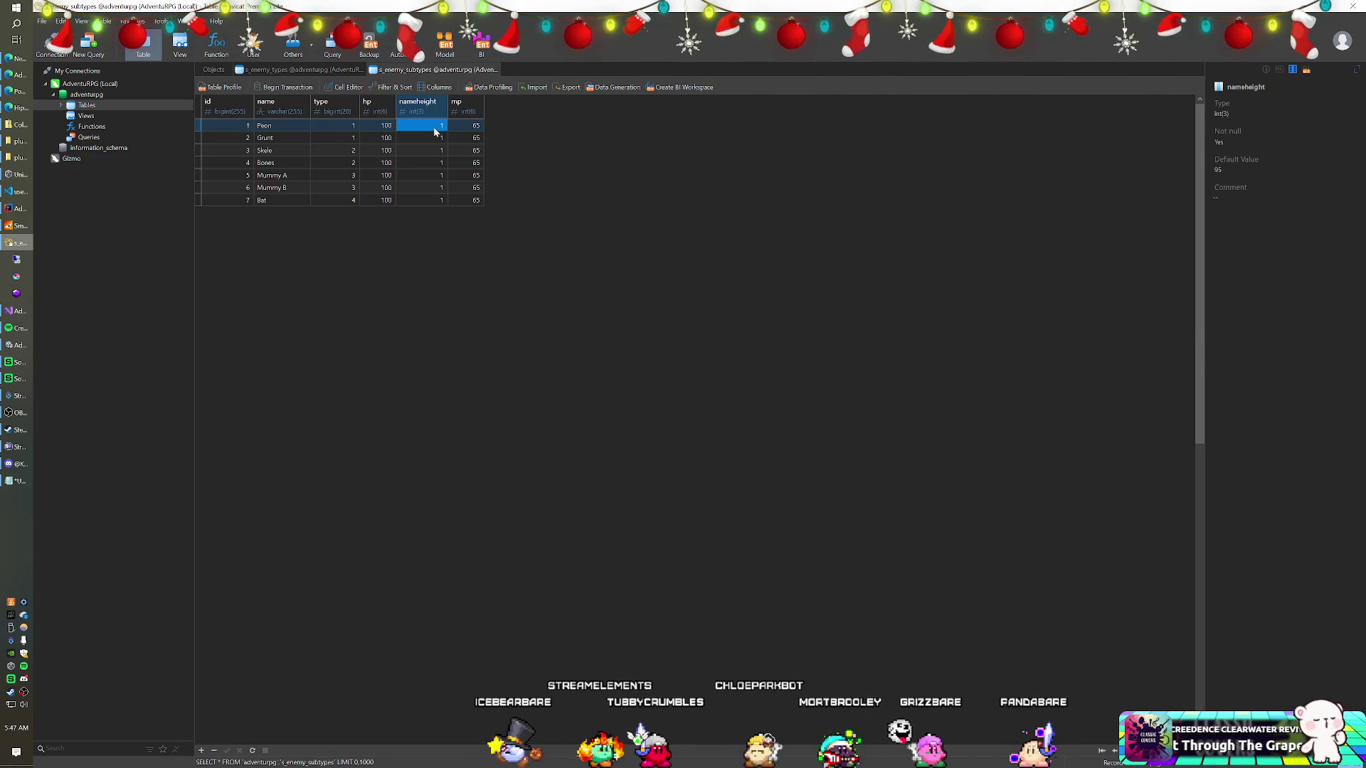
click(495, 70)
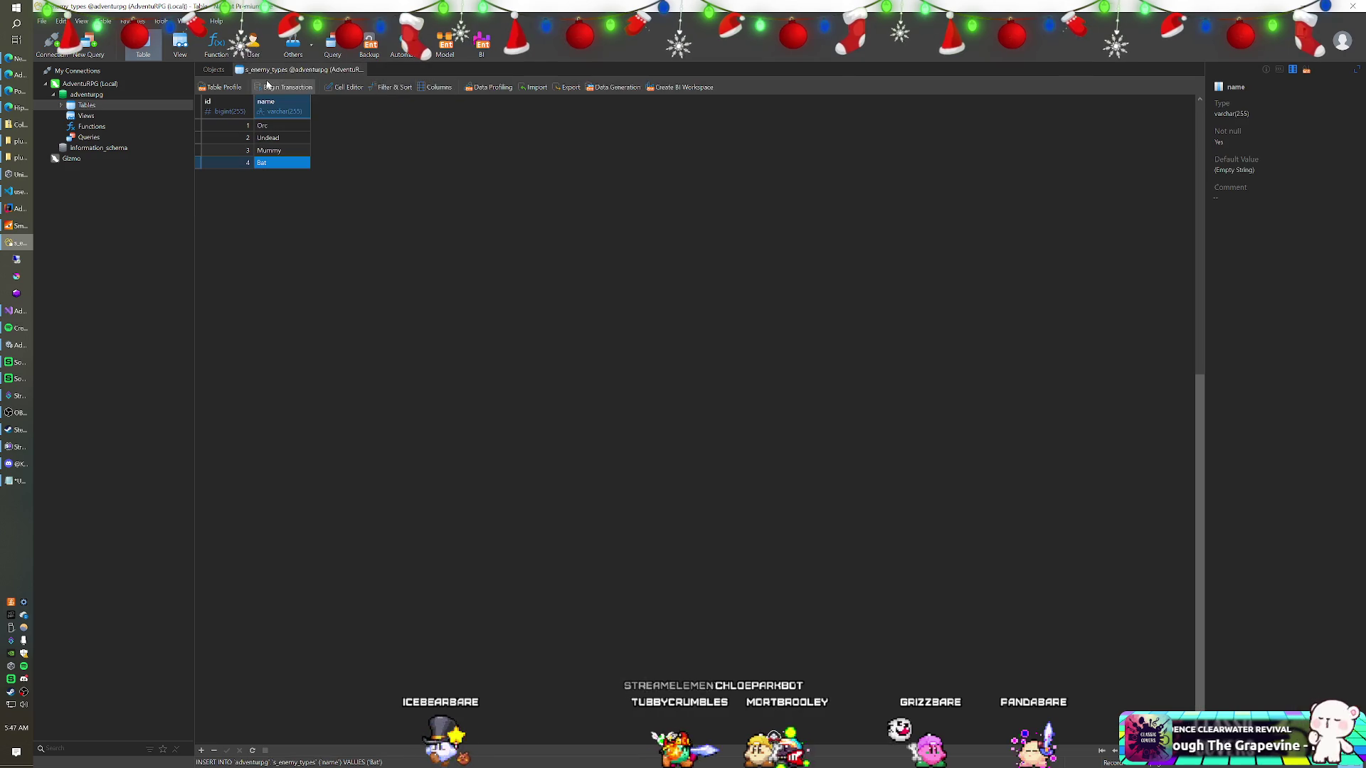
click(214, 70)
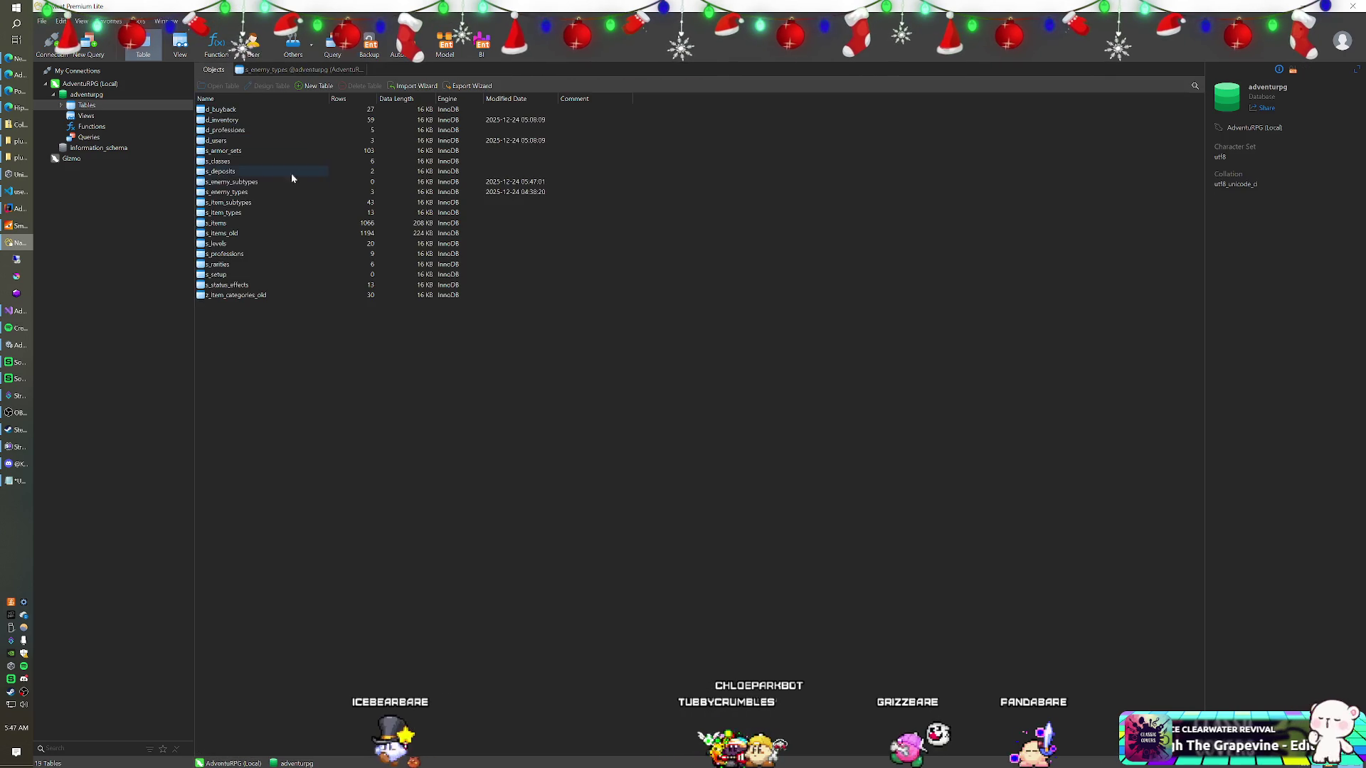
double_click(212, 182)
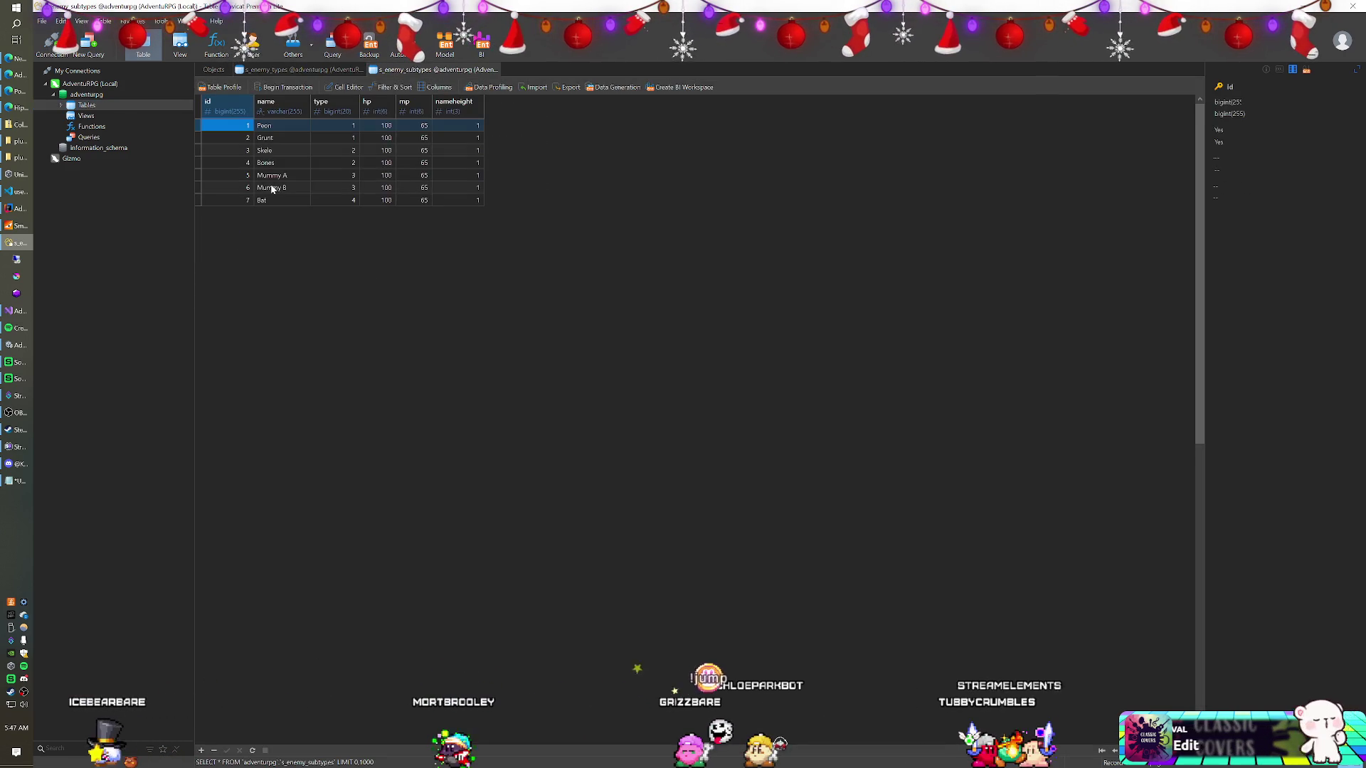
Step: Fill the nameheight cells with 95 going down from Peon, then start entering 115 for Bat
click(463, 126)
text(95)
key(Down)
text(95)
key(Down)
text(95)
key(Down)
text(95)
key(Down)
text(95)
key(Down)
text(95)
key(Down)
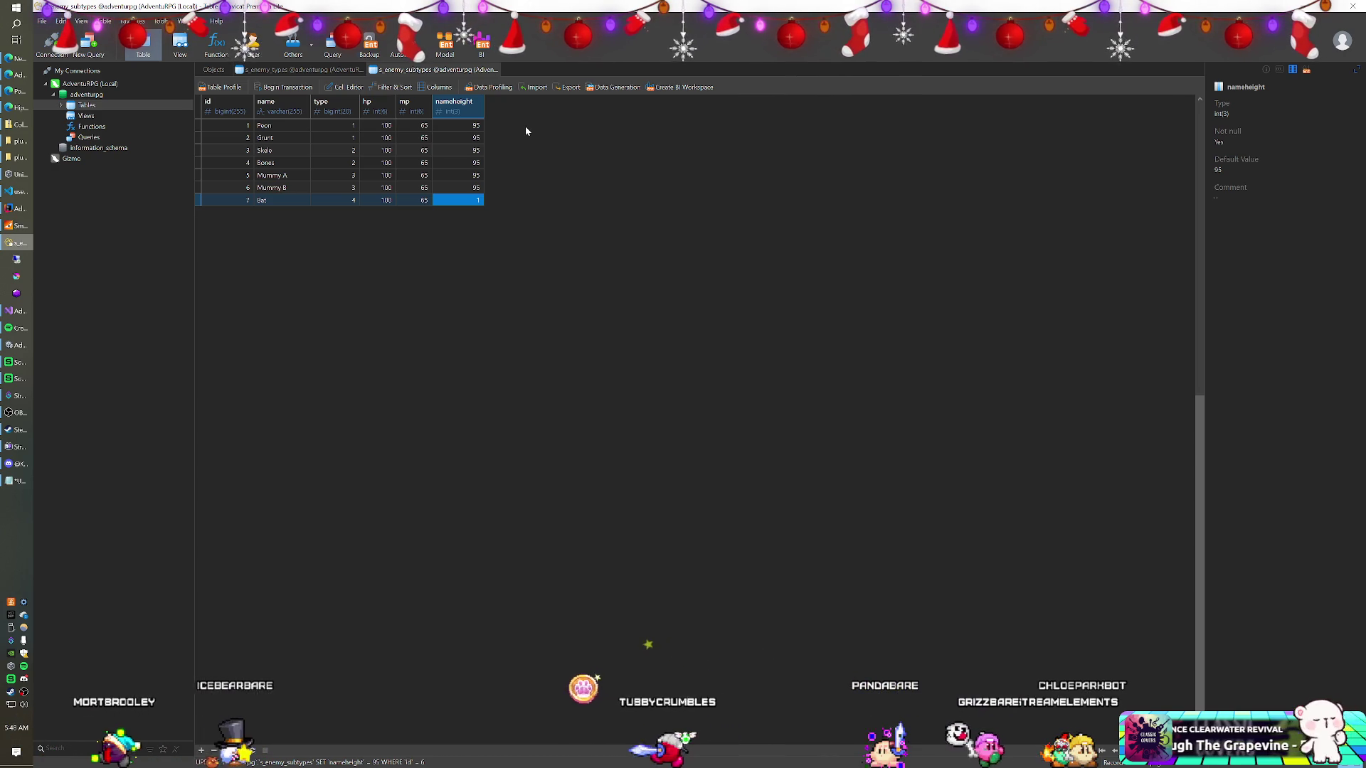
text(15)
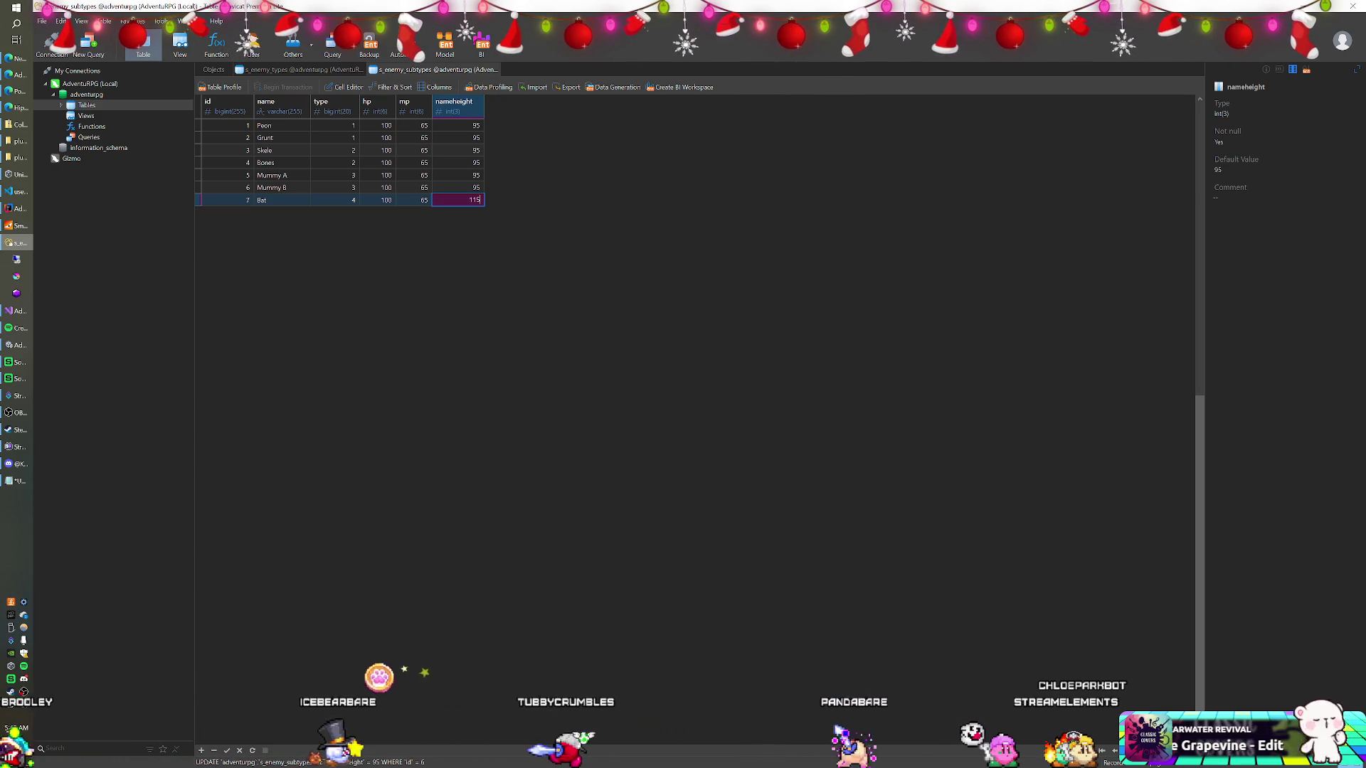
Step: After checking Mummy 02's label height in Unity, commit Bat's 115 and set 90 from Mummy B up to Peon
key(alt+Tab)
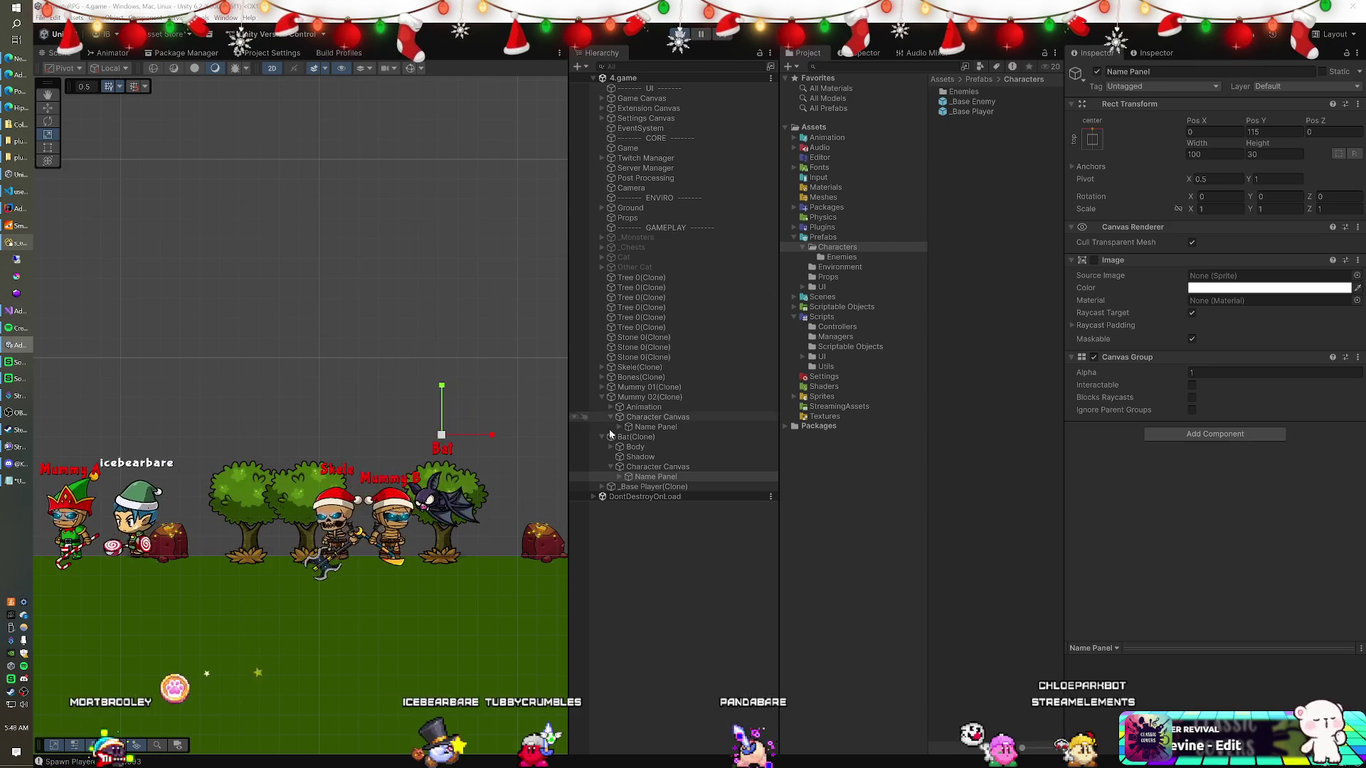
click(654, 427)
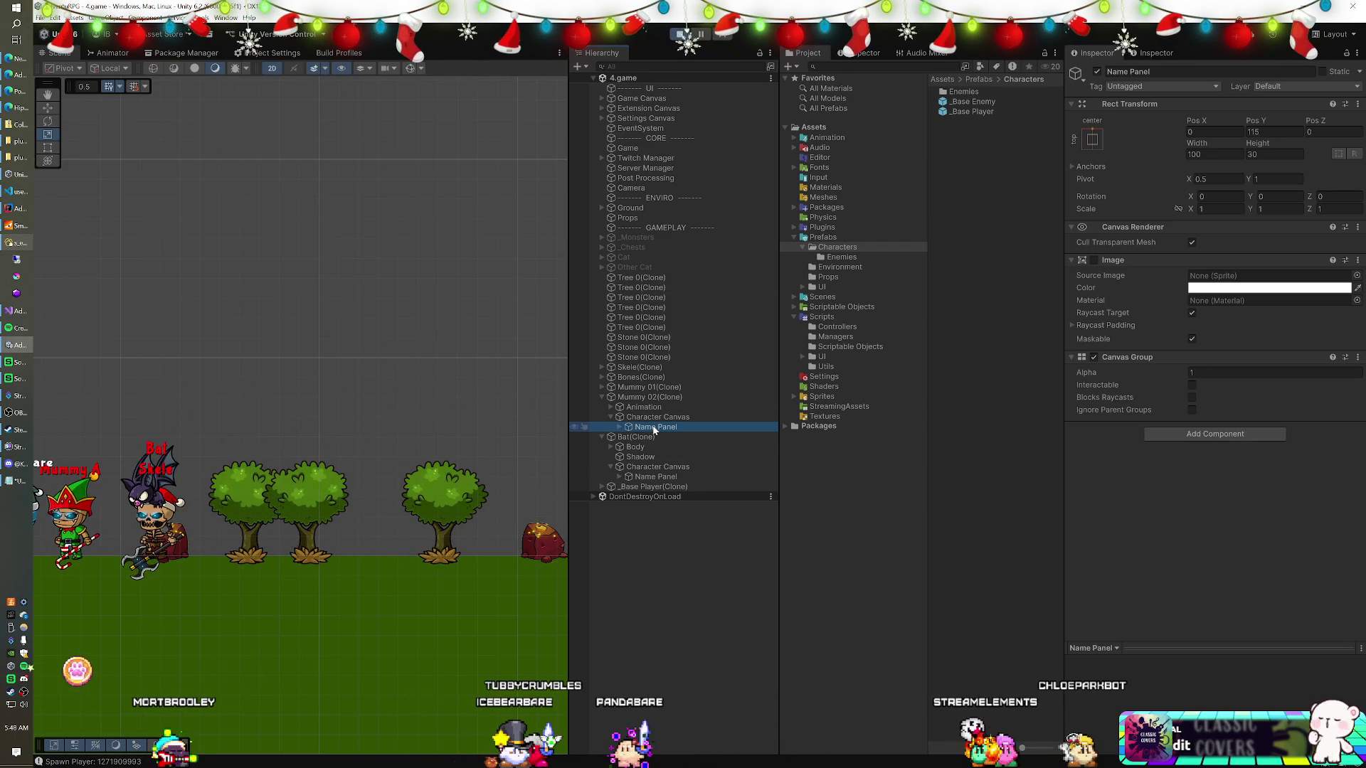
click(19, 244)
key(Up)
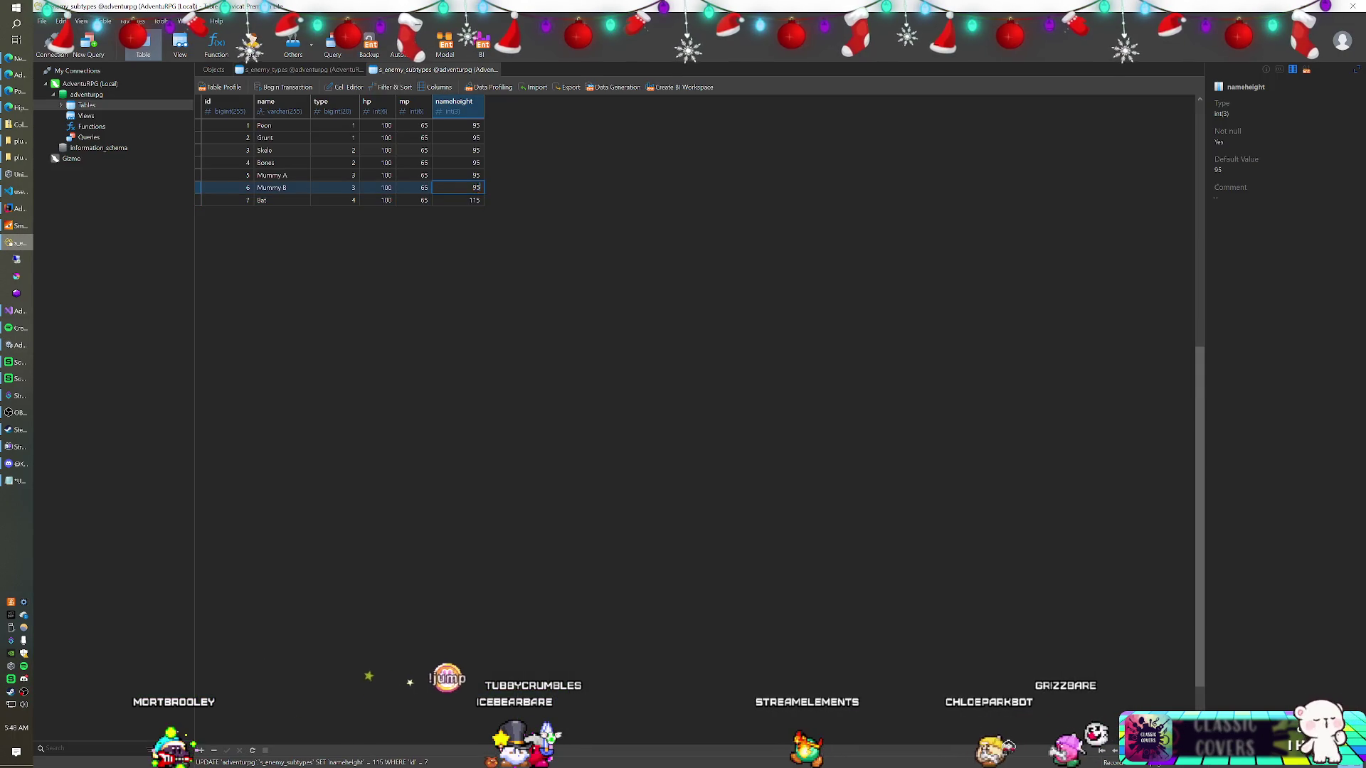
text(90)
key(Up)
text(90)
key(Up)
text(90)
key(Up)
text(90)
key(Up)
text(90)
key(Up)
text(90)
click(539, 201)
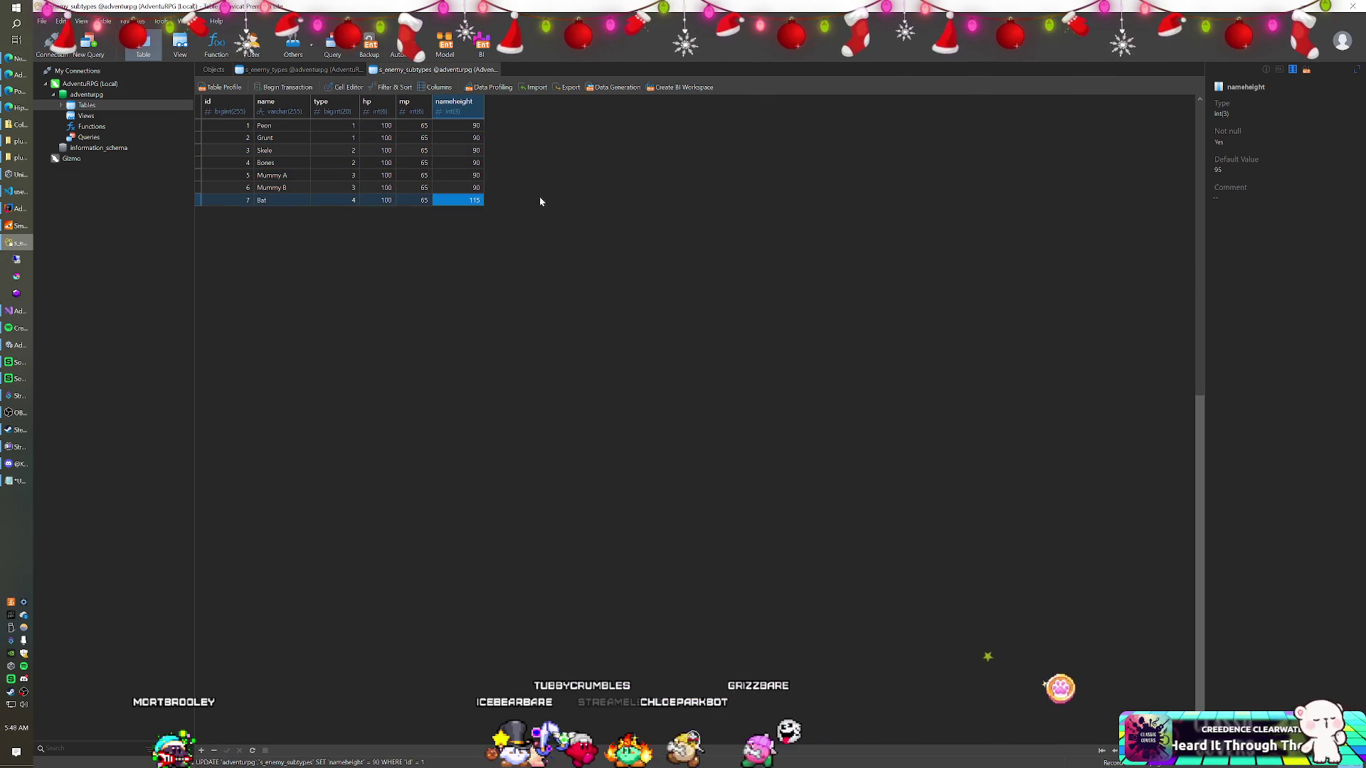
key(alt+Tab)
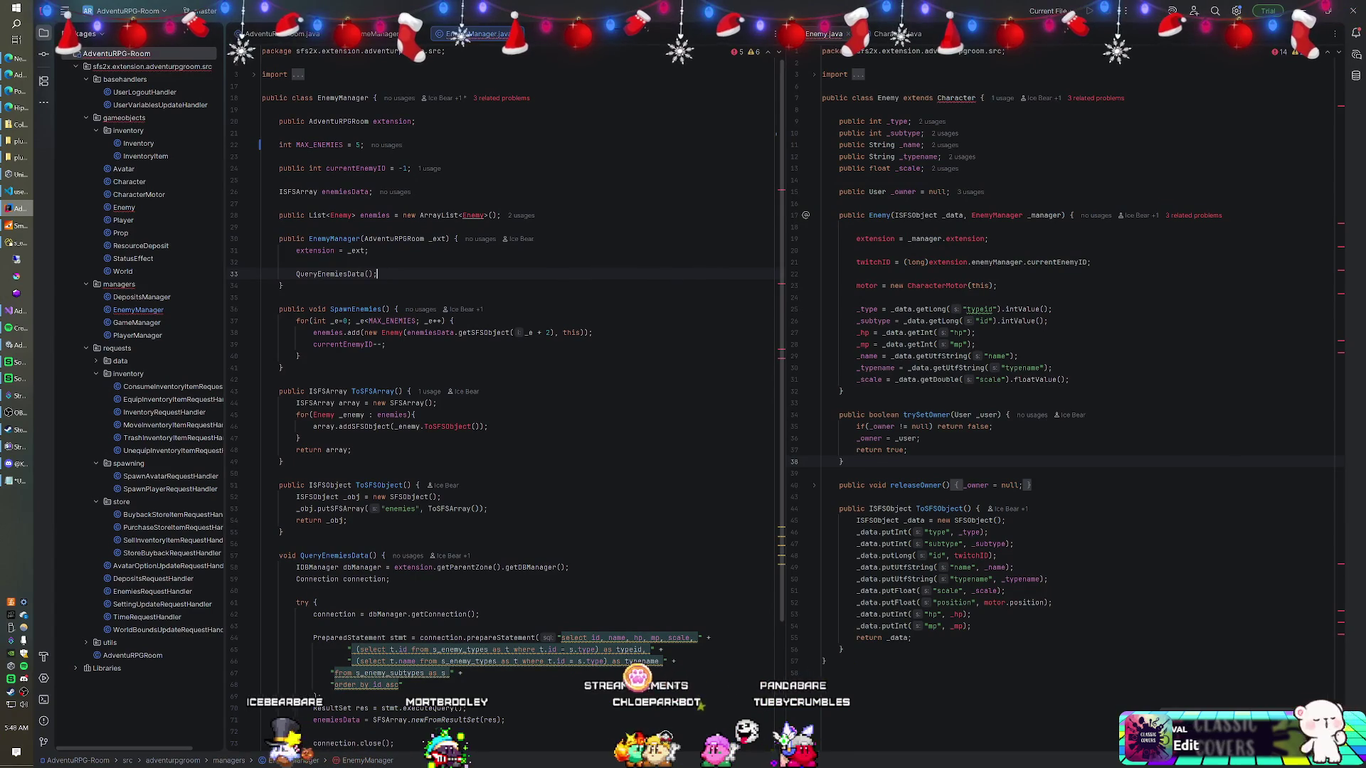
Step: Turn Enemy's float _scale field into int _nameheight, assigned from getInt("nameheight") in the constructor
text(_r)
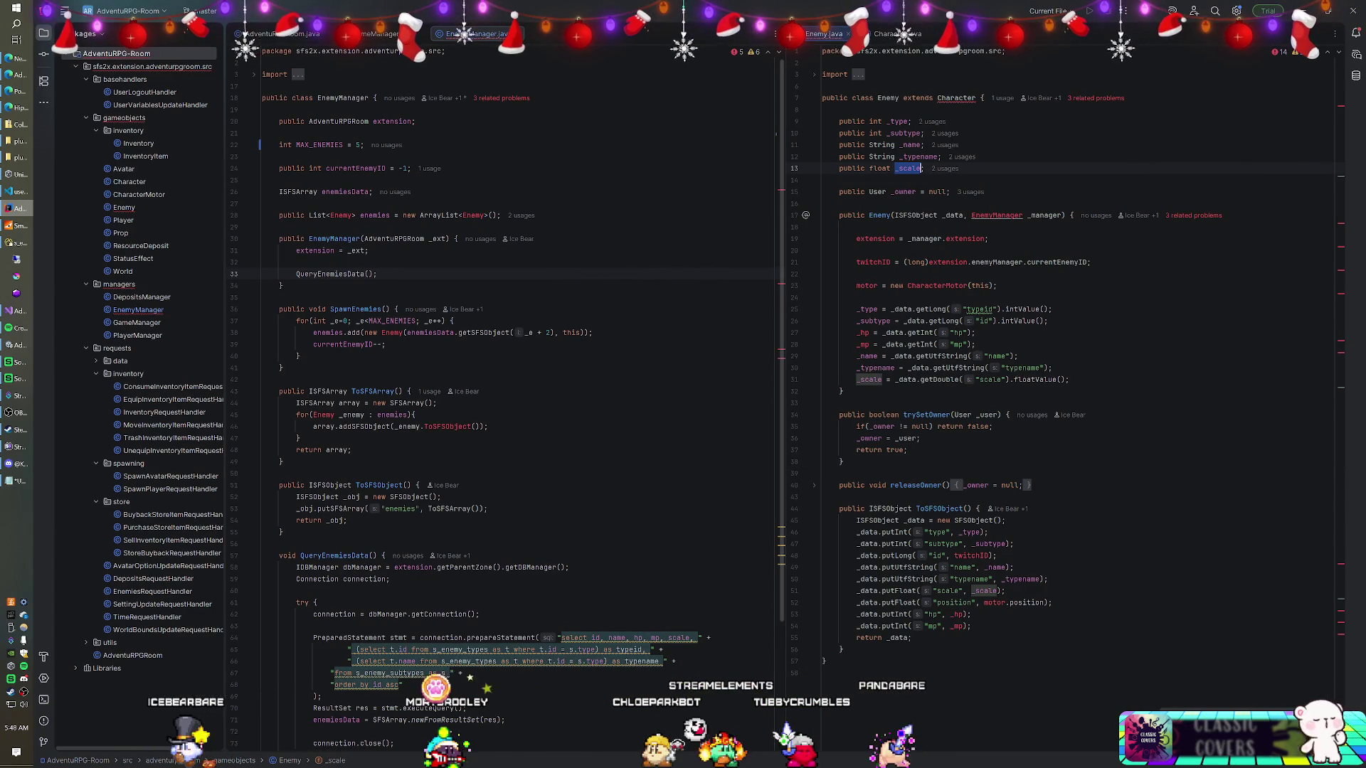
text(ameheight)
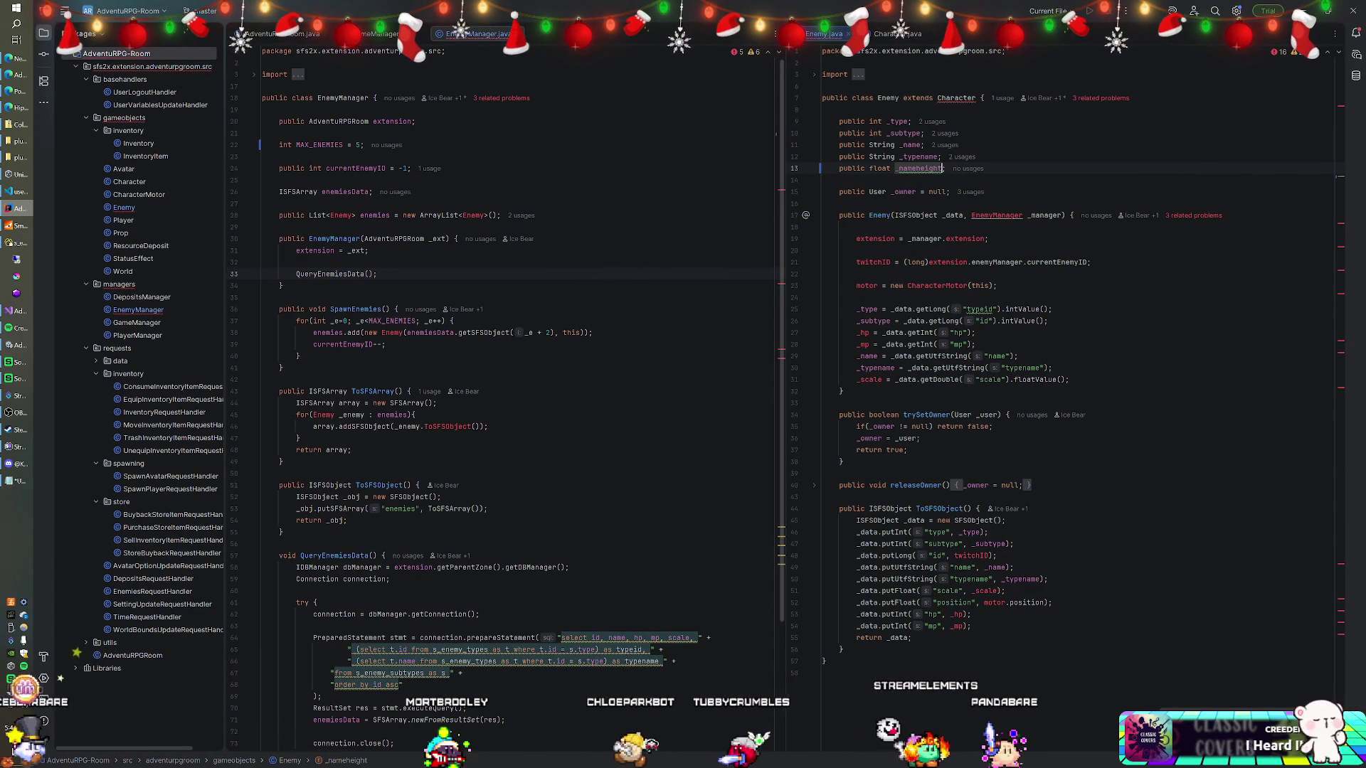
double_click(880, 168)
text(i)
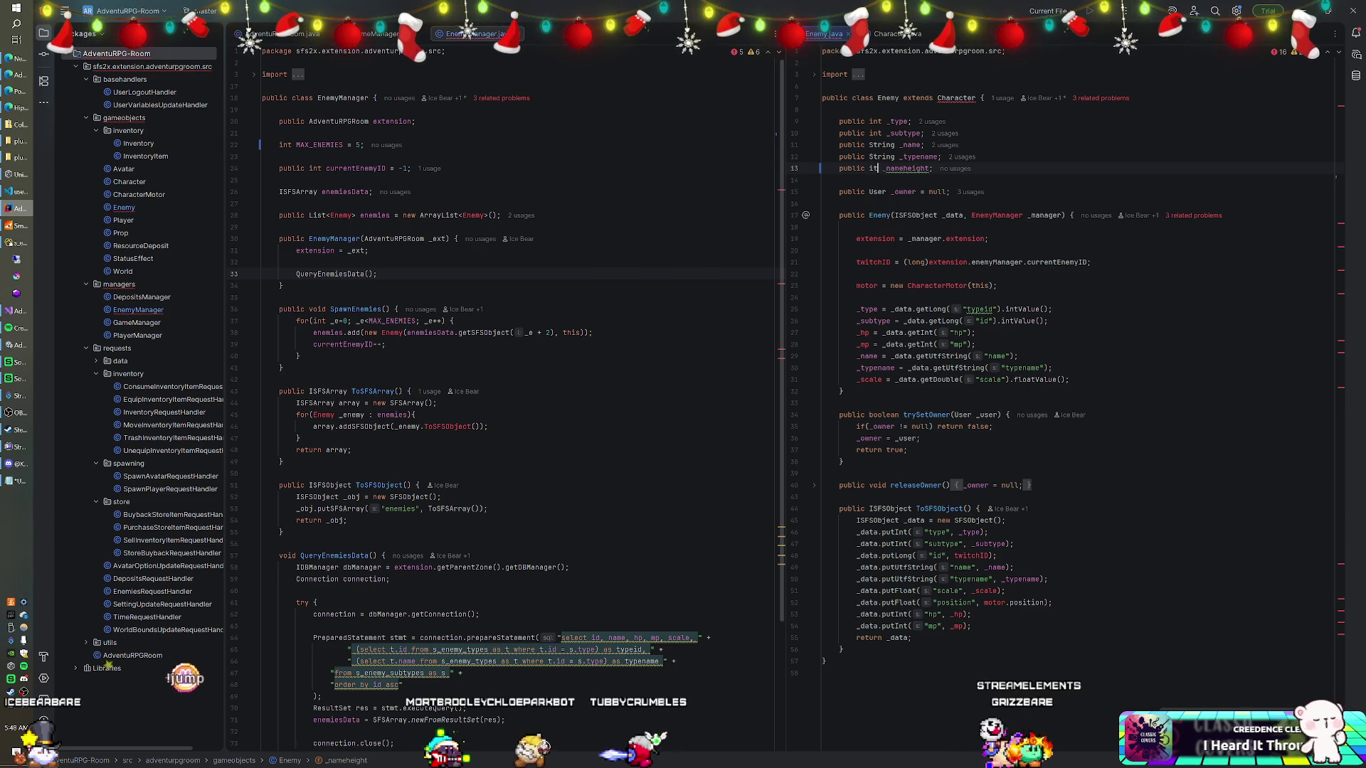
text(nt)
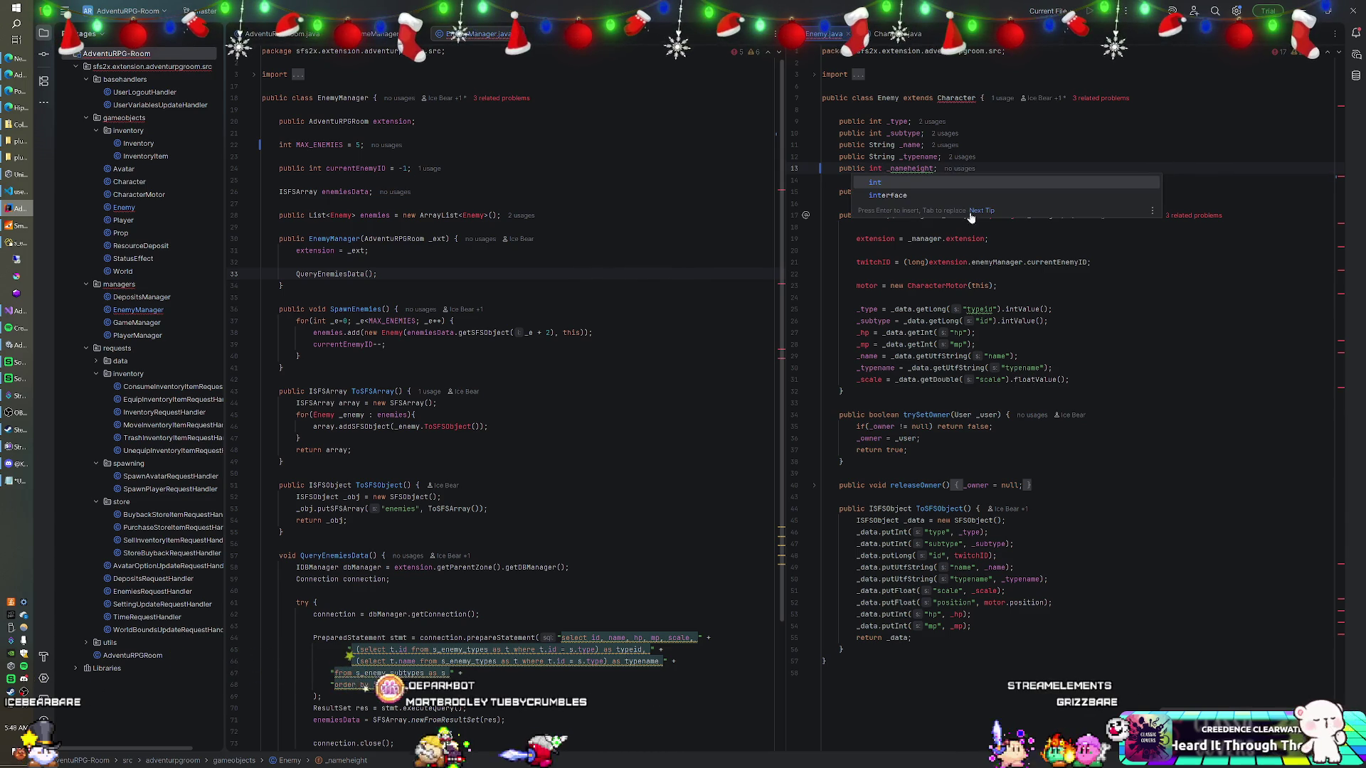
click(921, 169)
click(869, 379)
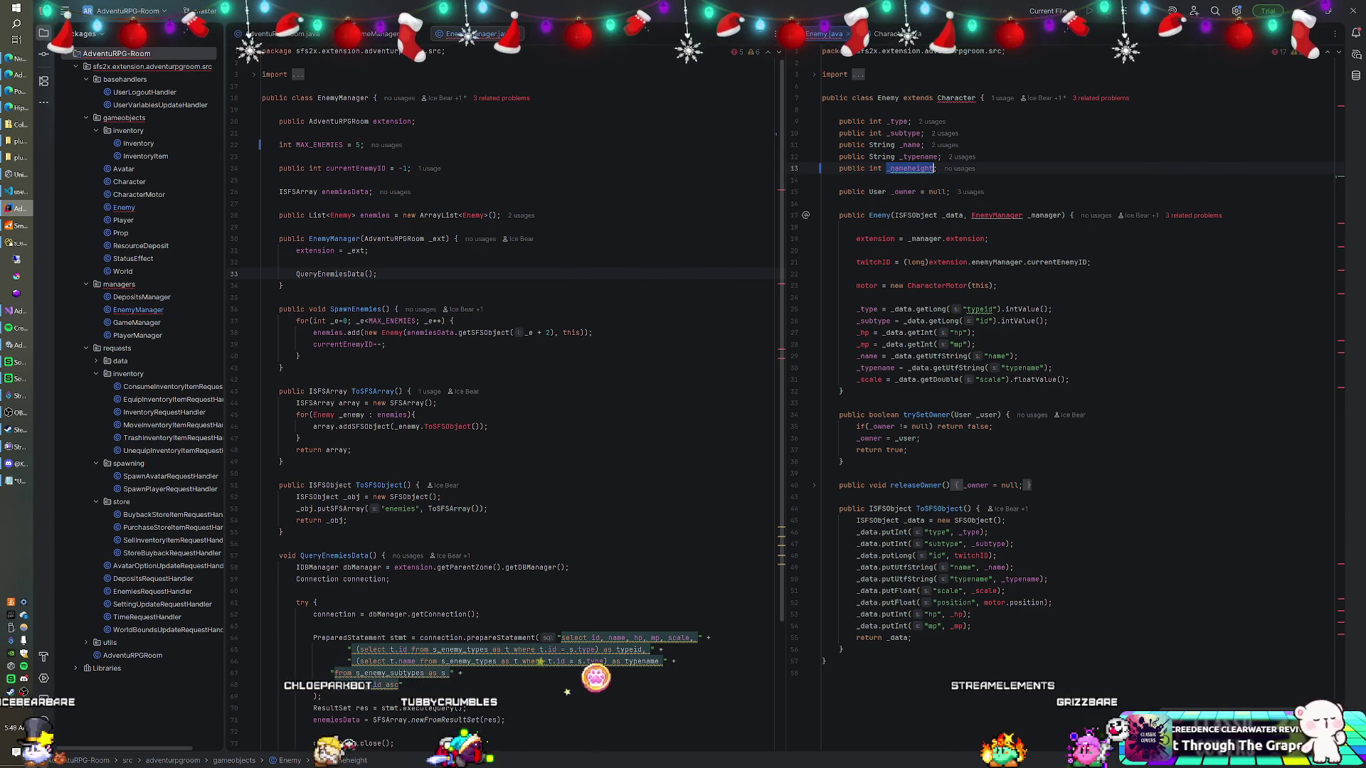
text(_nameheight)
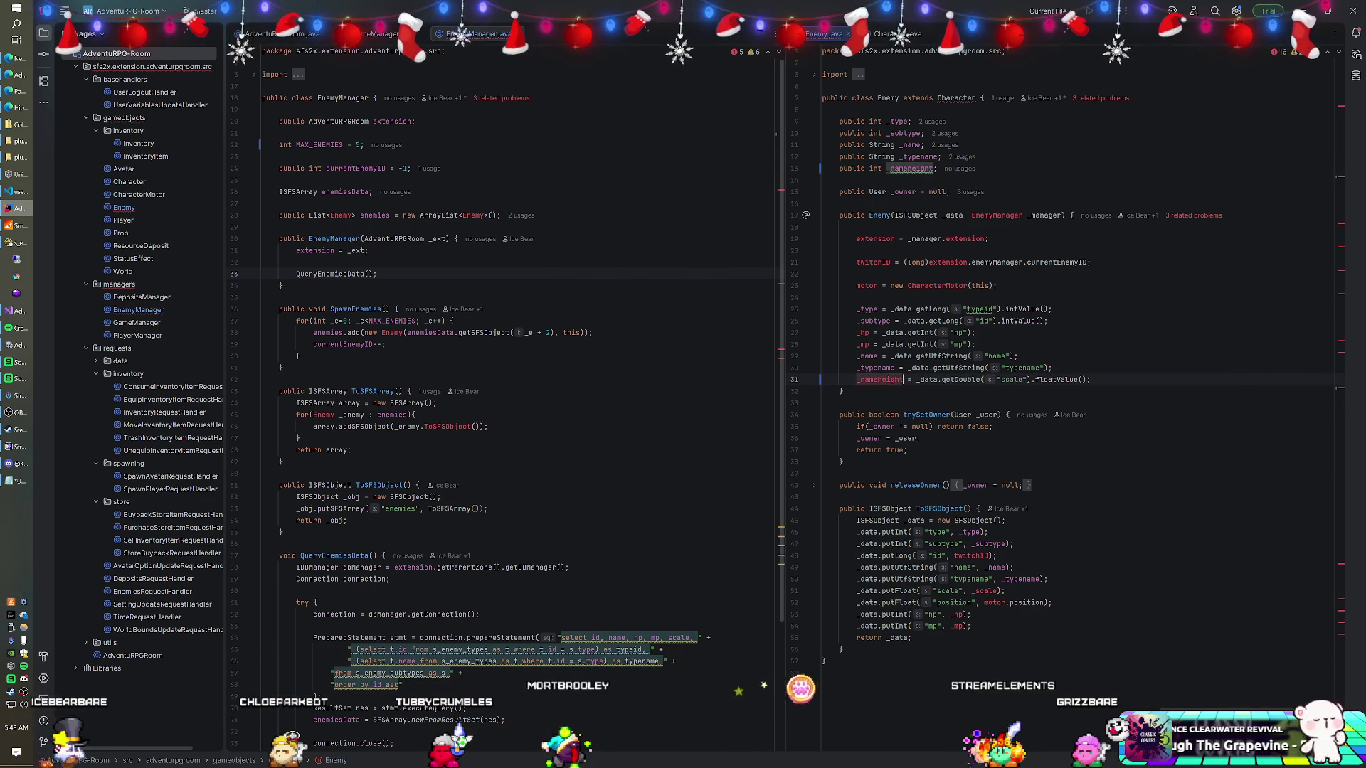
double_click(1011, 379)
text(namehei)
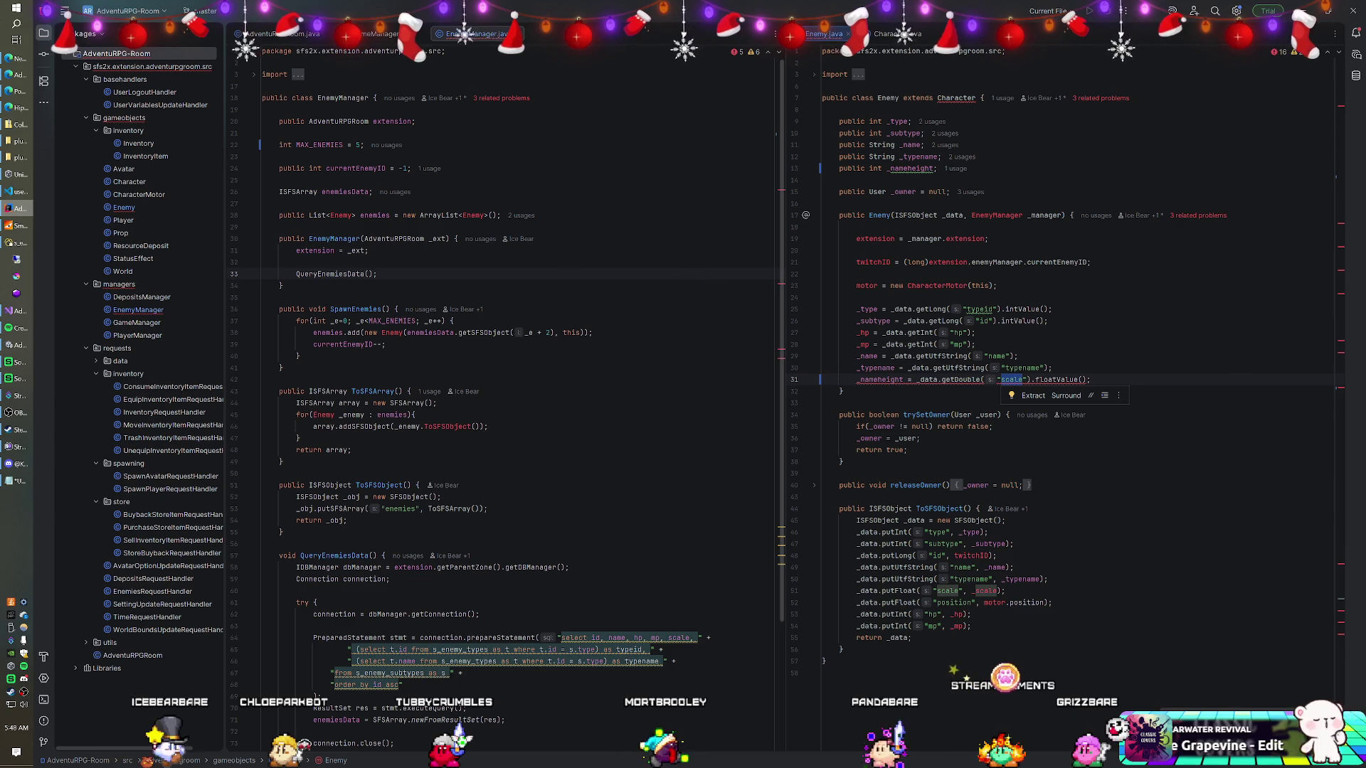
text(ght)
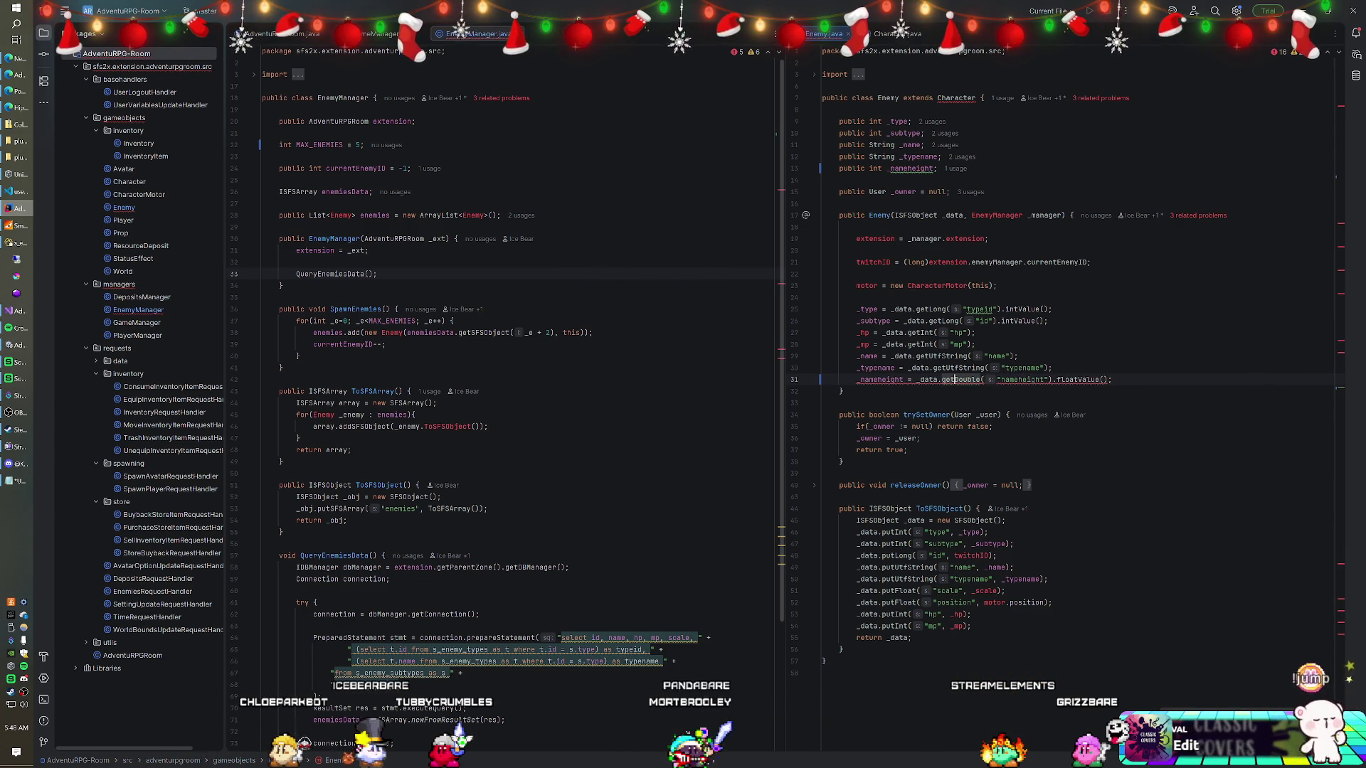
text(nt)
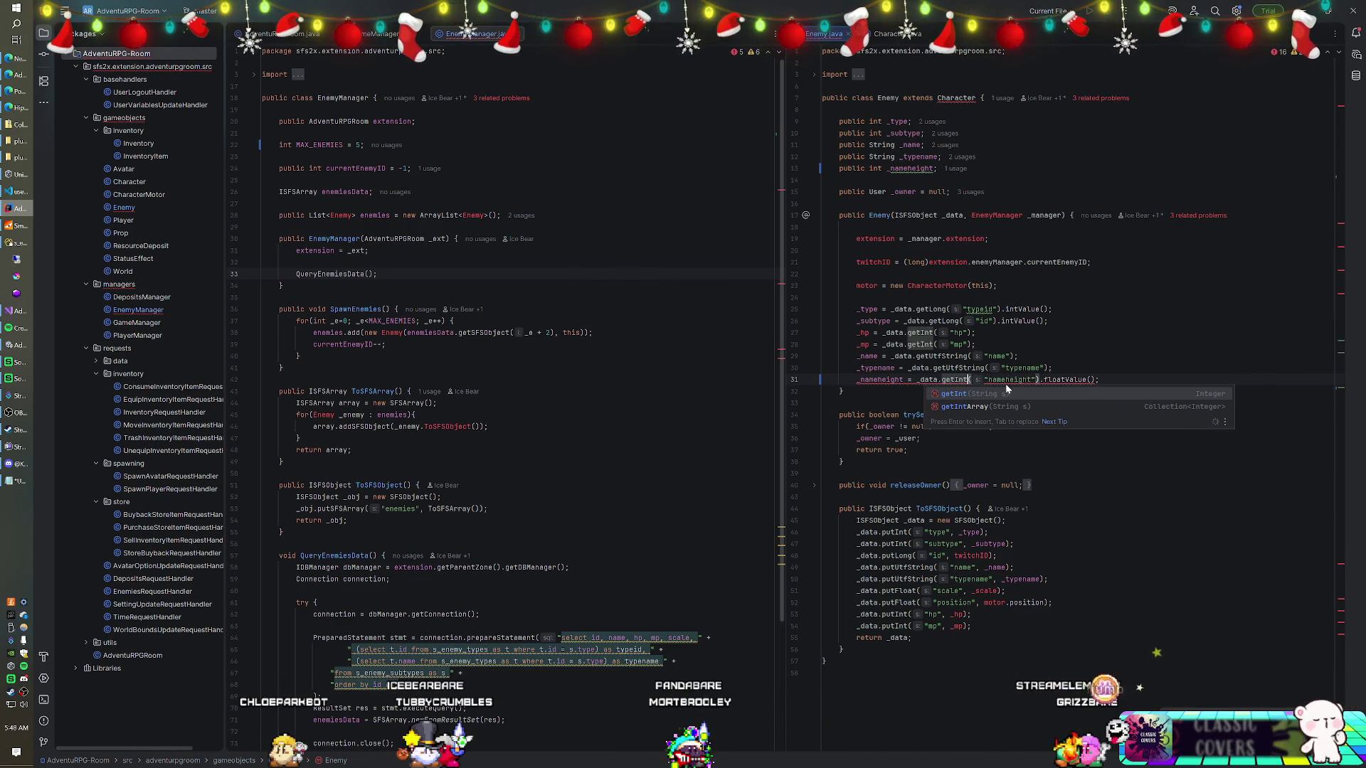
key(Escape)
Step: Send the value as putInt("nameheight", _nameheight) in the outgoing data, and bring up the SmartFoxServer console
click(997, 590)
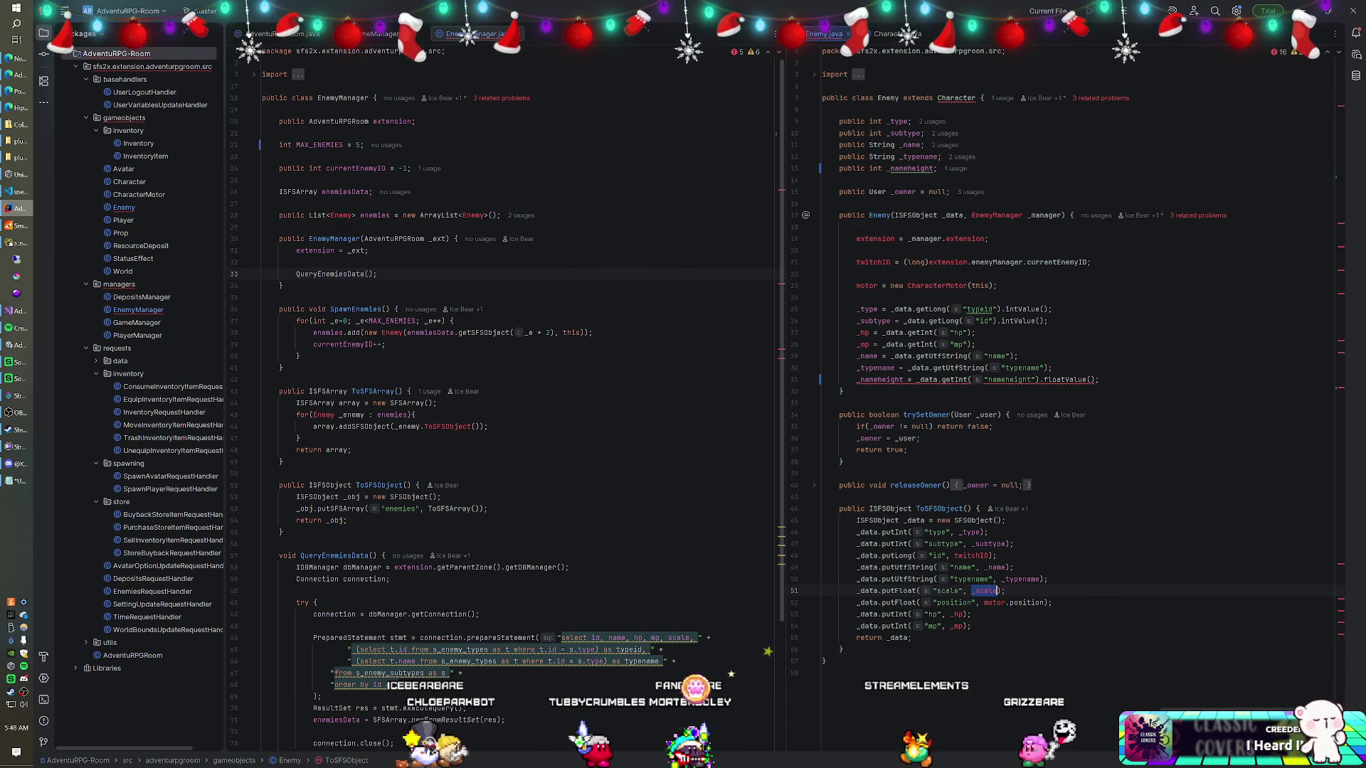
text(_nameheight)
double_click(948, 591)
text(nameheight)
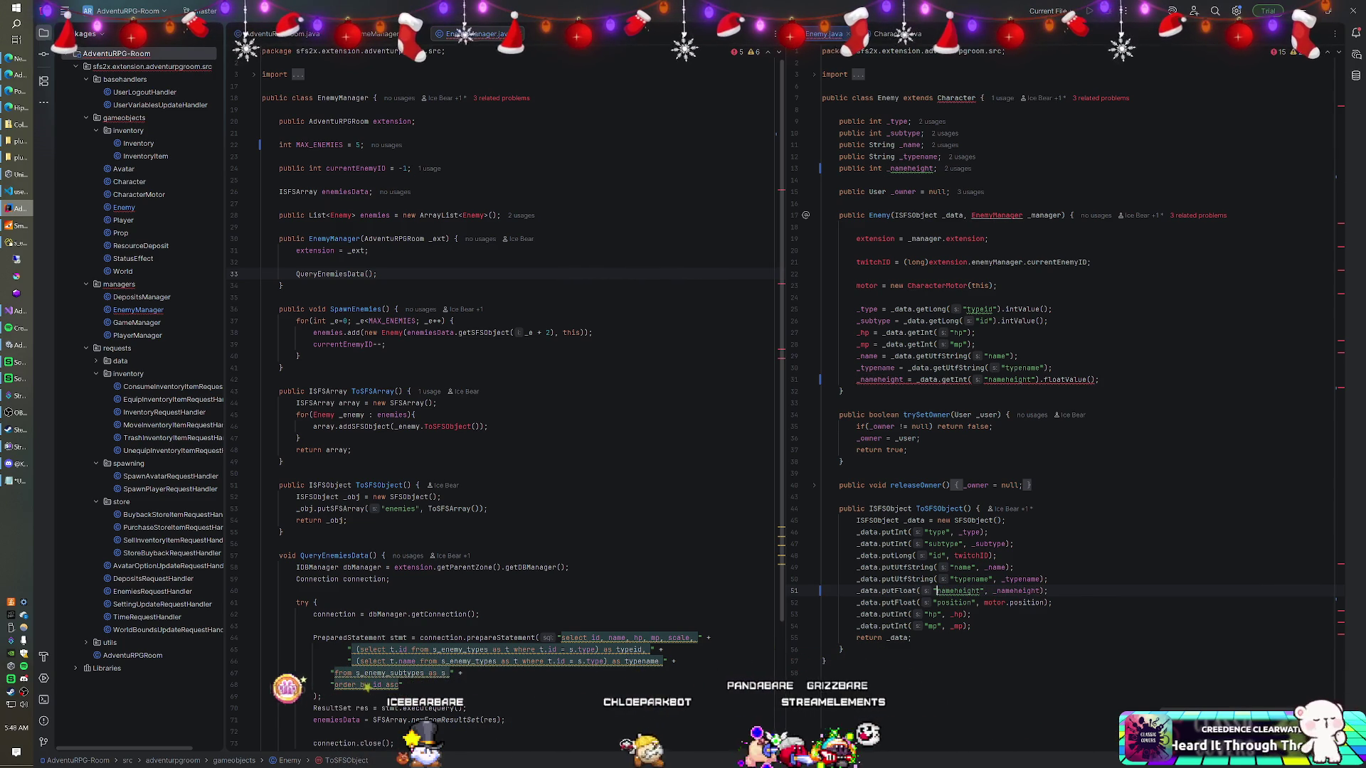
double_click(904, 590)
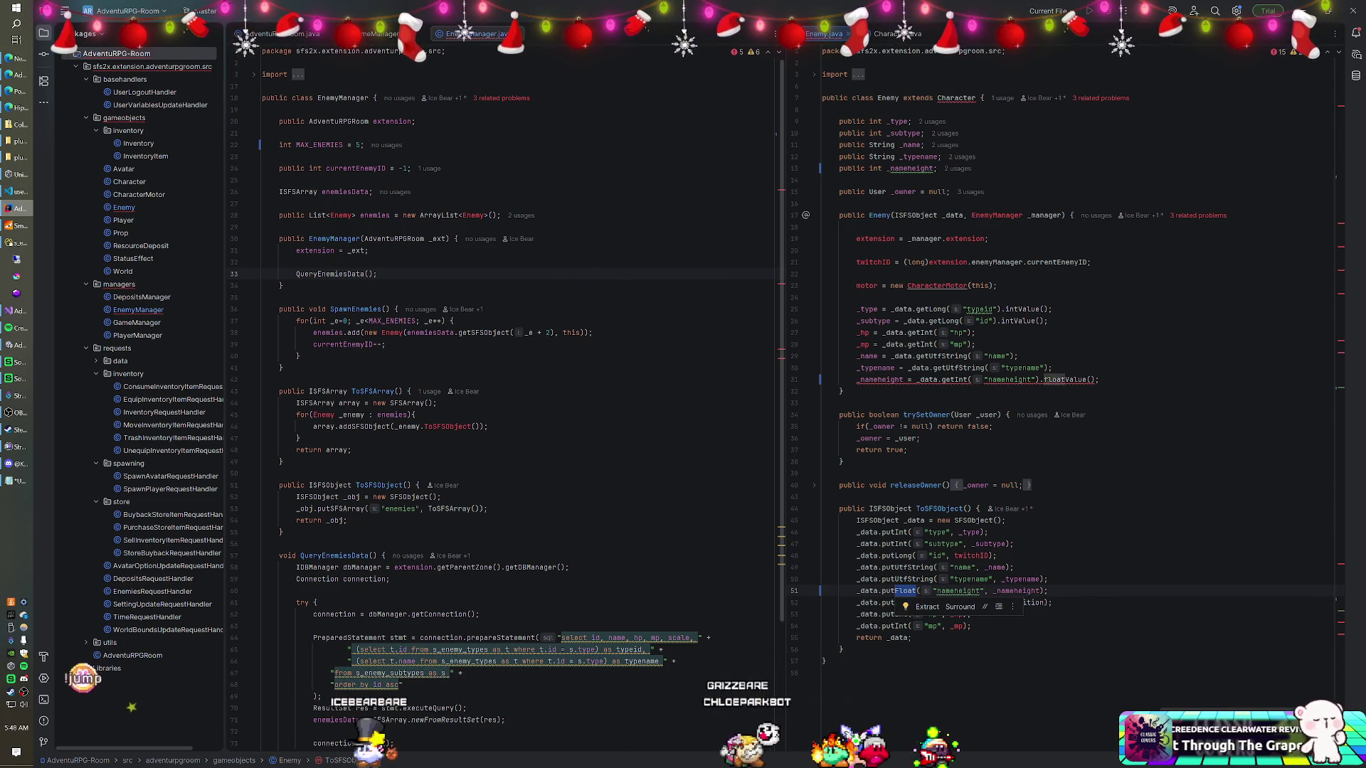
text(Int)
click(1031, 485)
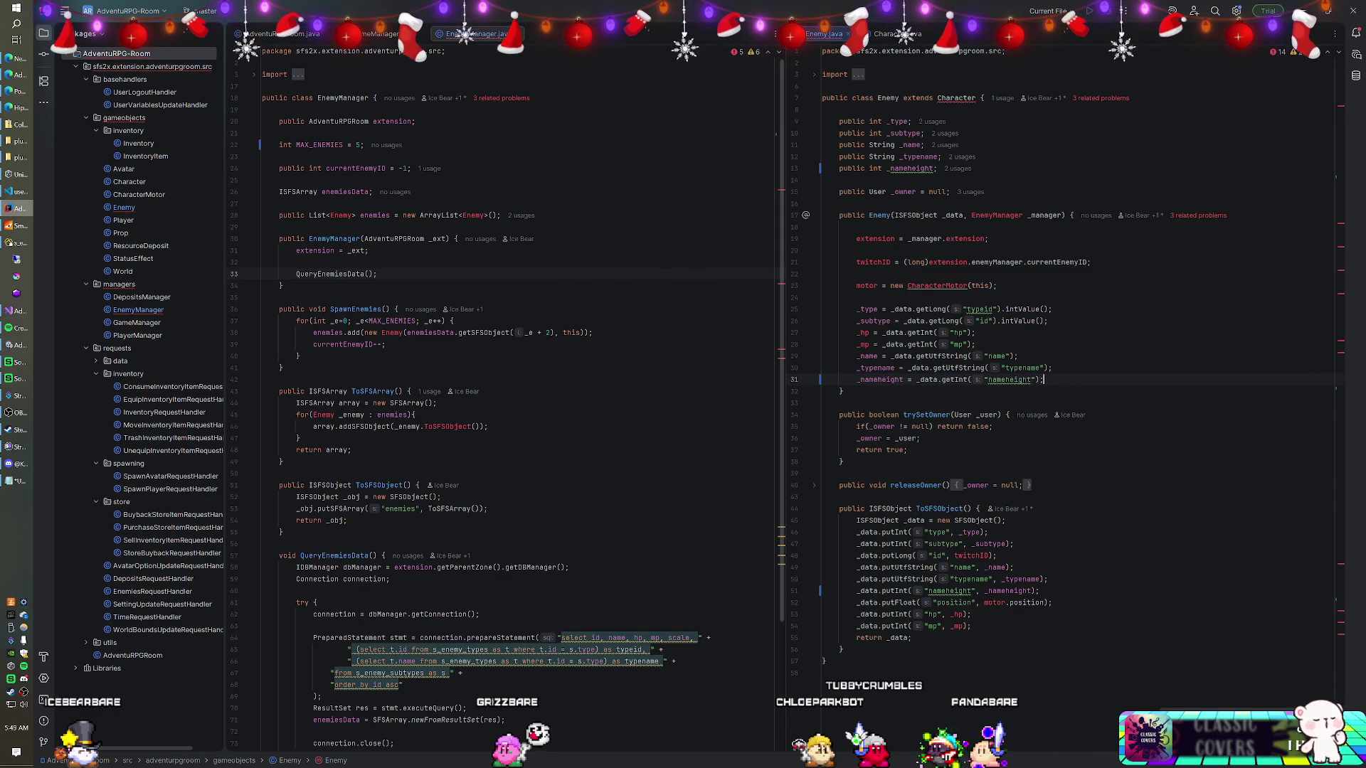
click(14, 226)
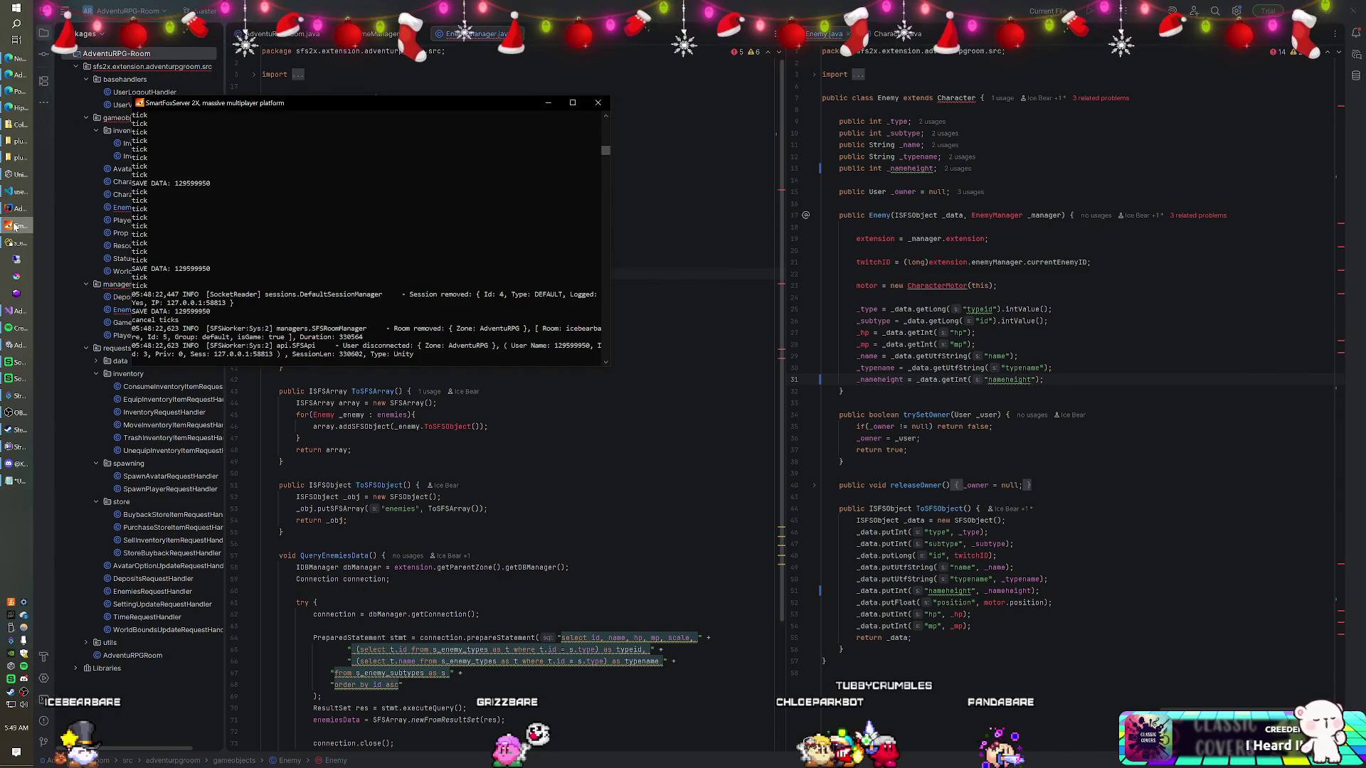
Step: Close the SmartFoxServer console and add the CharacterMotor import to Enemy.java before switching to Visual Studio
click(596, 104)
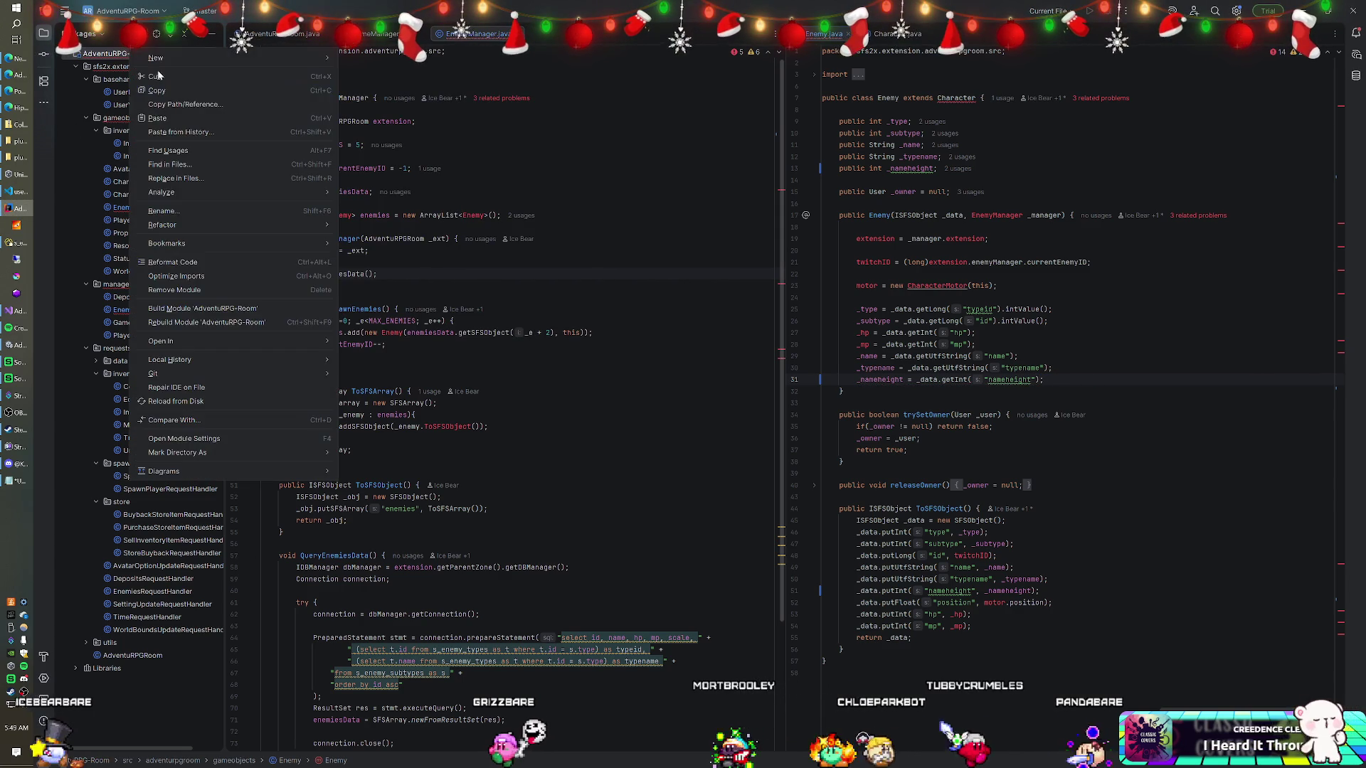
right_click(130, 51)
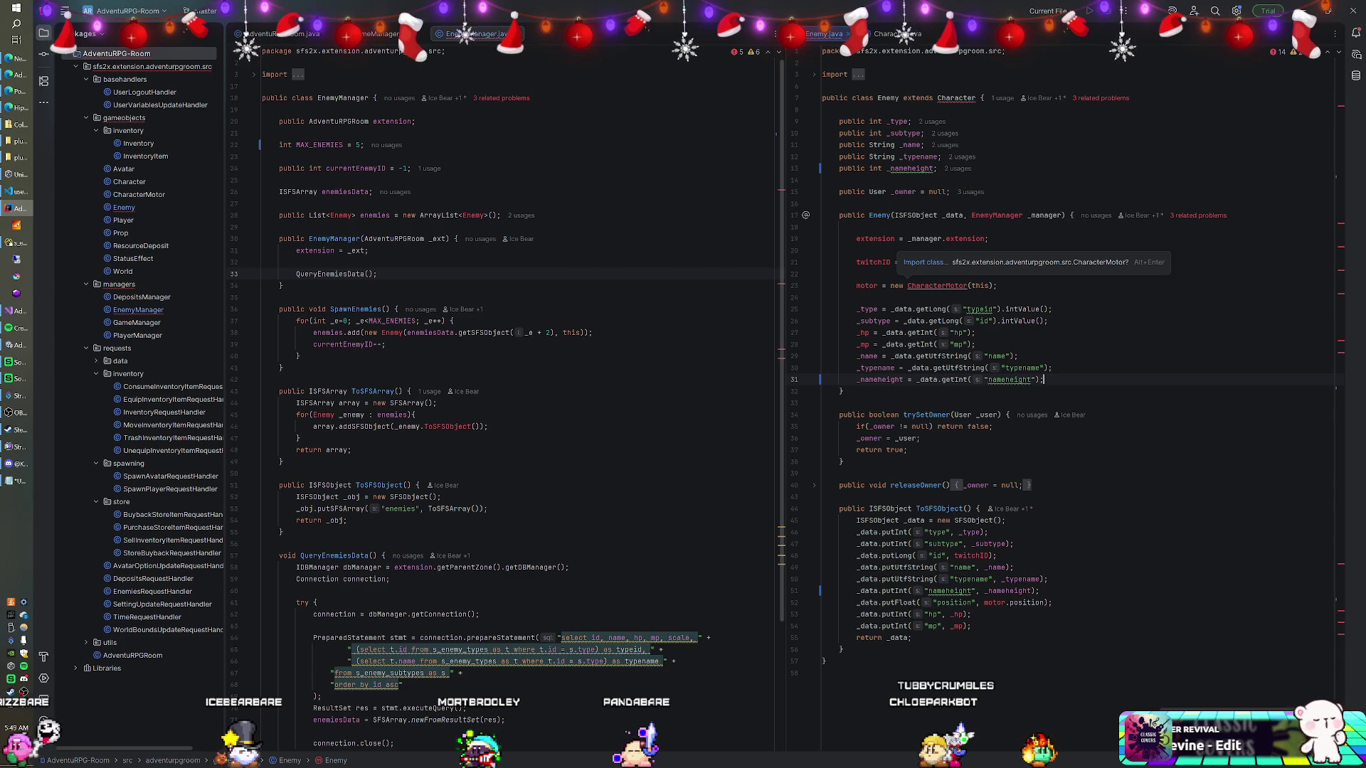
key(alt+Return)
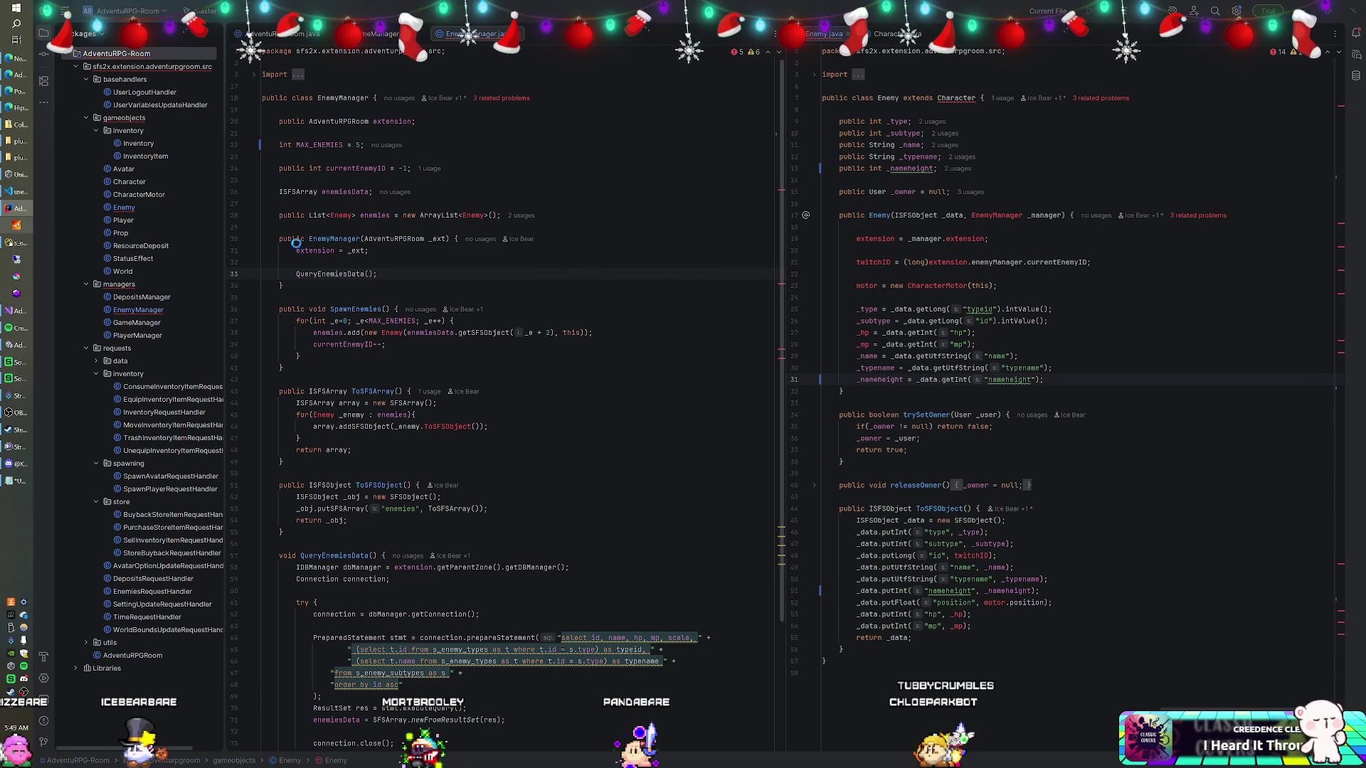
click(19, 313)
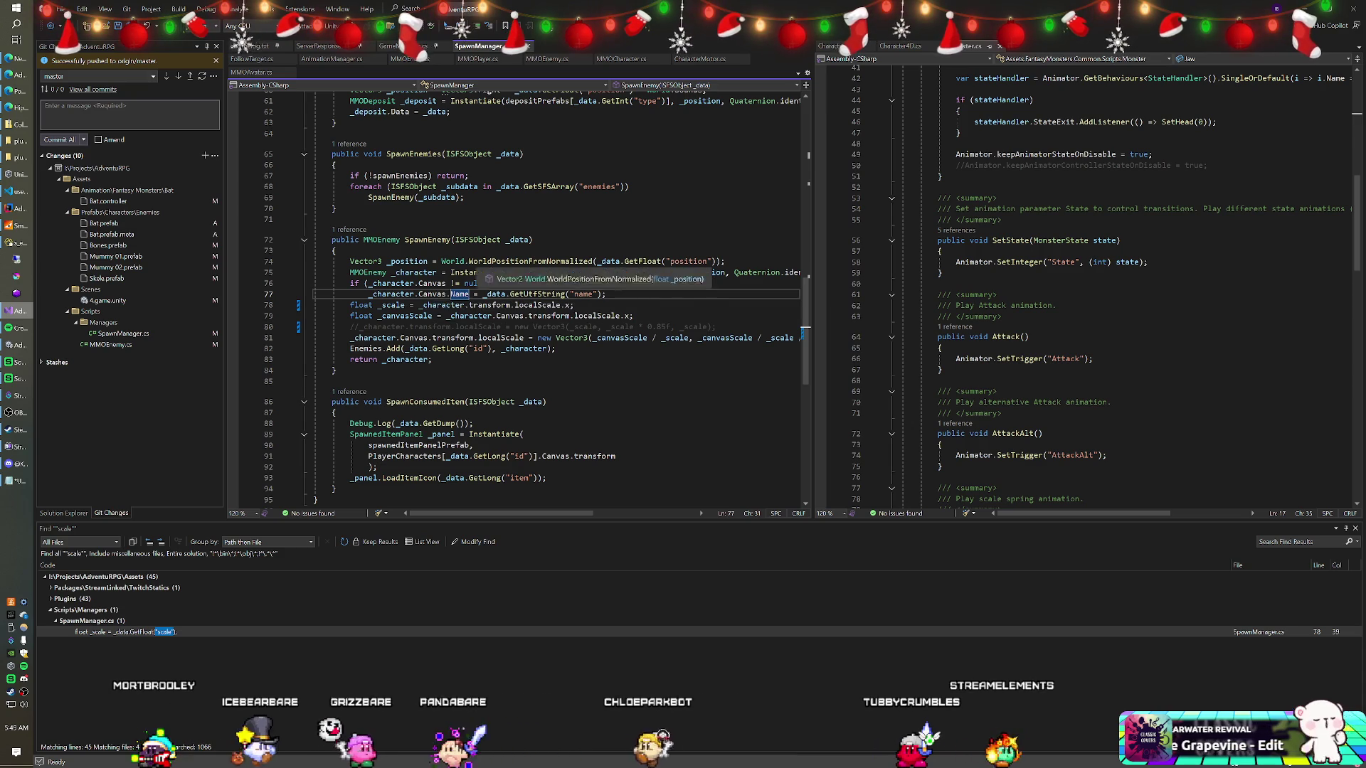
Step: From Prefabs/UI, locate Character Canvas's script and open CharacterCanvas.cs in Visual Studio at the nameLabel field
key(alt+Tab)
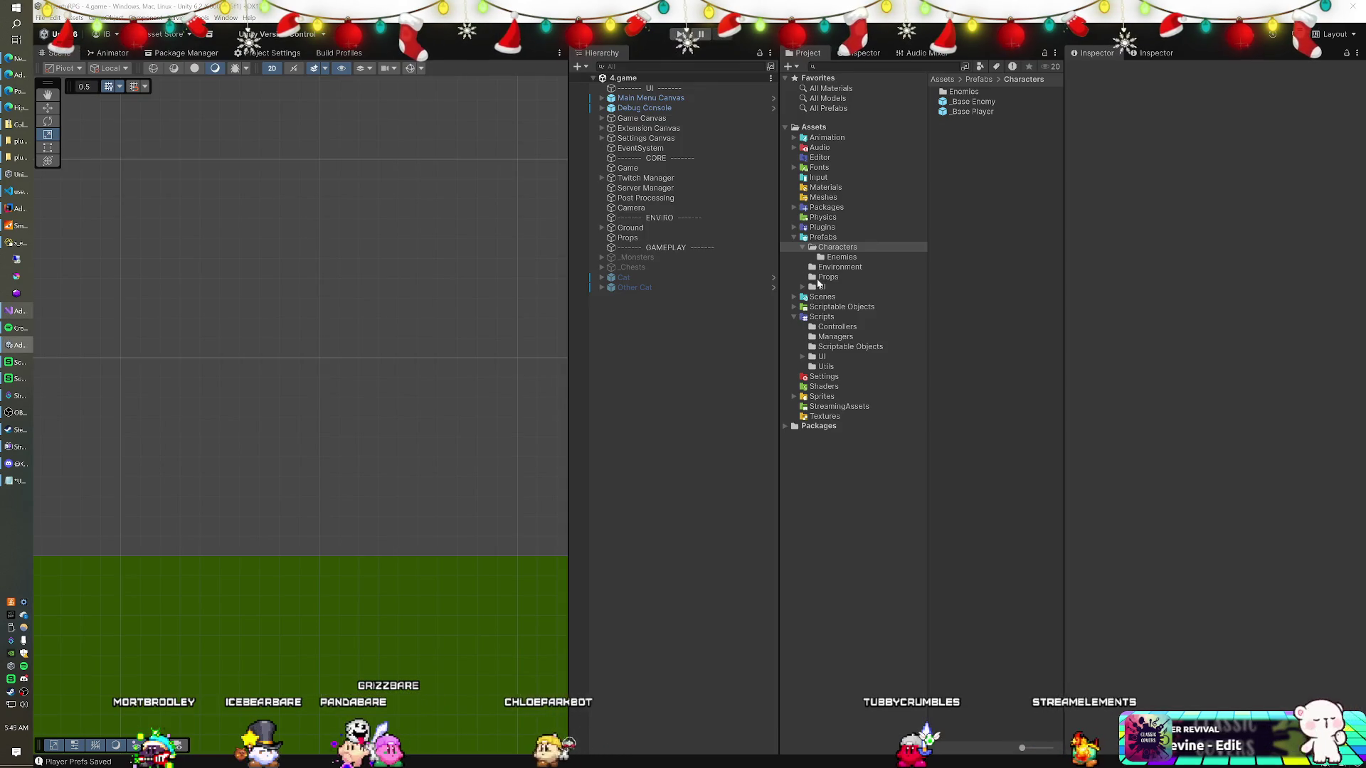
click(821, 287)
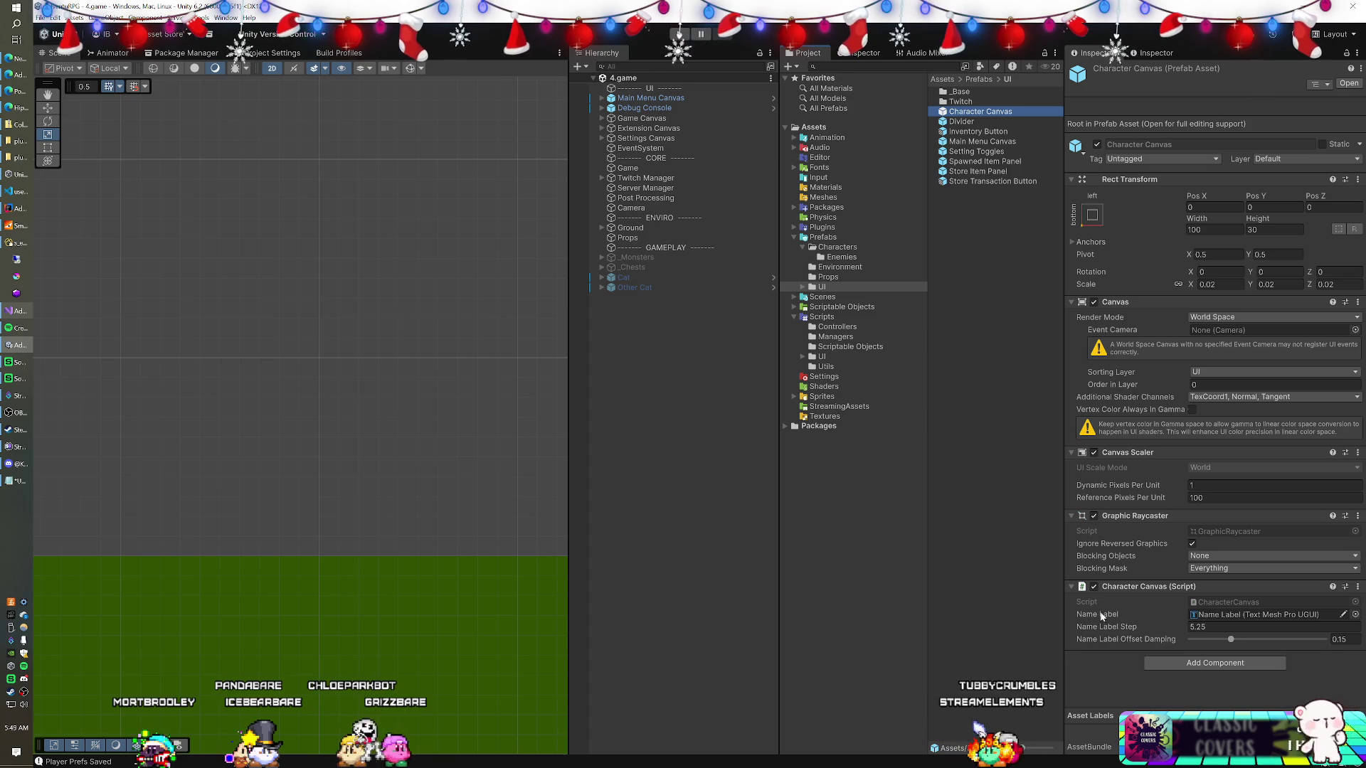
click(1214, 606)
double_click(978, 151)
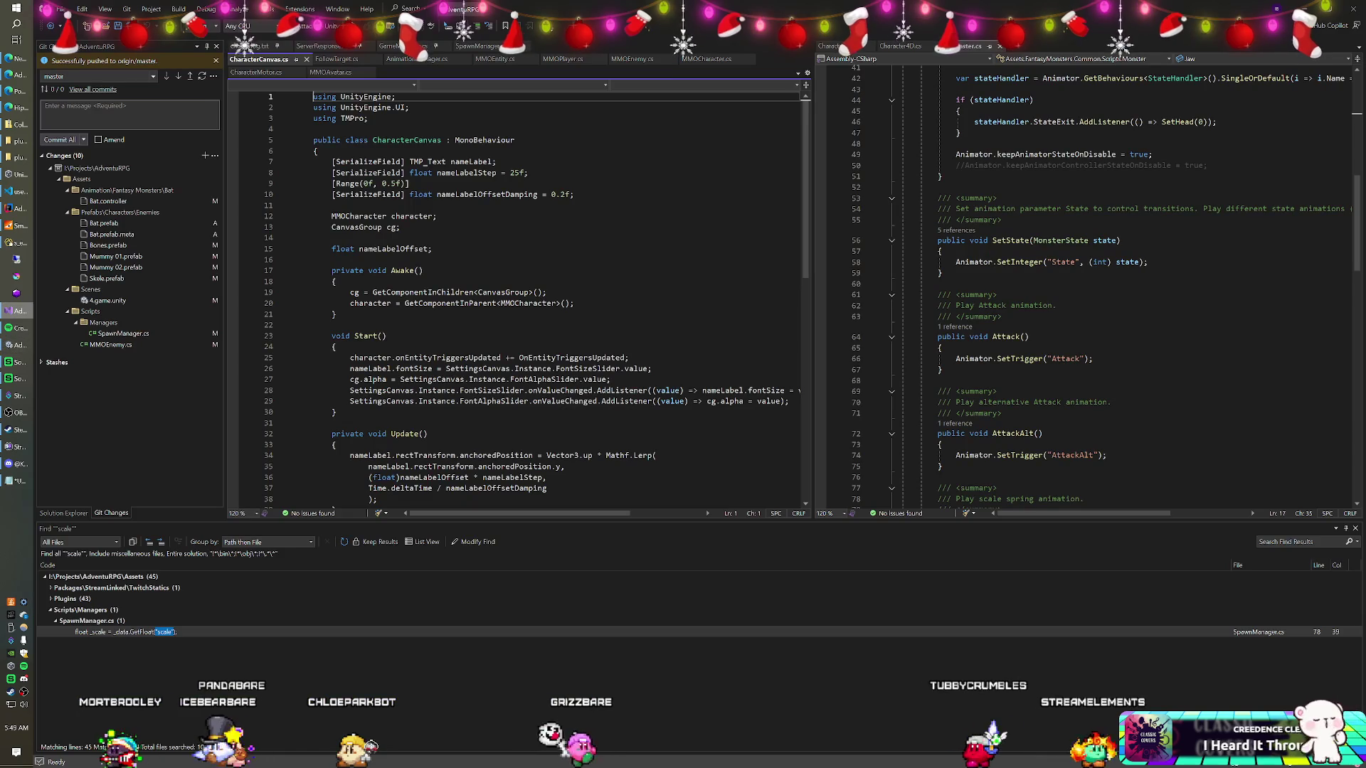
click(331, 248)
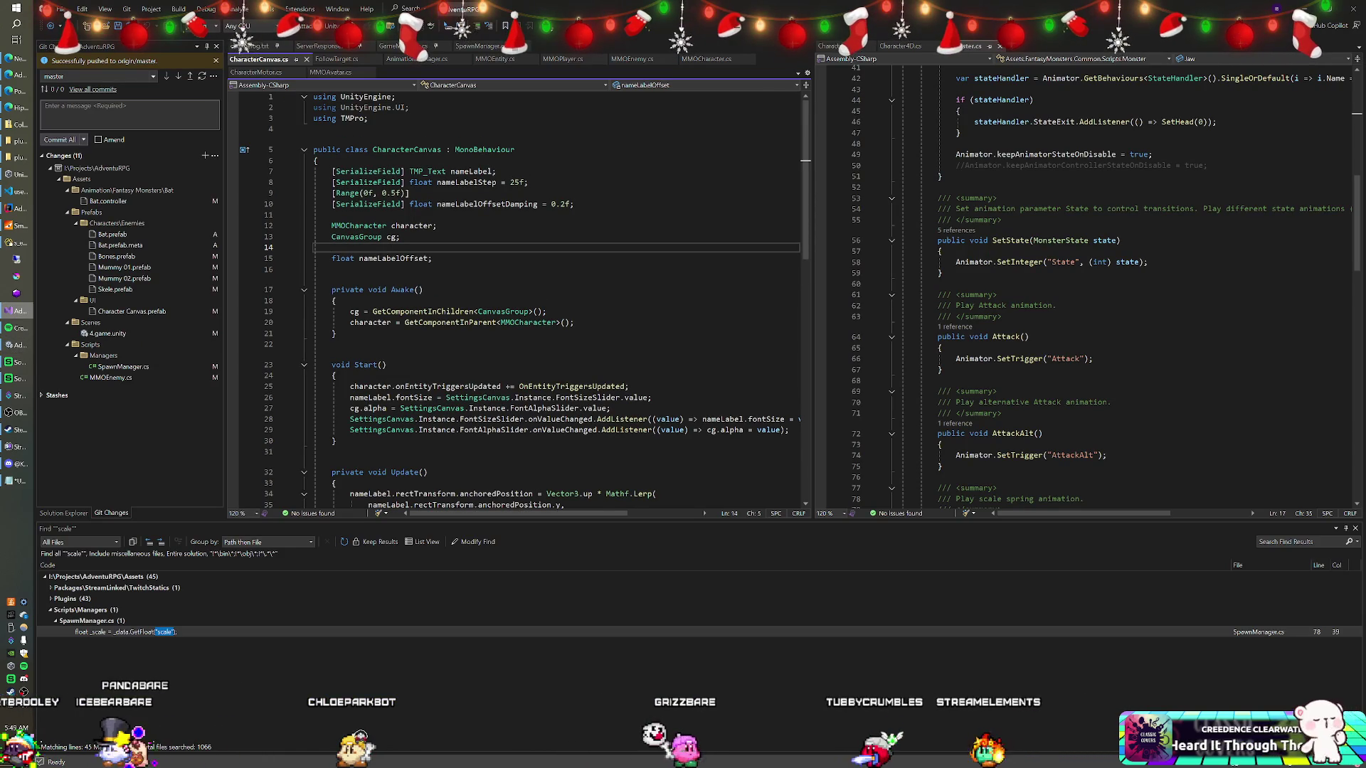
key(alt+Tab)
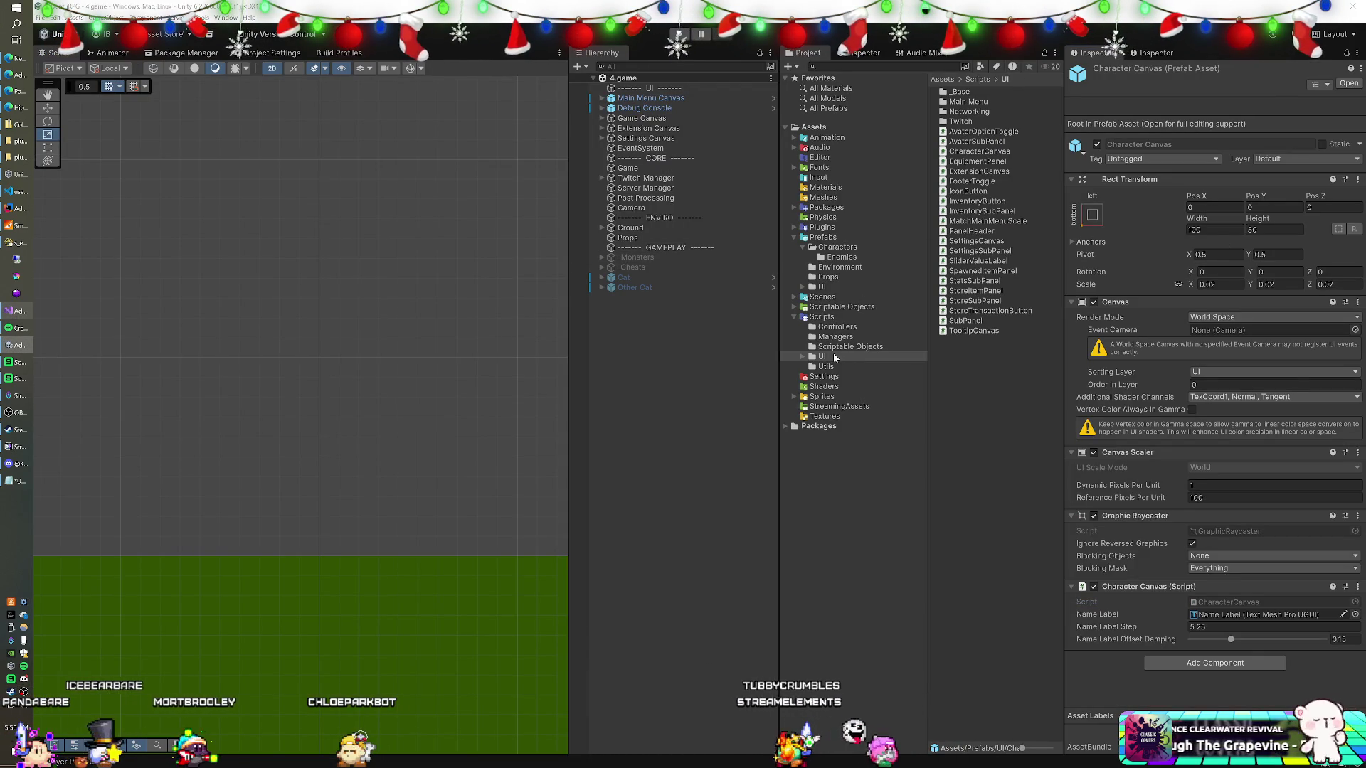
double_click(978, 151)
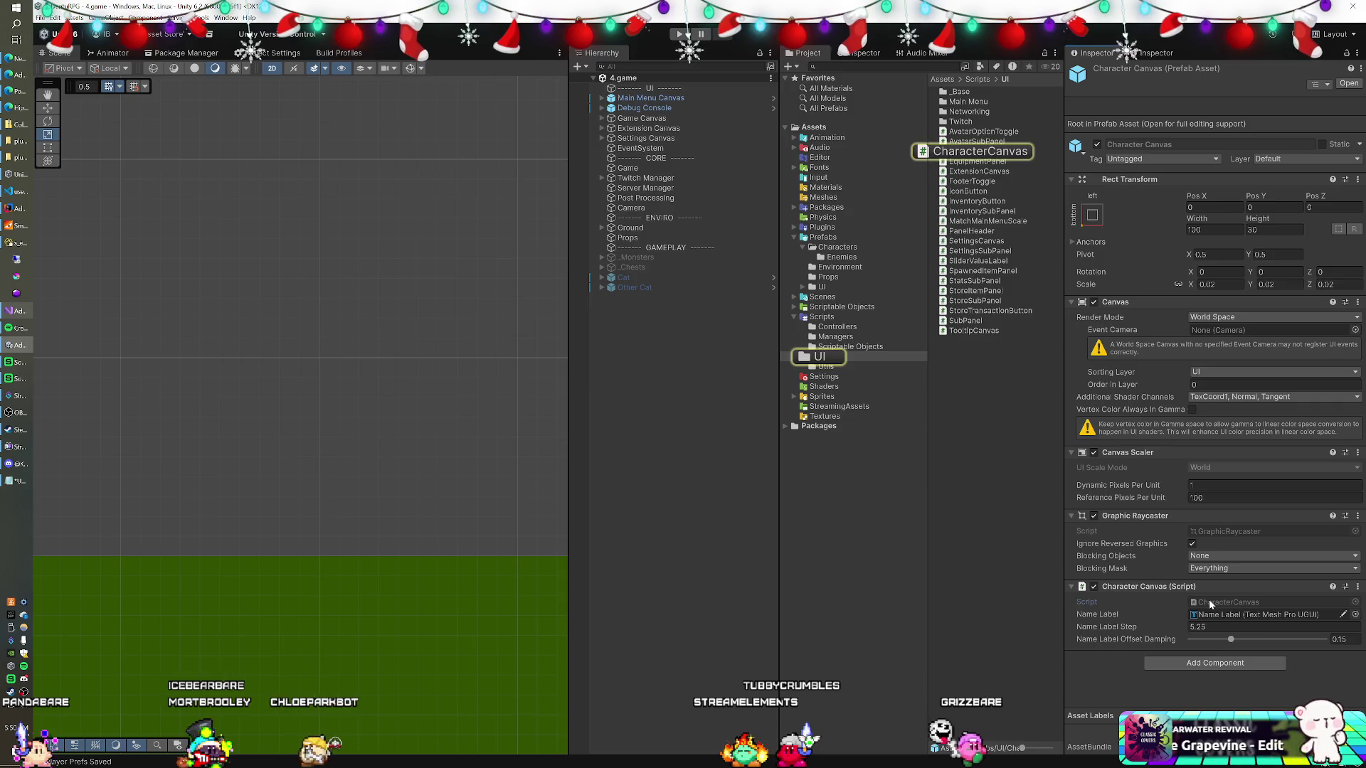
click(497, 171)
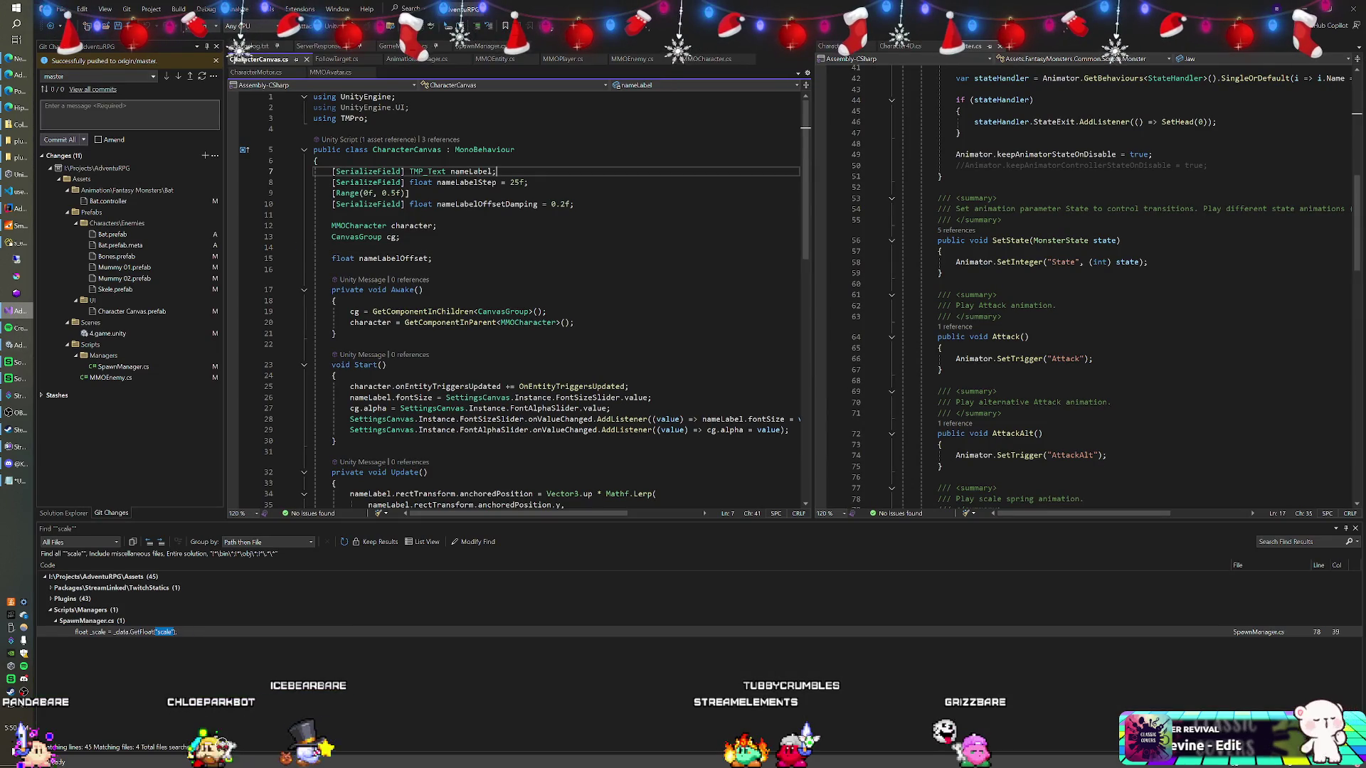
Step: Add a [SerializeField] RectTransform namePanel field below nameLabel in CharacterCanvas.cs
key(Return)
key(Tab)
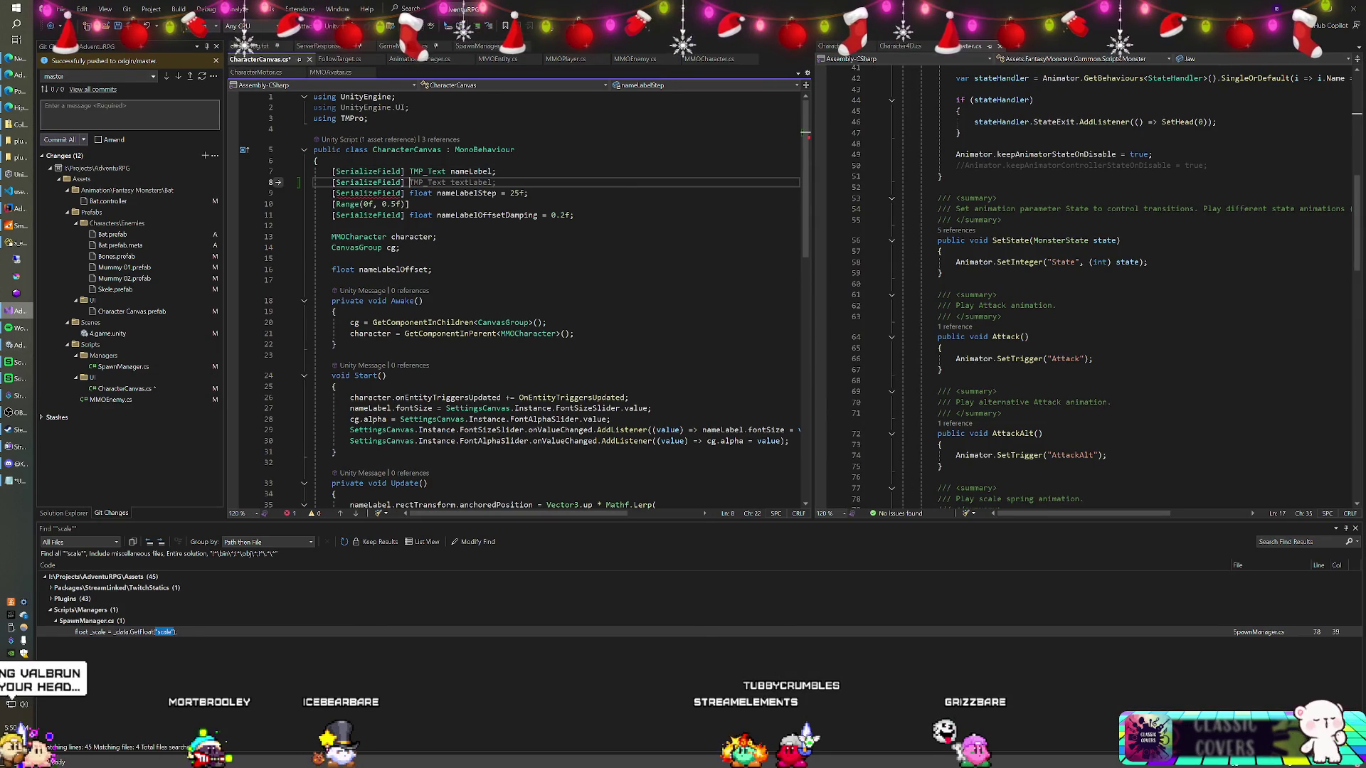
text(RectTrans)
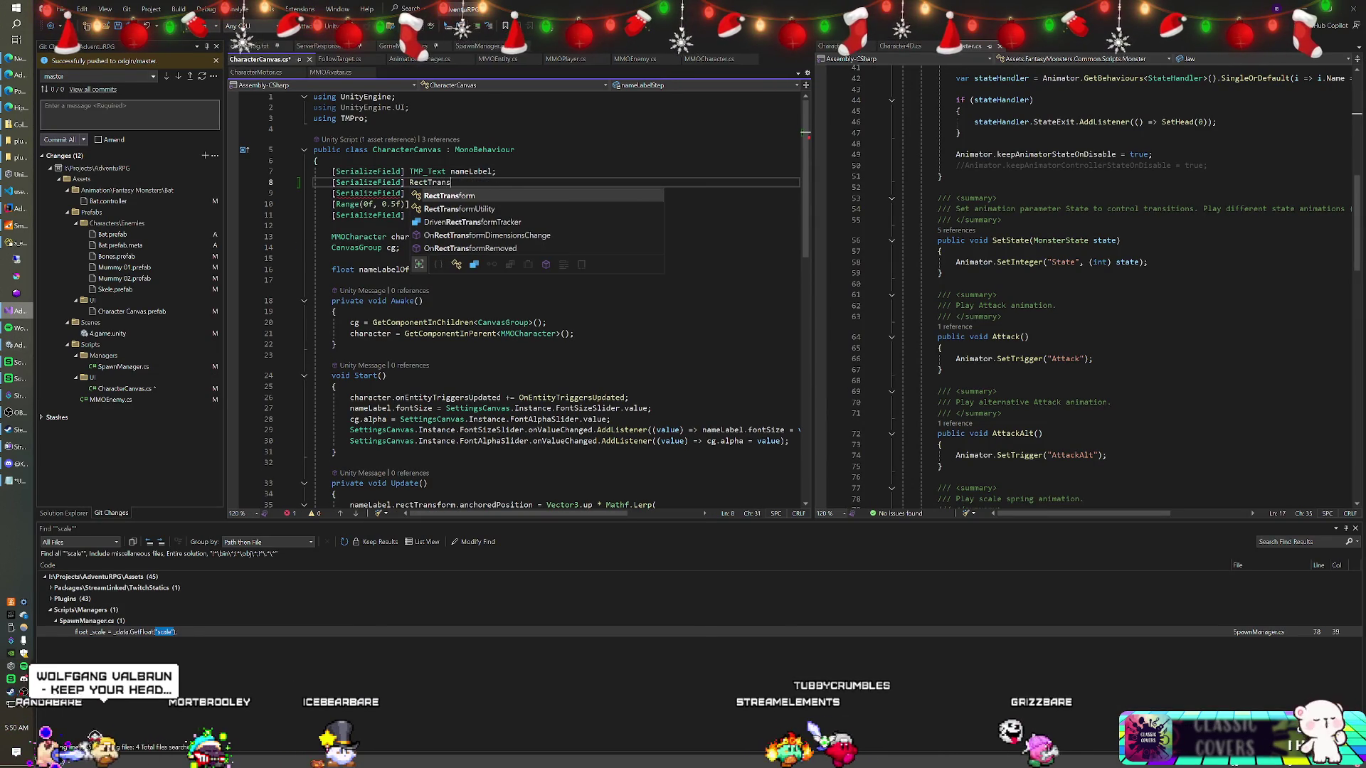
key(space)
text(namePanel;)
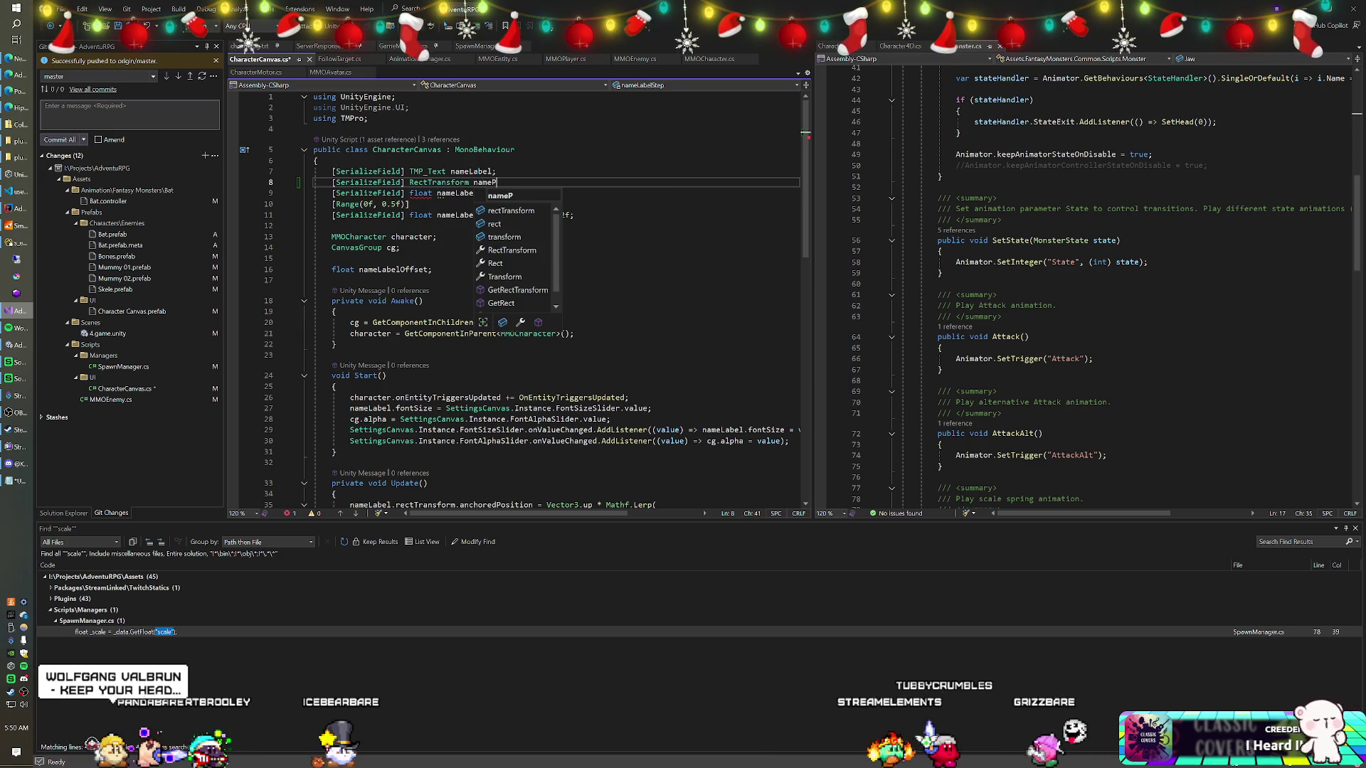
click(496, 172)
scroll(520, 298, down, 3)
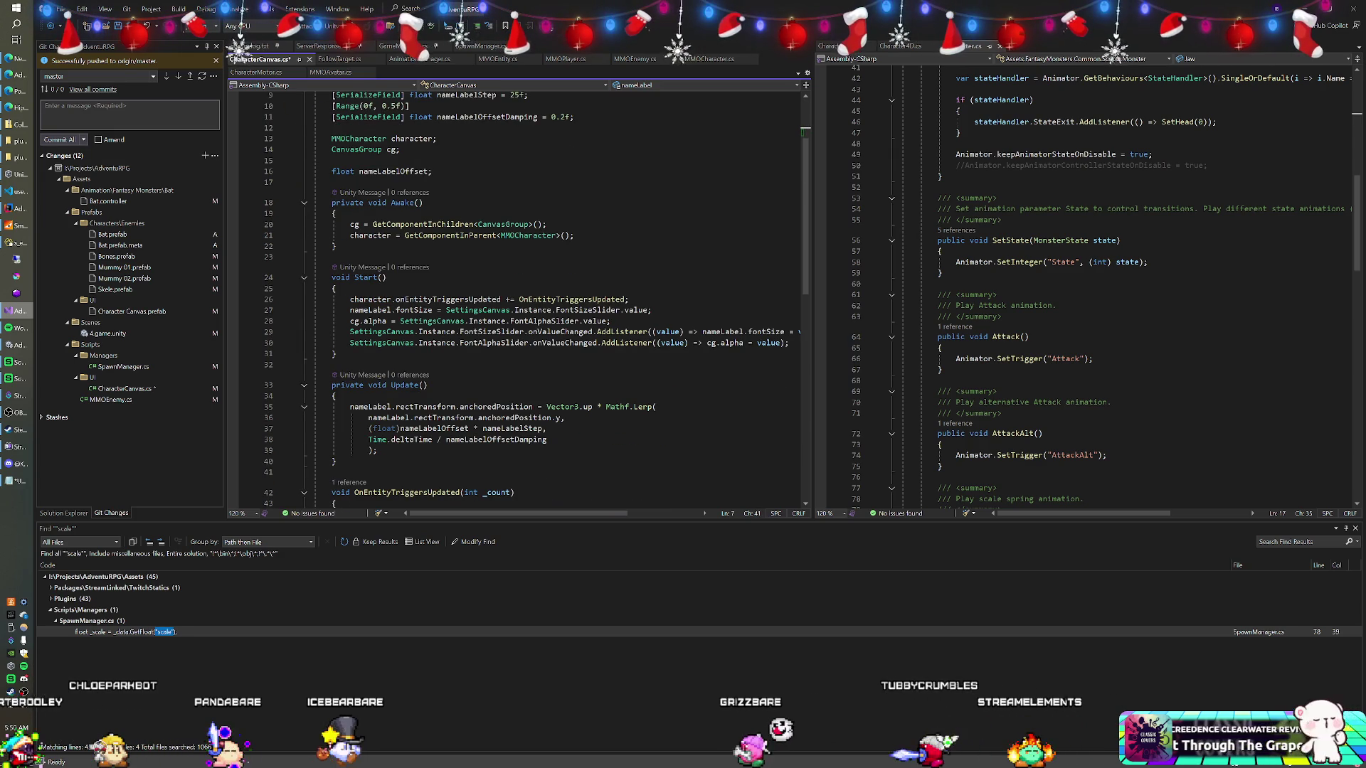
scroll(520, 299, down, 3)
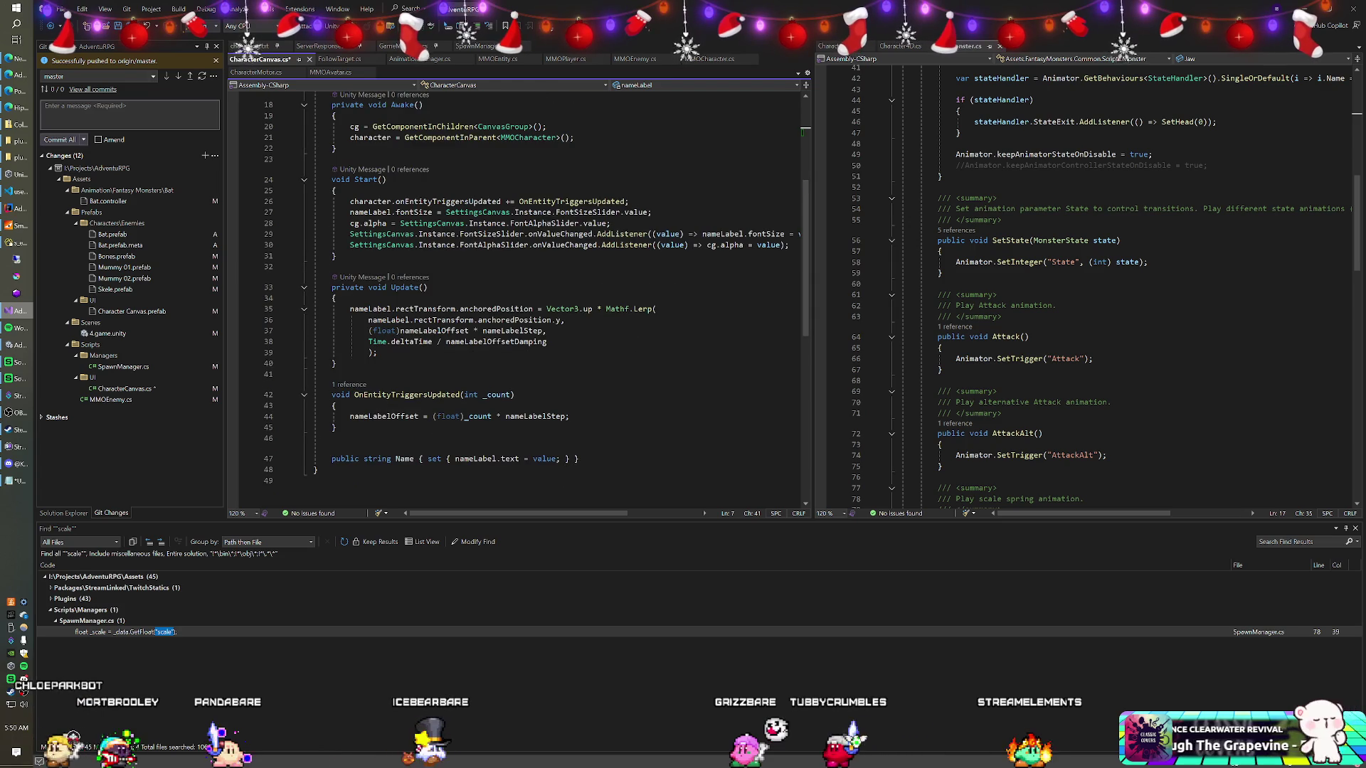
Step: Declare a public int NameHeight property with a set block after the Name property
click(580, 459)
key(Return)
key(Return)
text(public fl)
key(Escape)
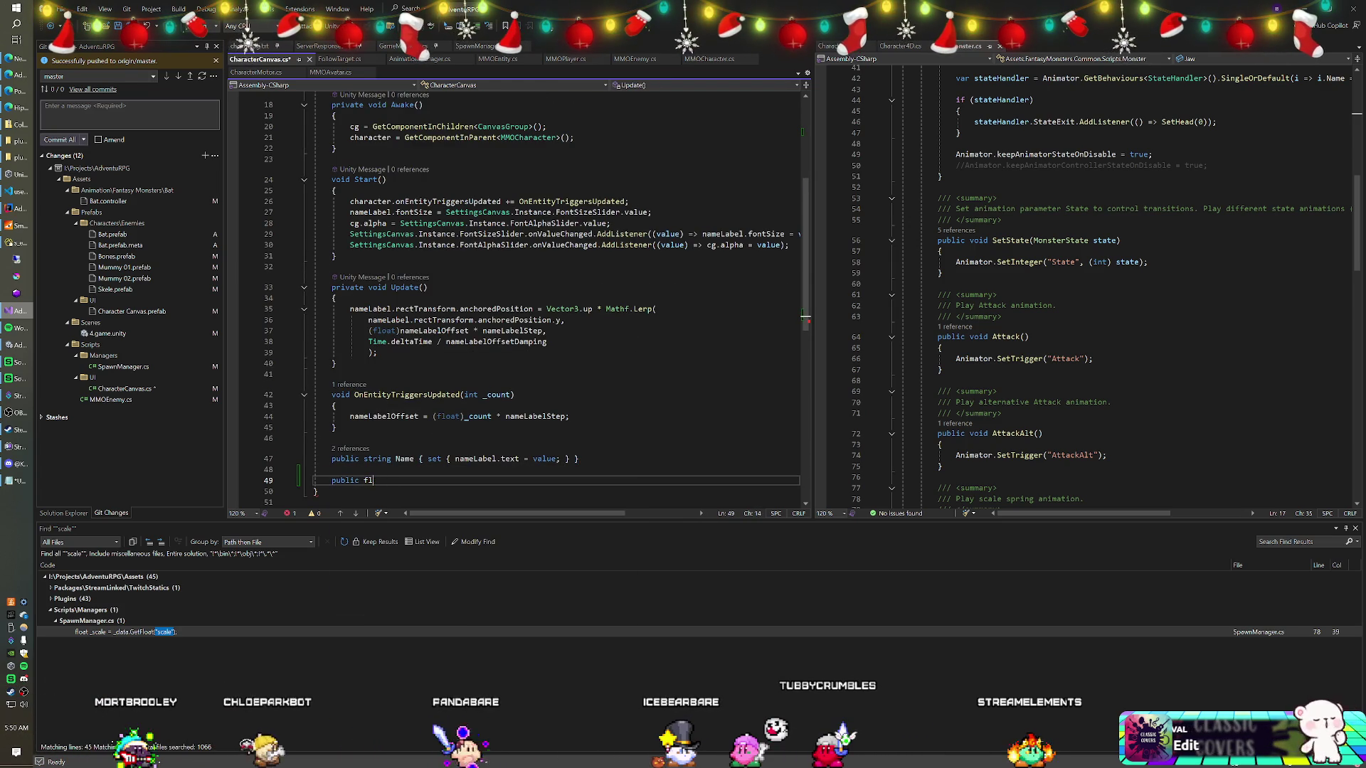
key(BackSpace)
key(BackSpace)
text(int Na)
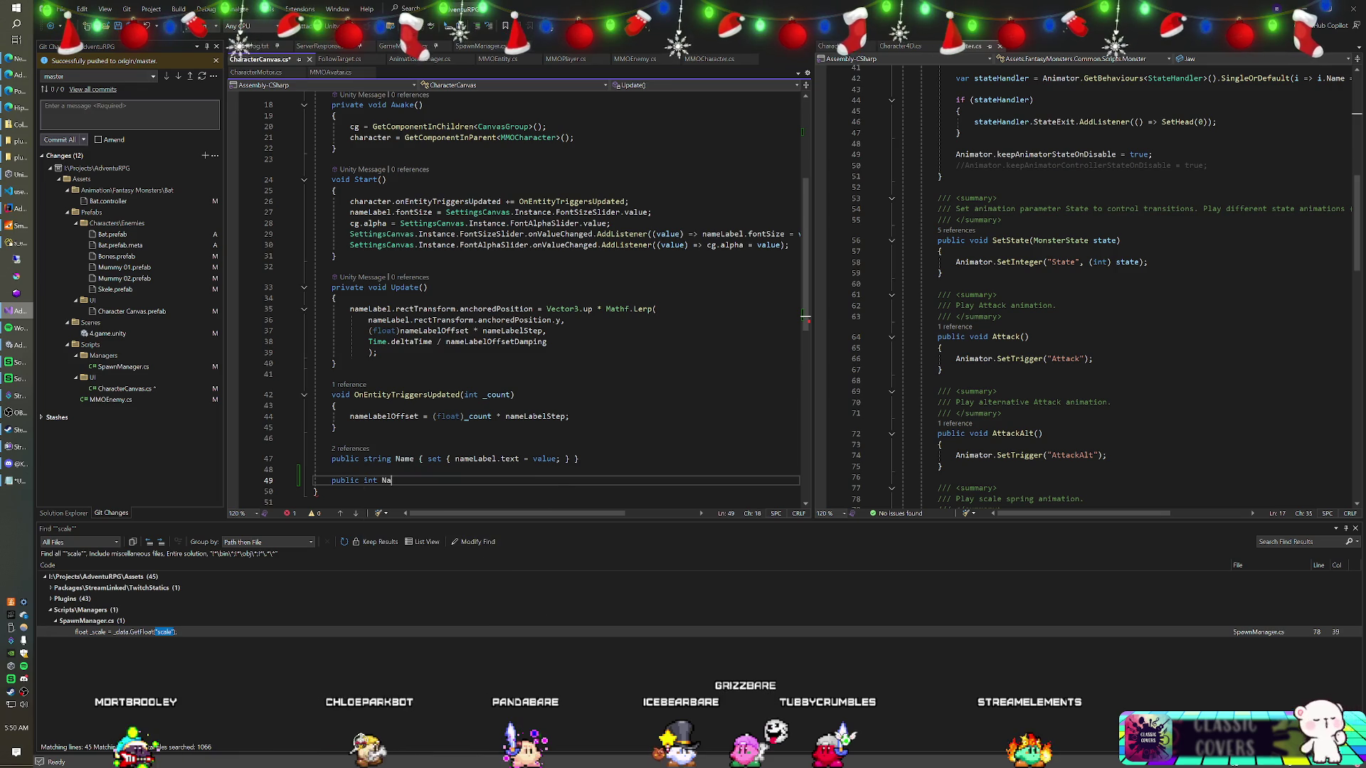
key(Return)
text(set)
key(Return)
text({)
key(Return)
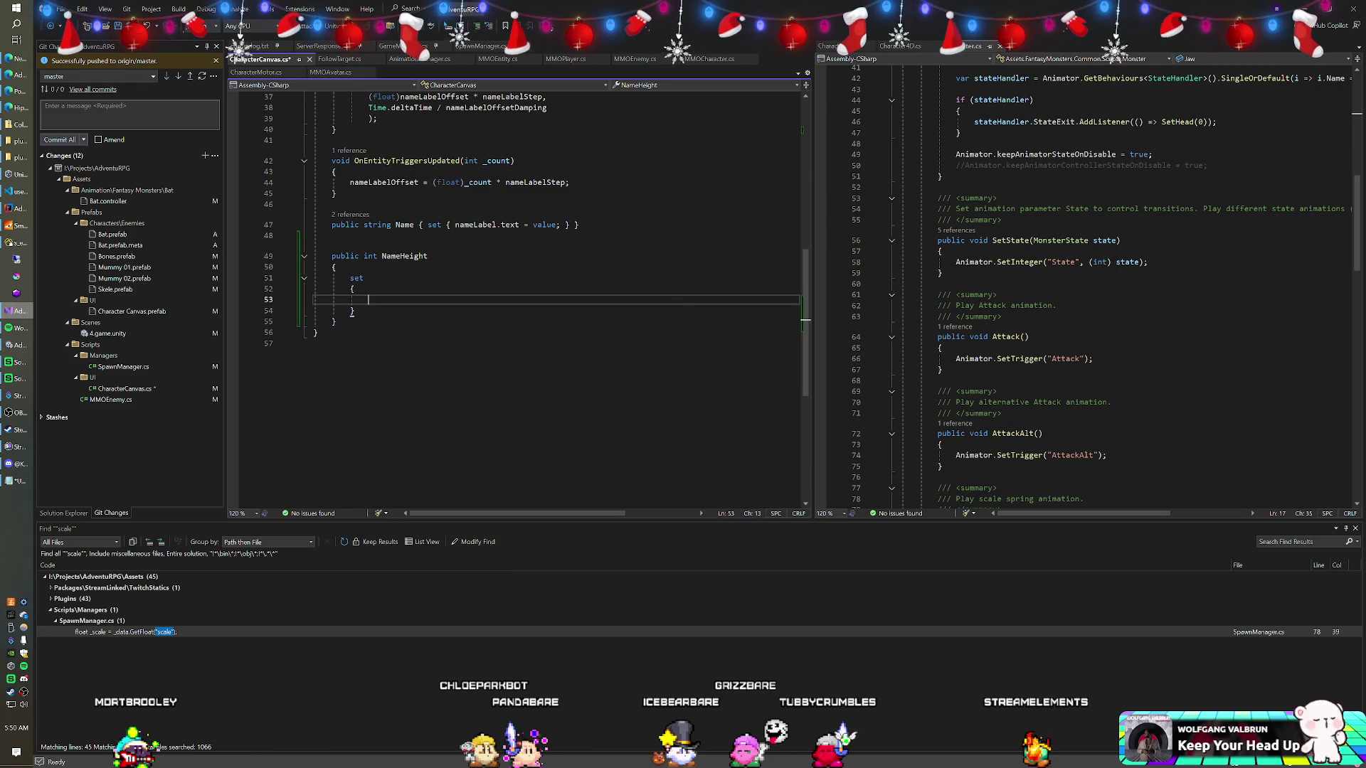
Step: Make the setter assign namePanel.localPosition = Vector3.up * (float)value, fix the cast error, and save
text(namePanel.)
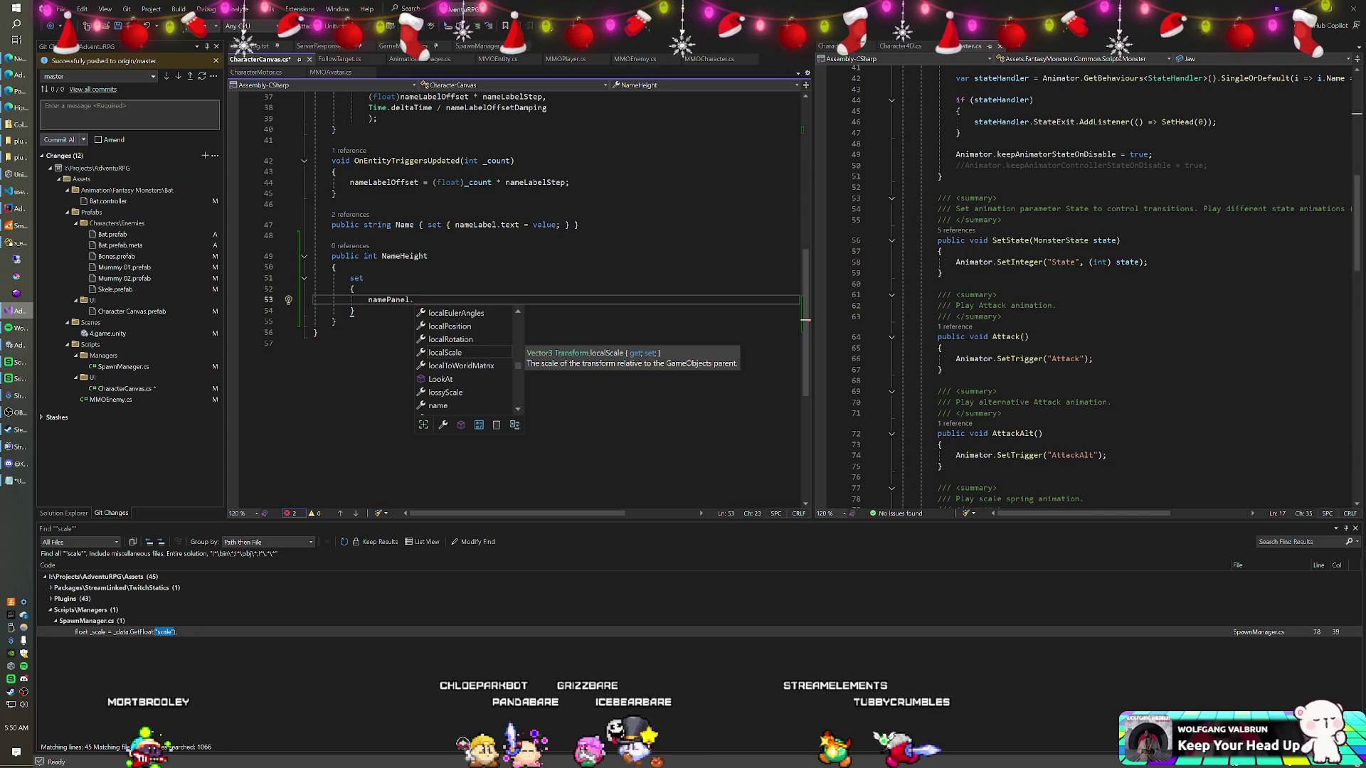
text(lo)
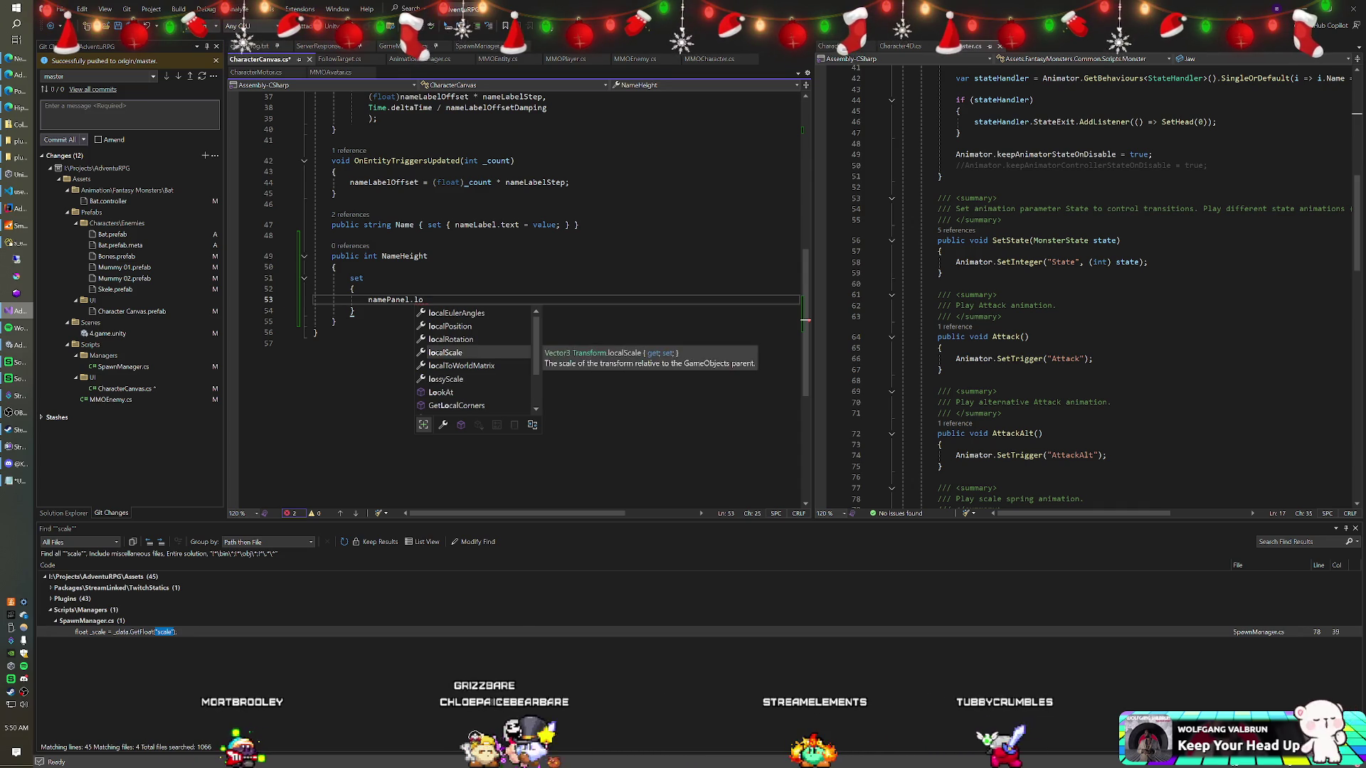
key(Up)
key(Tab)
text(y )
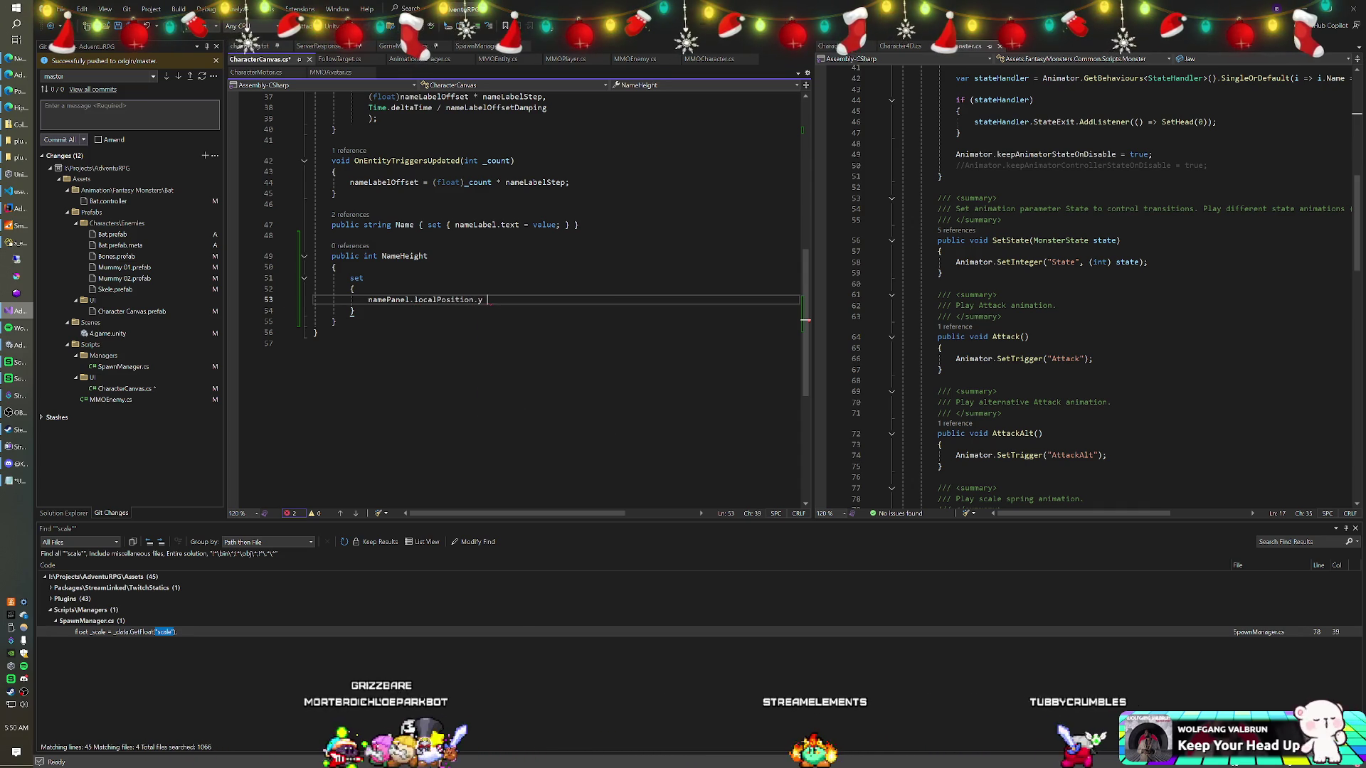
text(= Vector3.u)
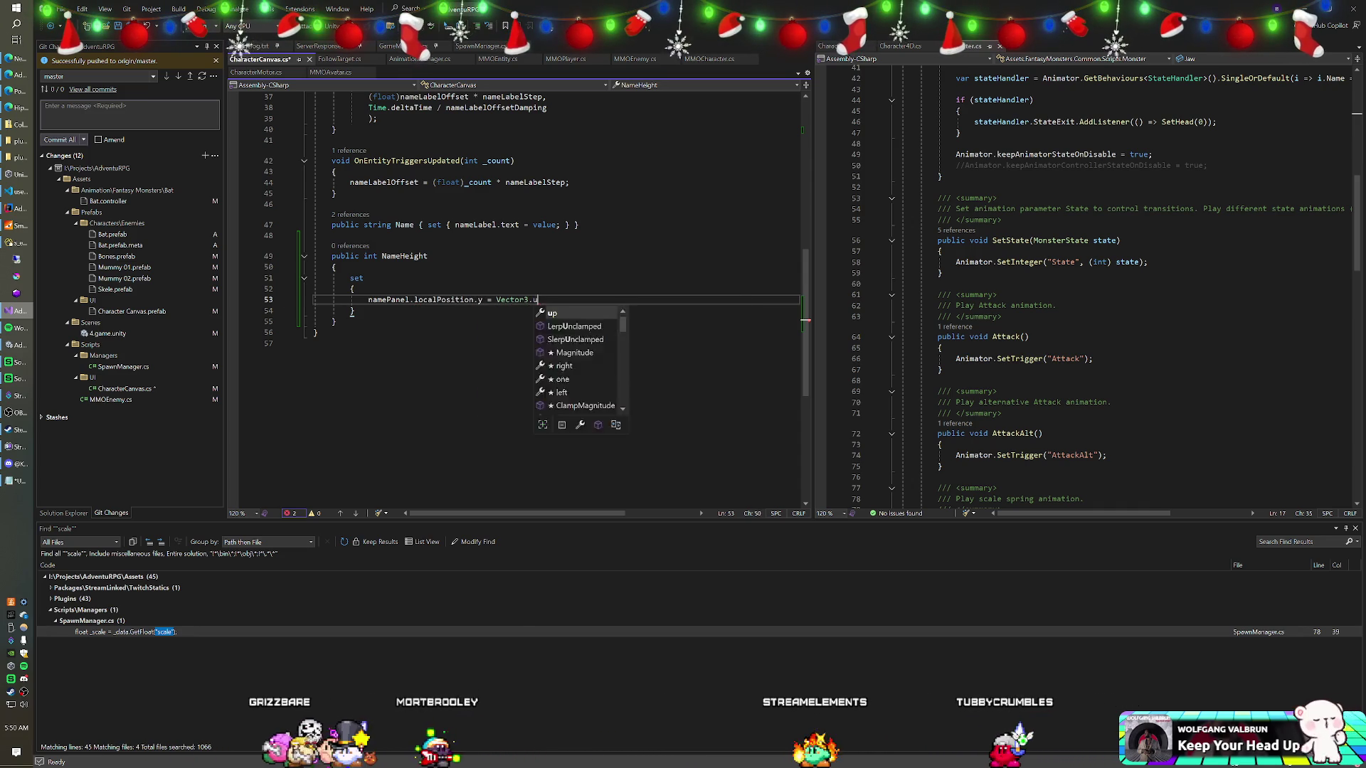
text(p * )
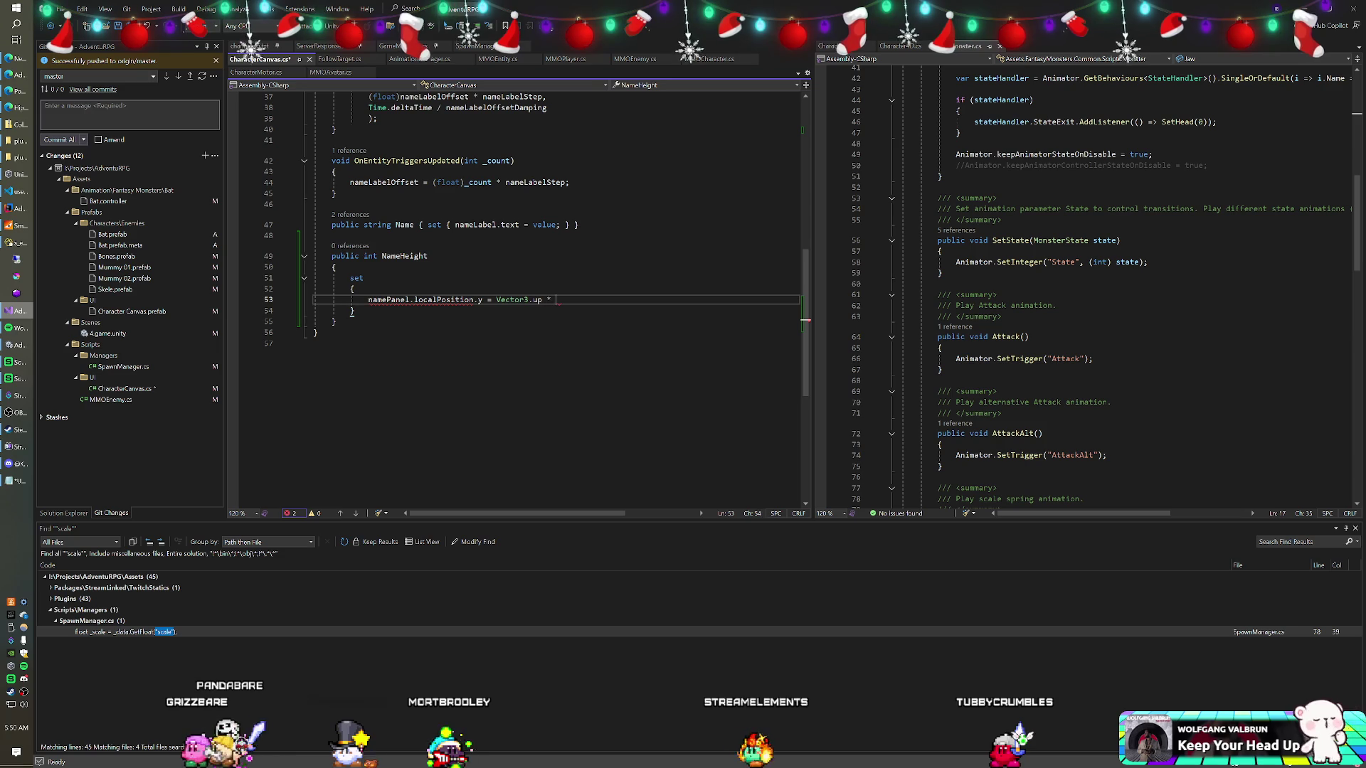
text((value)value;)
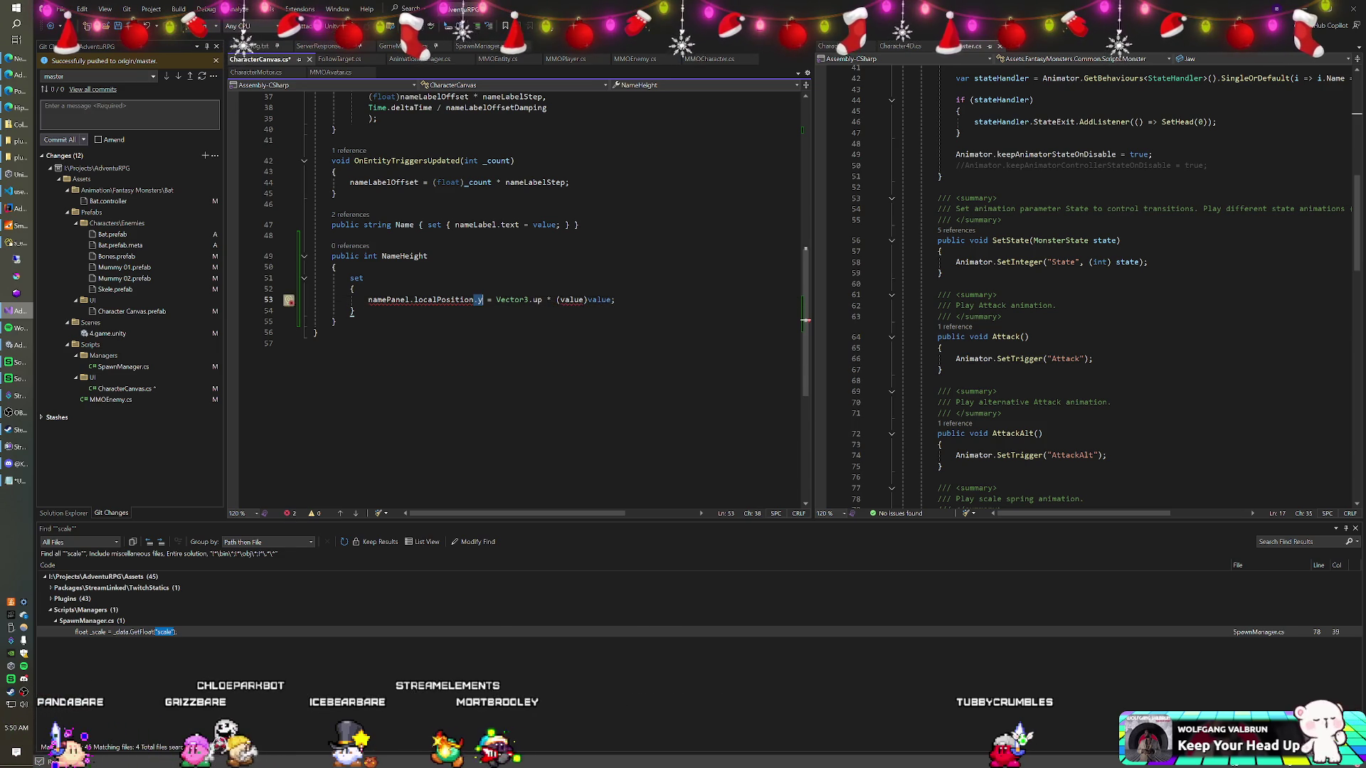
click(364, 278)
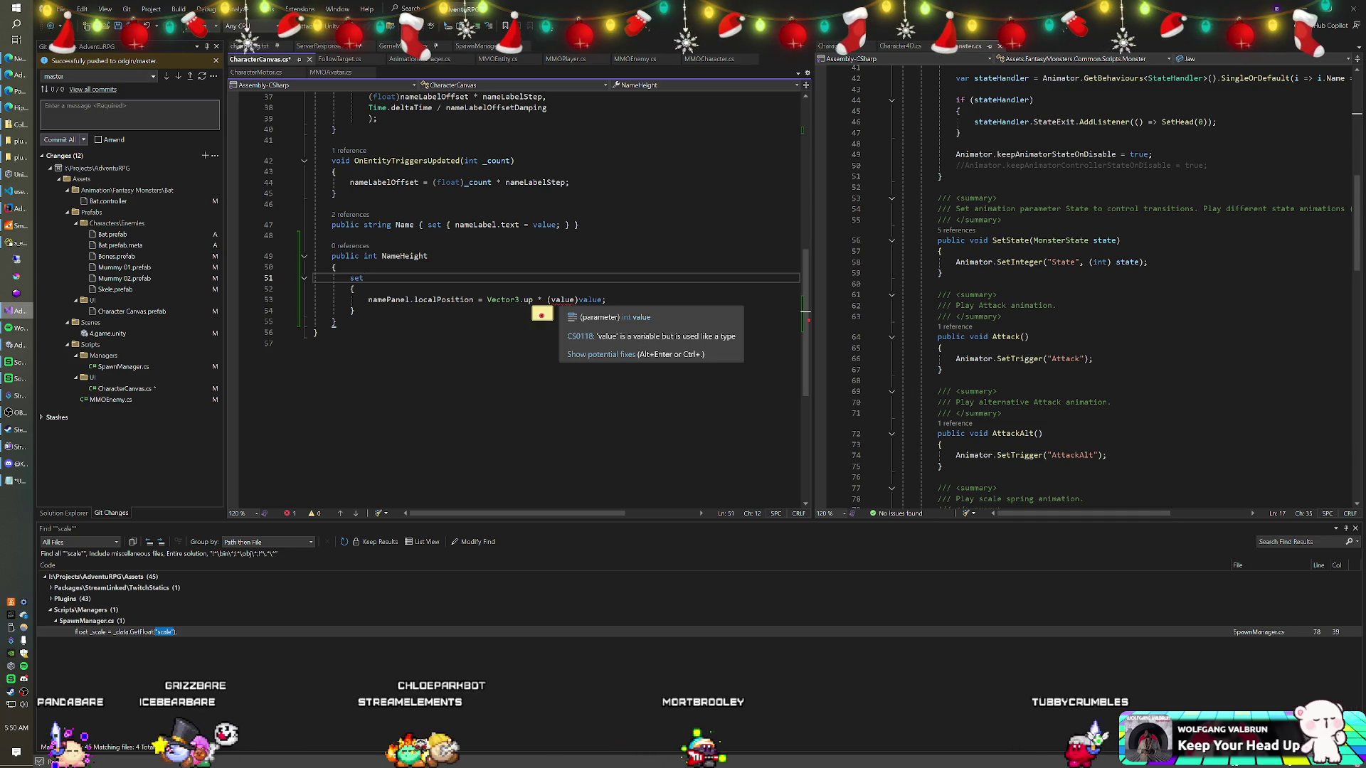
double_click(562, 299)
text(Float)
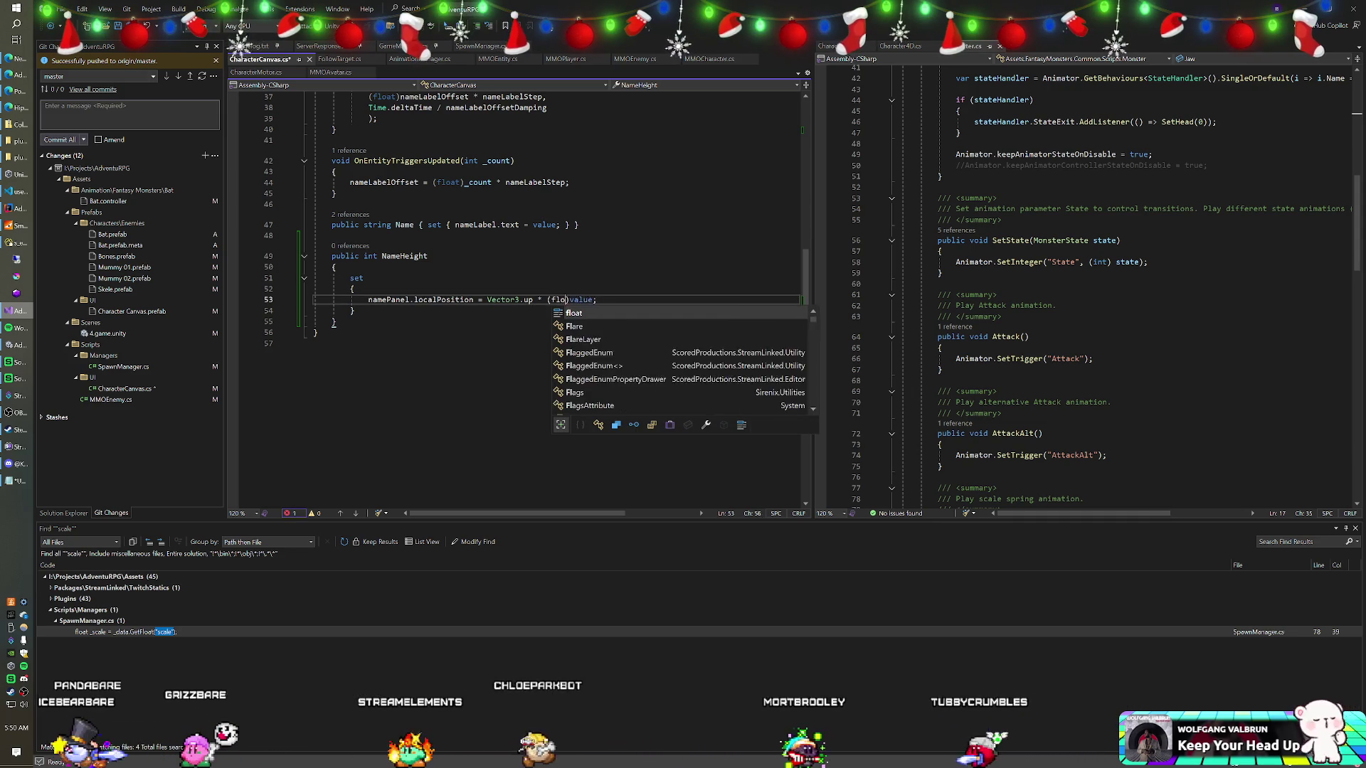
key(ctrl+s)
Step: Scroll through CharacterCanvas.cs to review the namePanel field and the NameHeight property
scroll(520, 299, up, 9)
scroll(519, 299, up, 1)
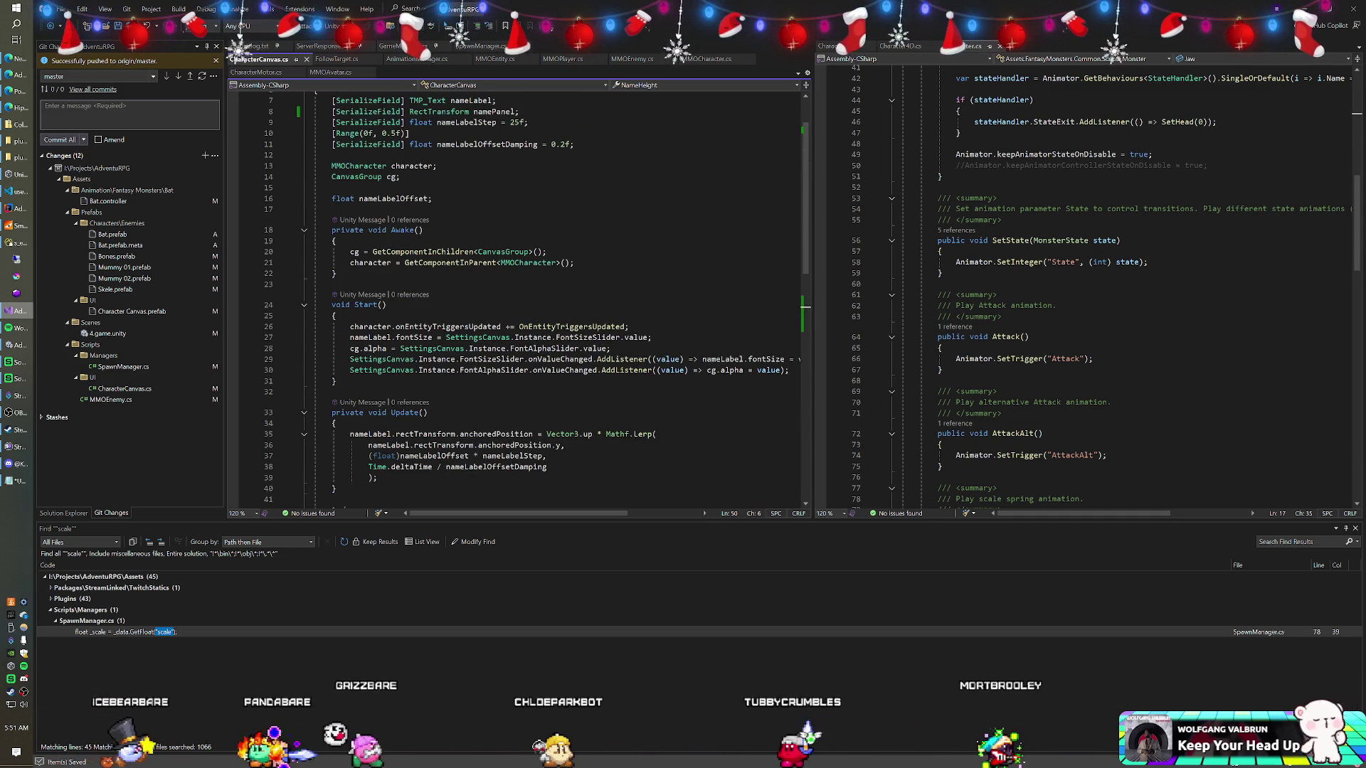
click(356, 283)
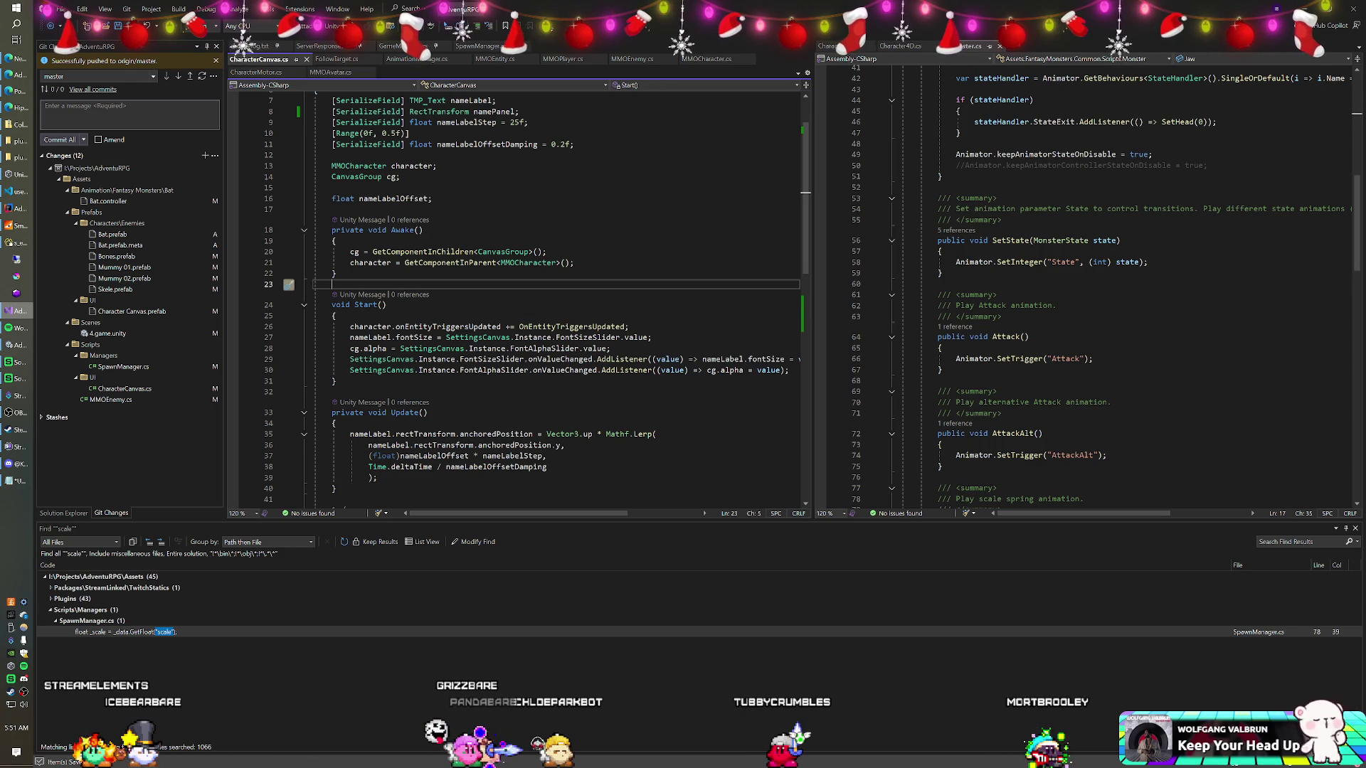
scroll(520, 299, up, 2)
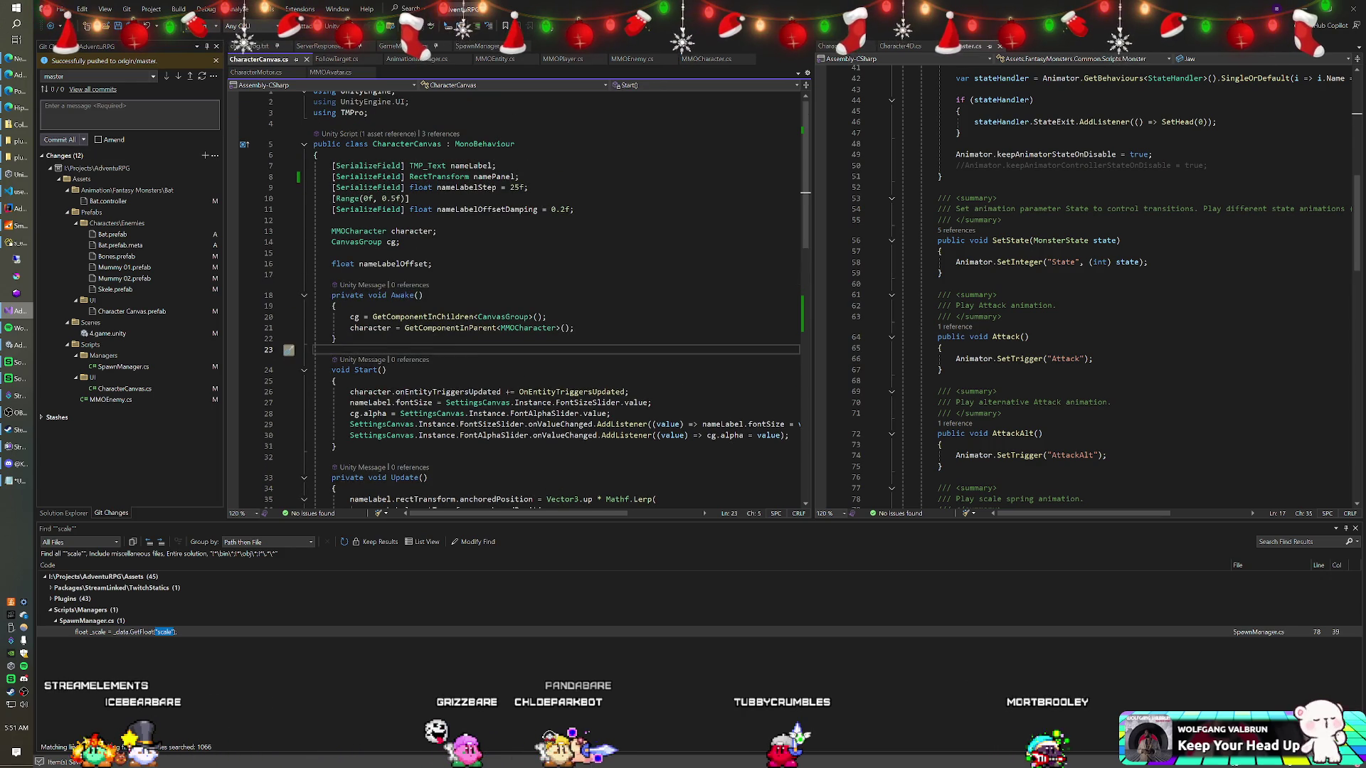
scroll(520, 299, down, 9)
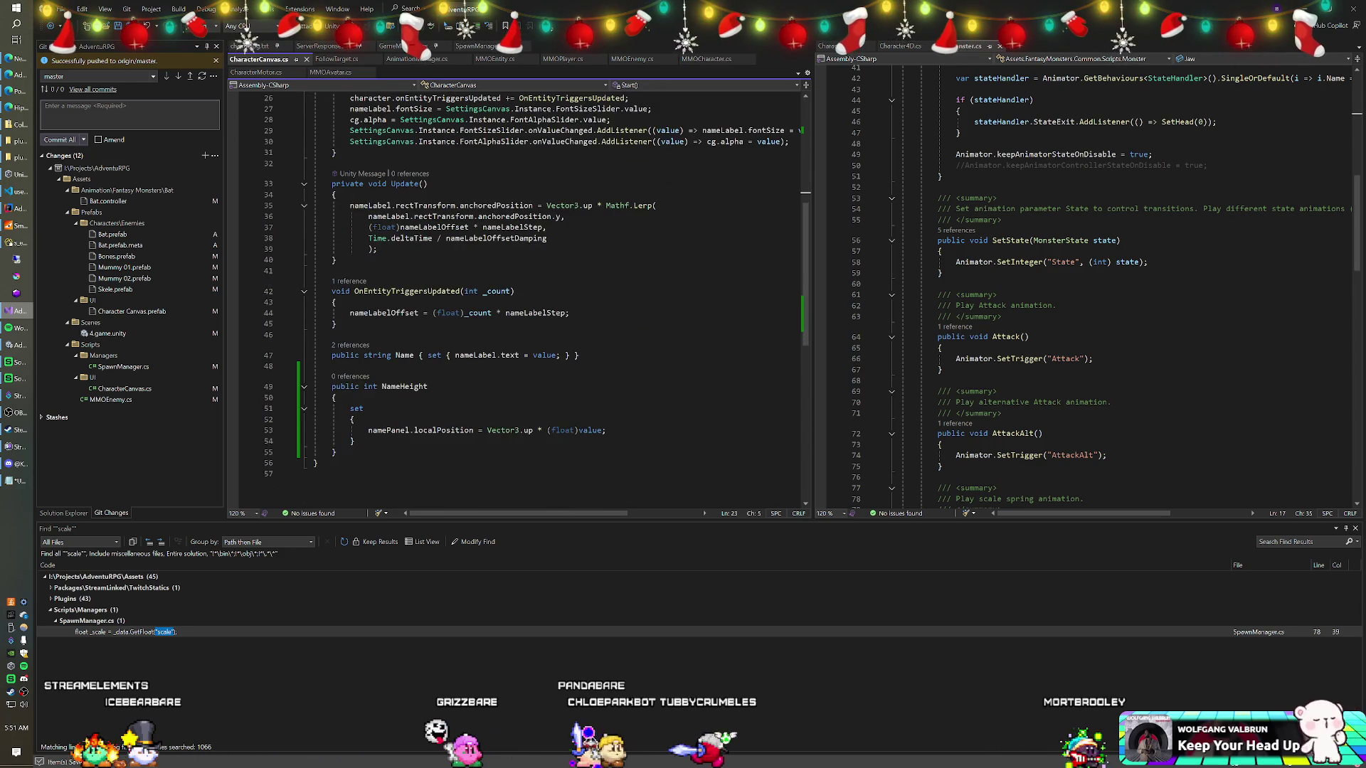
scroll(519, 299, up, 7)
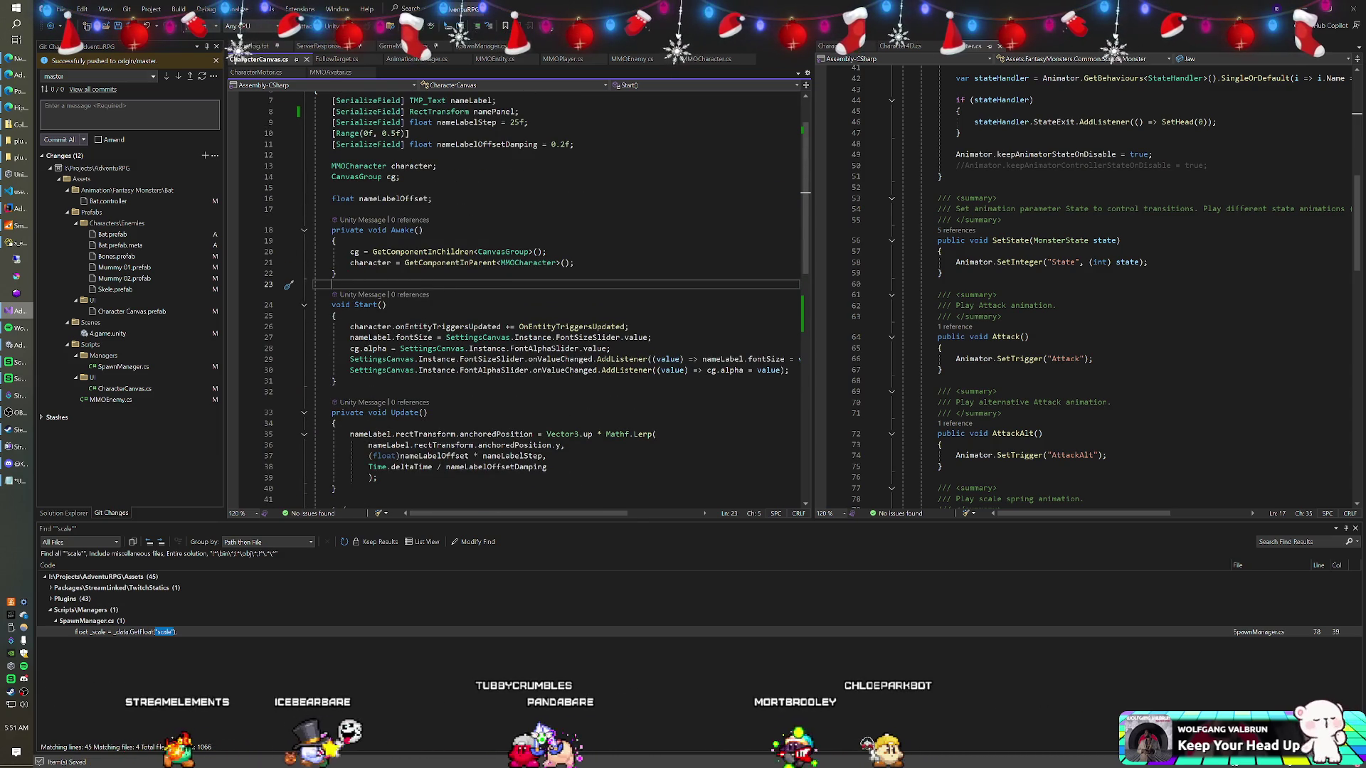
scroll(555, 298, down, 7)
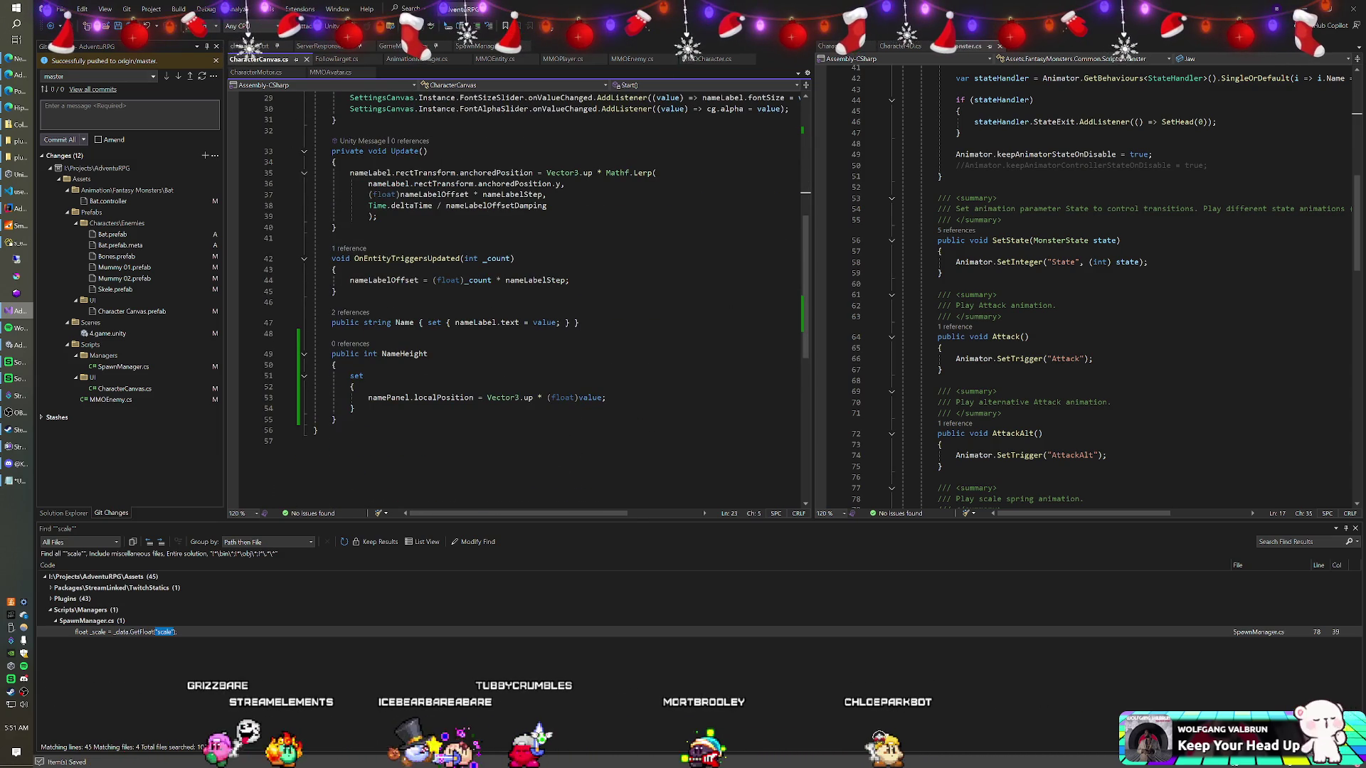
double_click(405, 353)
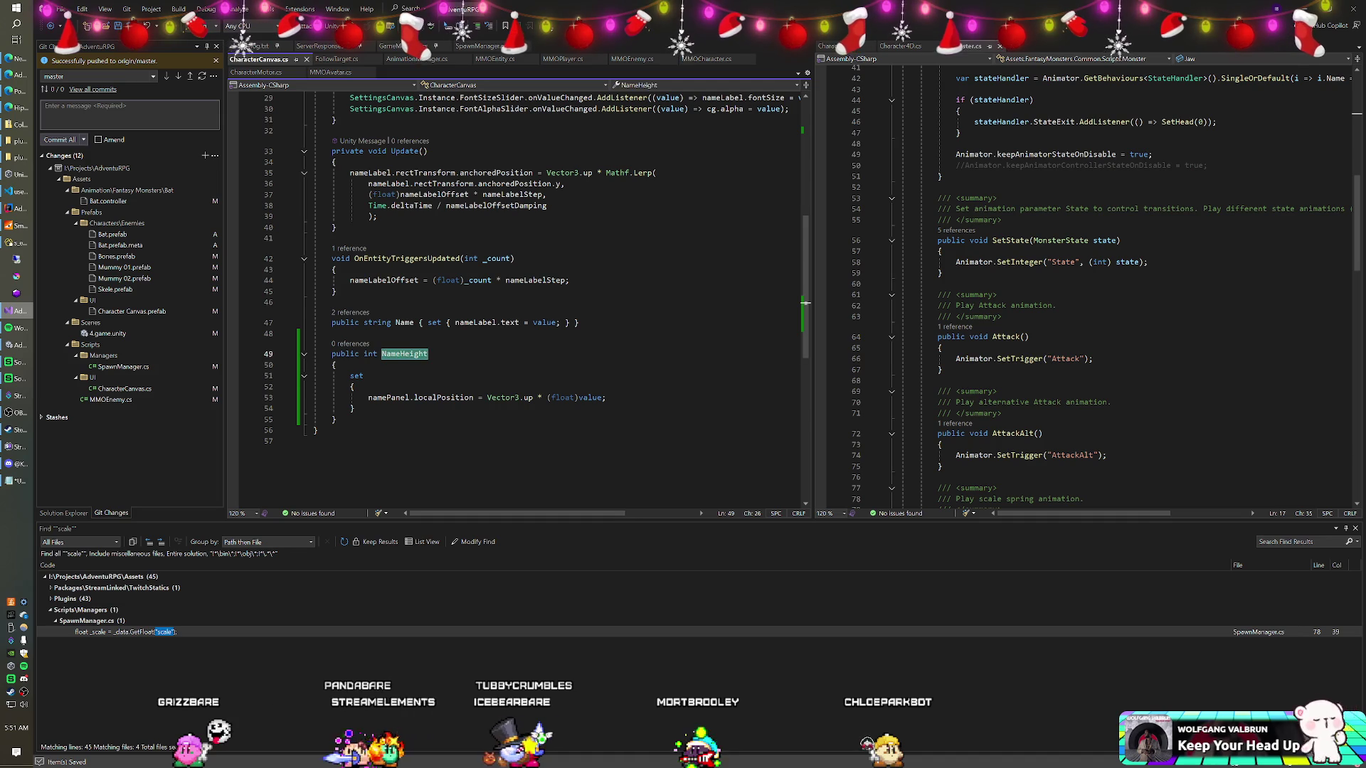
click(482, 46)
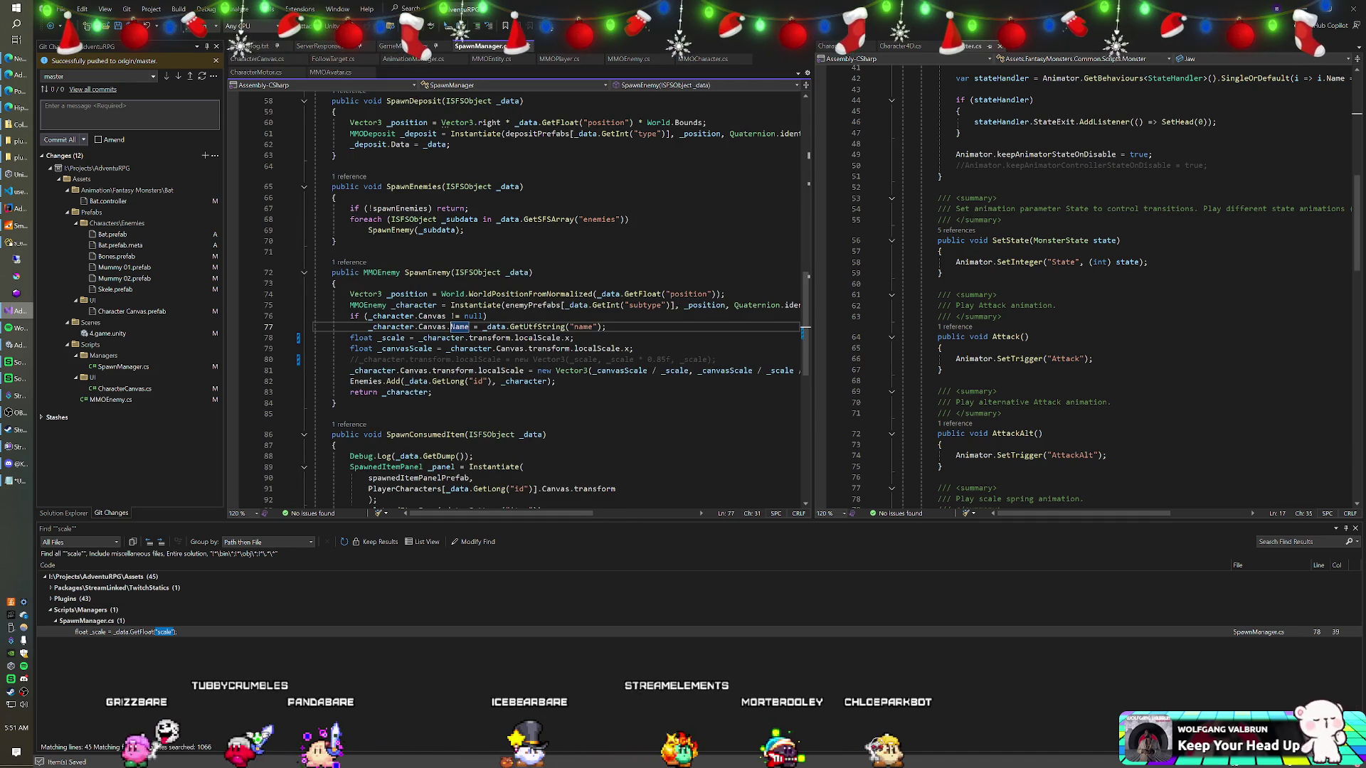
Step: Add '_character.Canvas.NameHeight = _data.GetInt("nameheight");' below the enemy name line in SpawnEnemy
click(606, 327)
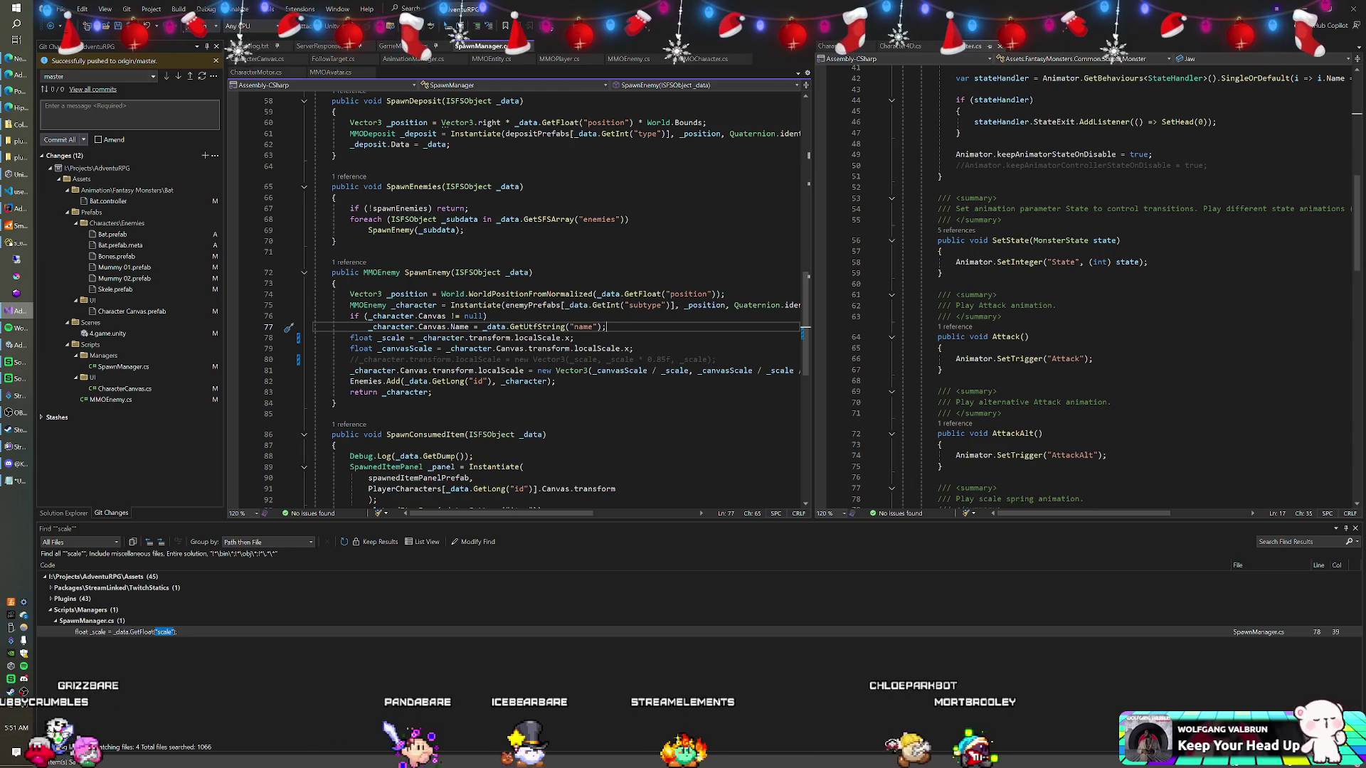
key(Return)
text(_chara)
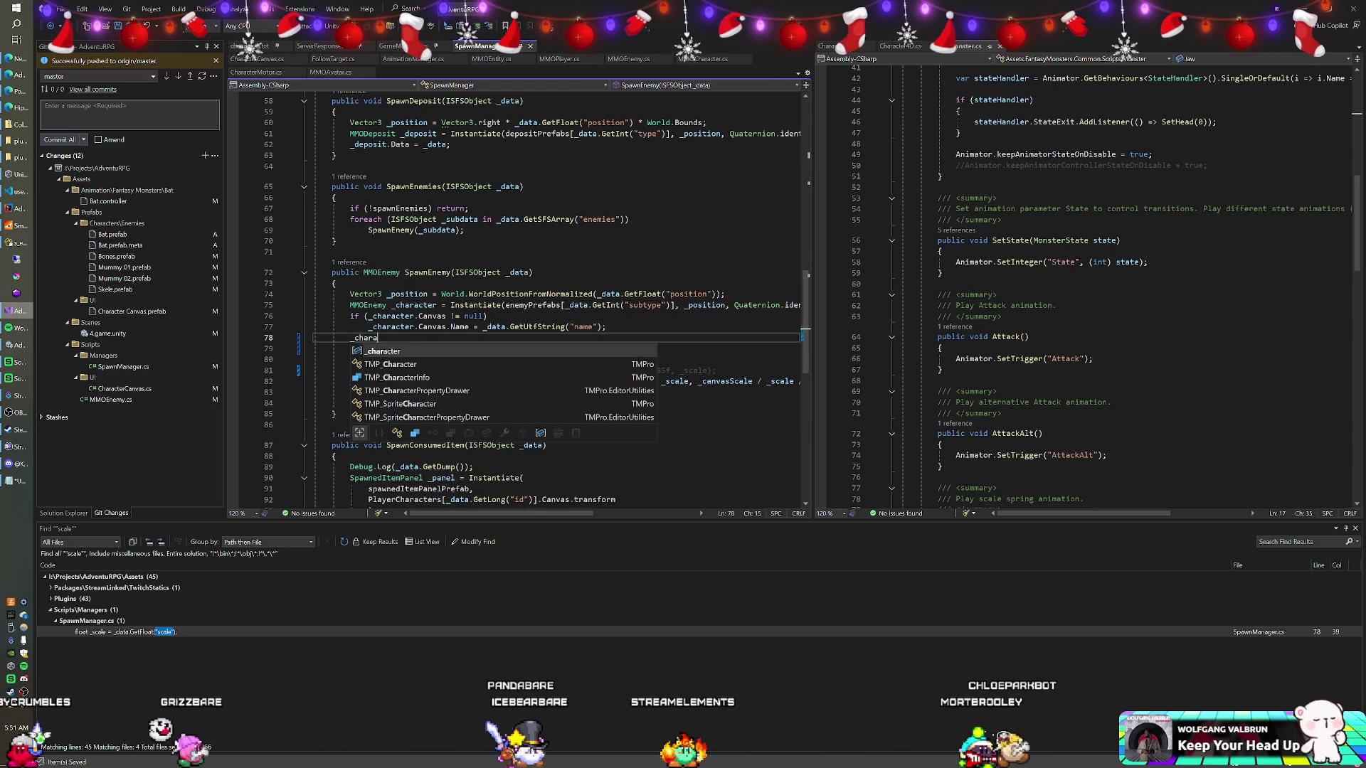
text(cter.Canvas)
text(.NameHeight = _)
text(data.Getutf)
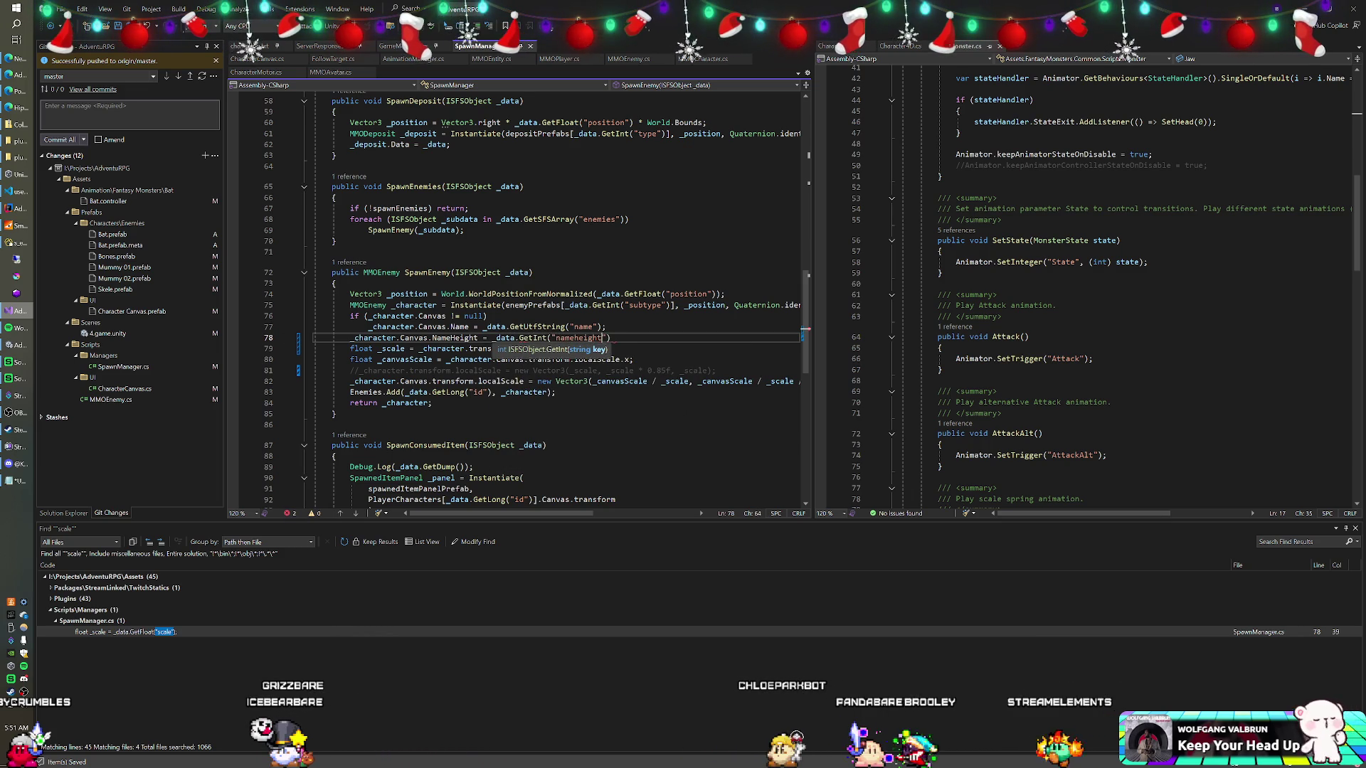
click(606, 327)
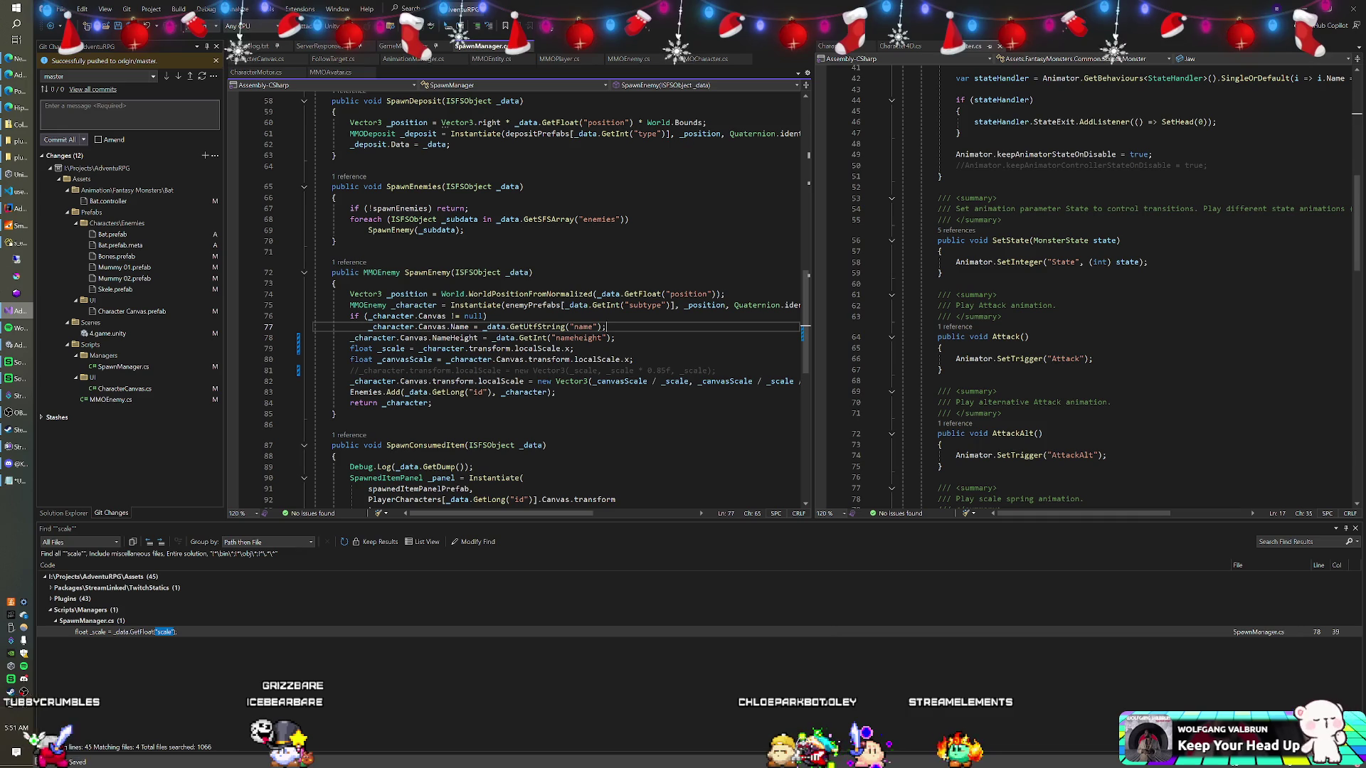
key(alt+Tab)
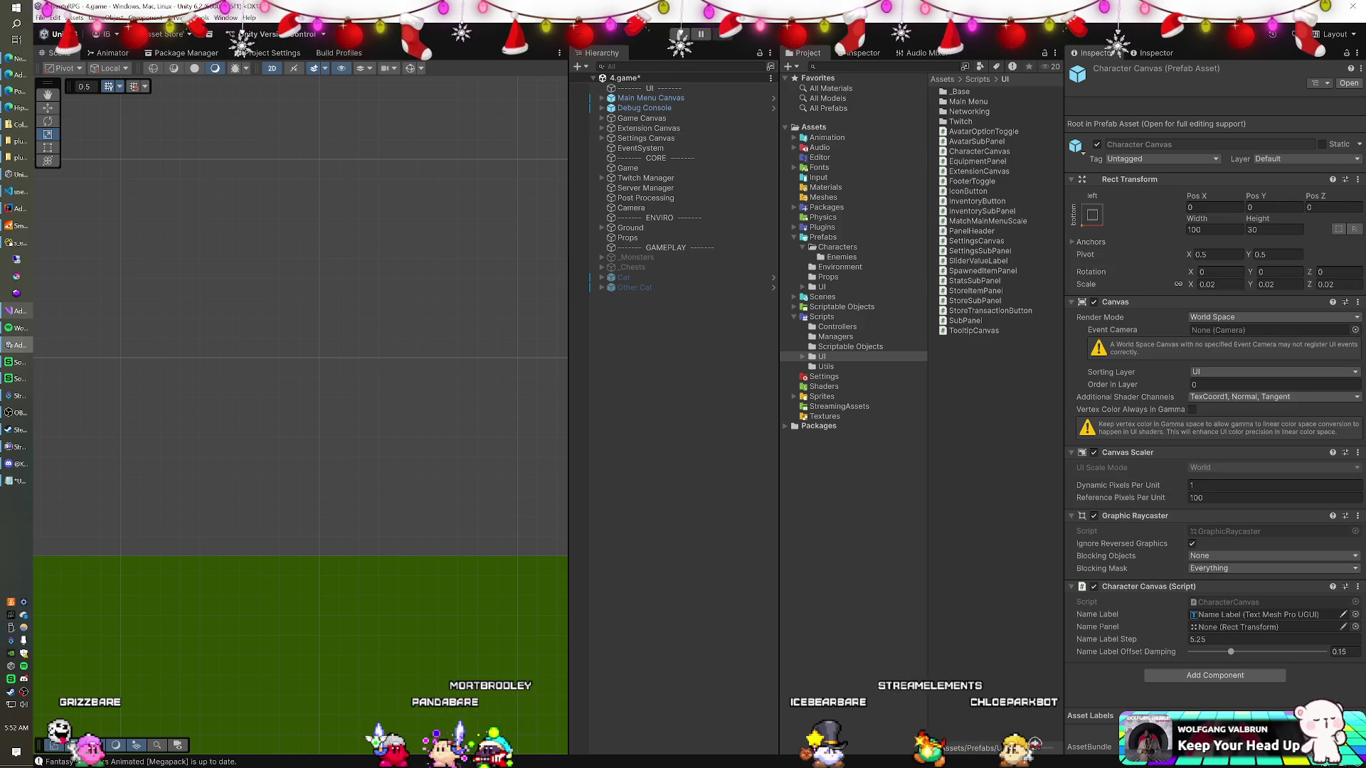
Step: Start play mode from the Unity toolbar to try the name labels
click(677, 35)
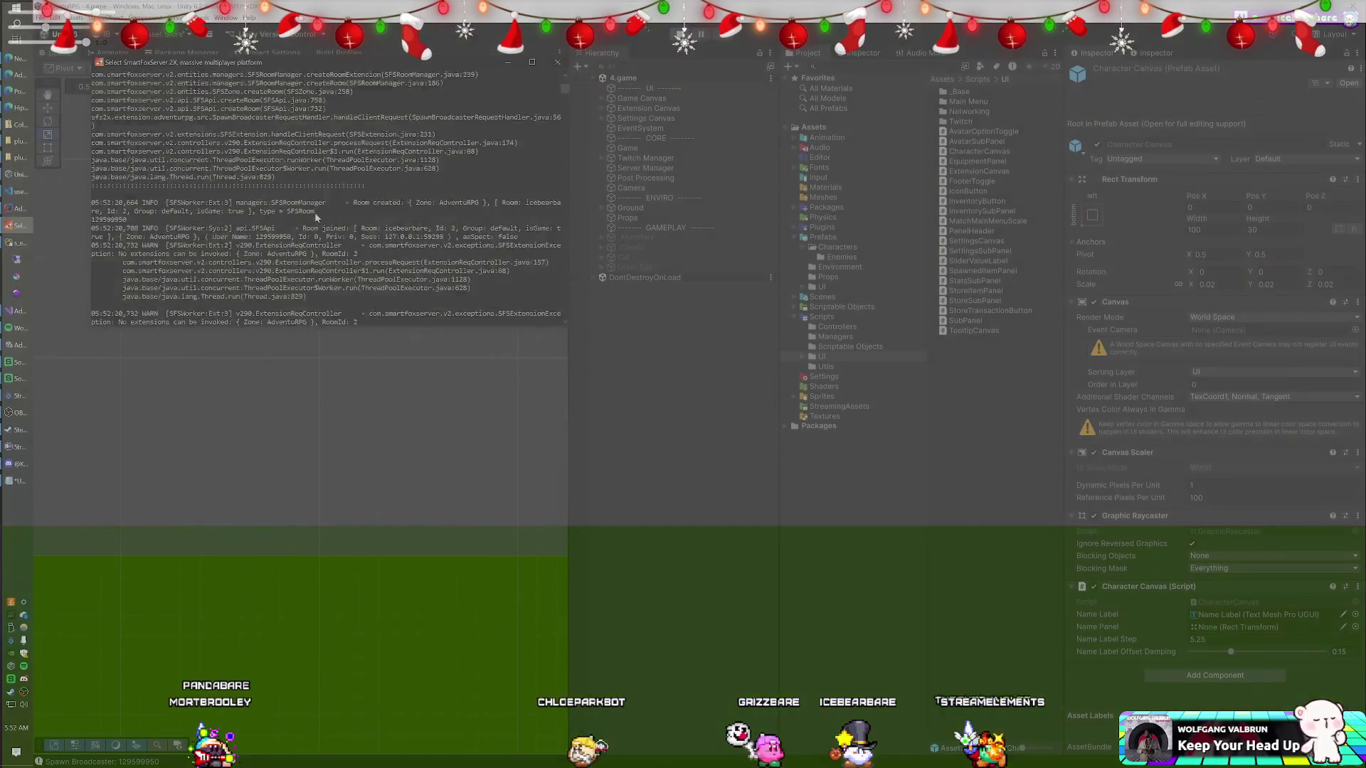
Step: Read the NullPointerException trace, close the SmartFoxServer console, and go to line 38 of EnemyManager.java
scroll(315, 217, down, 3)
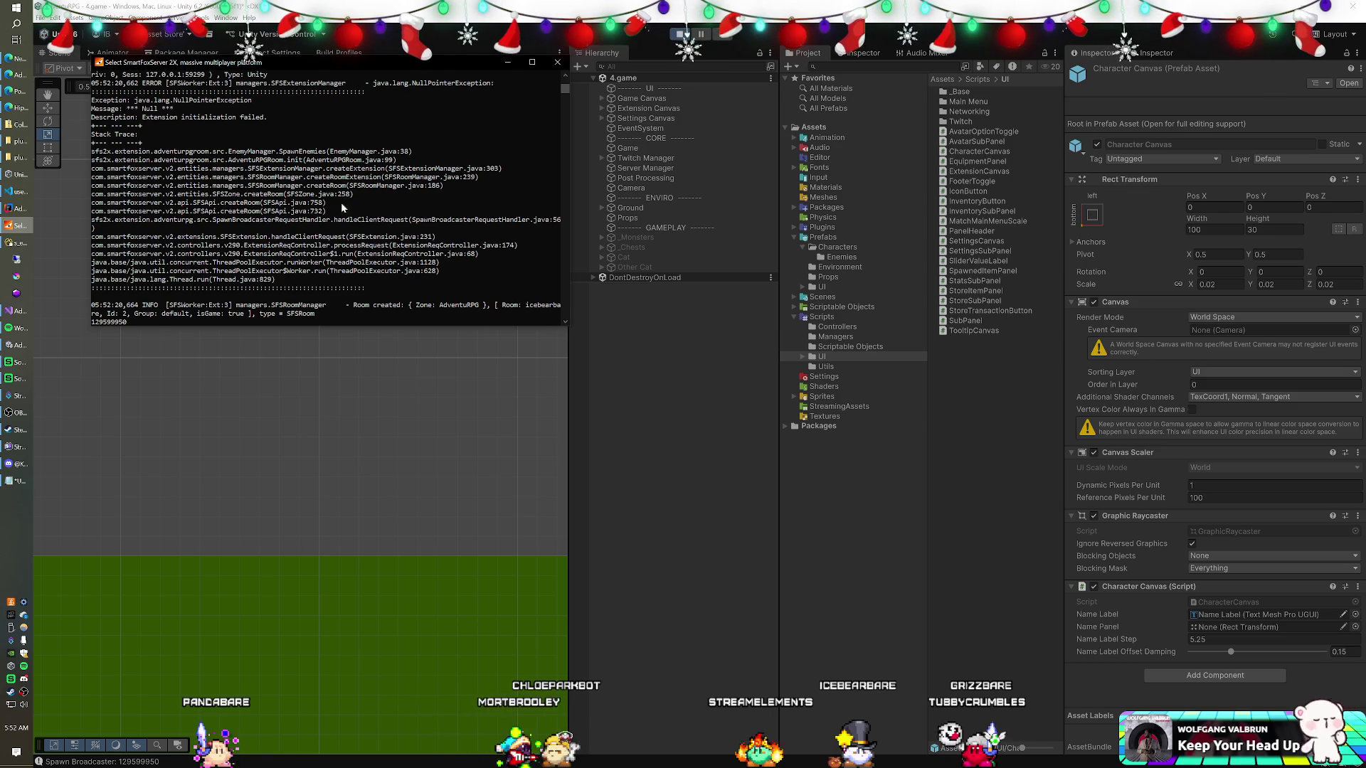
click(545, 63)
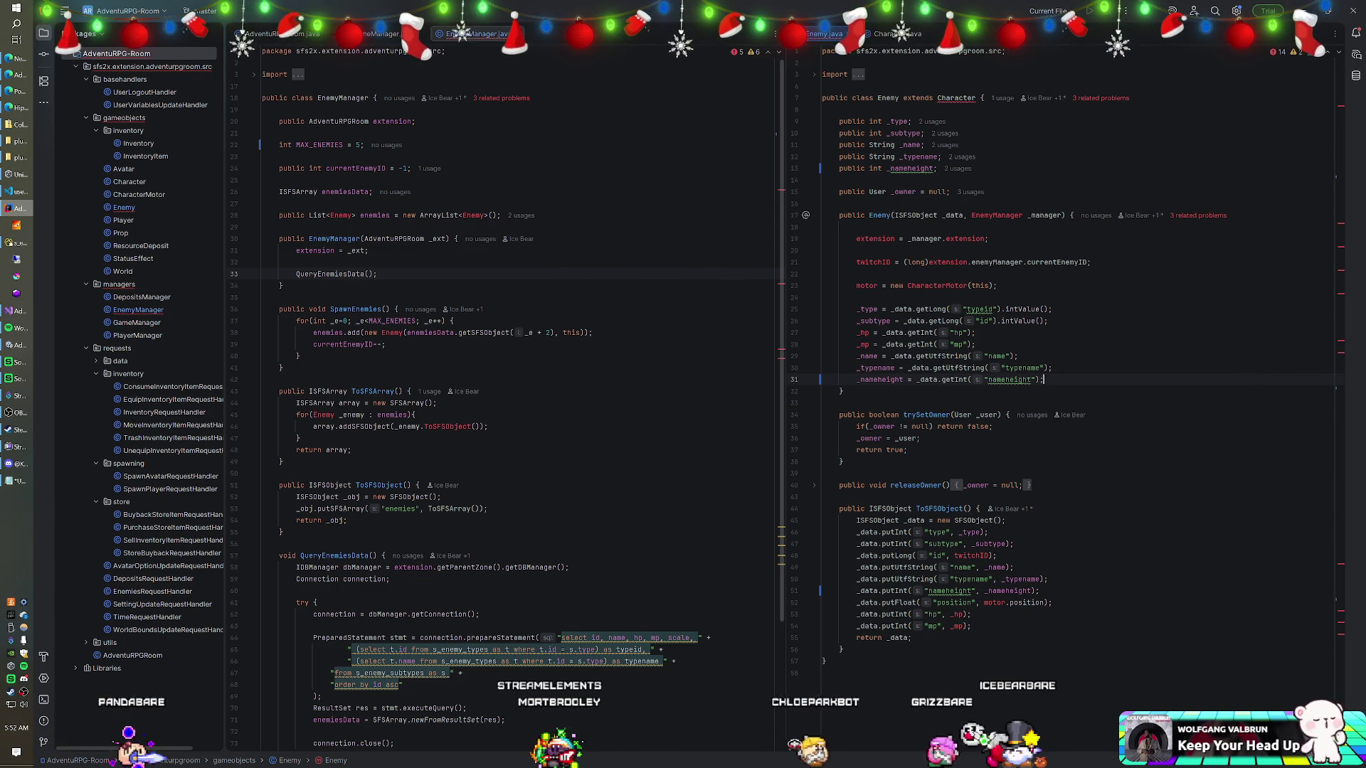
click(594, 332)
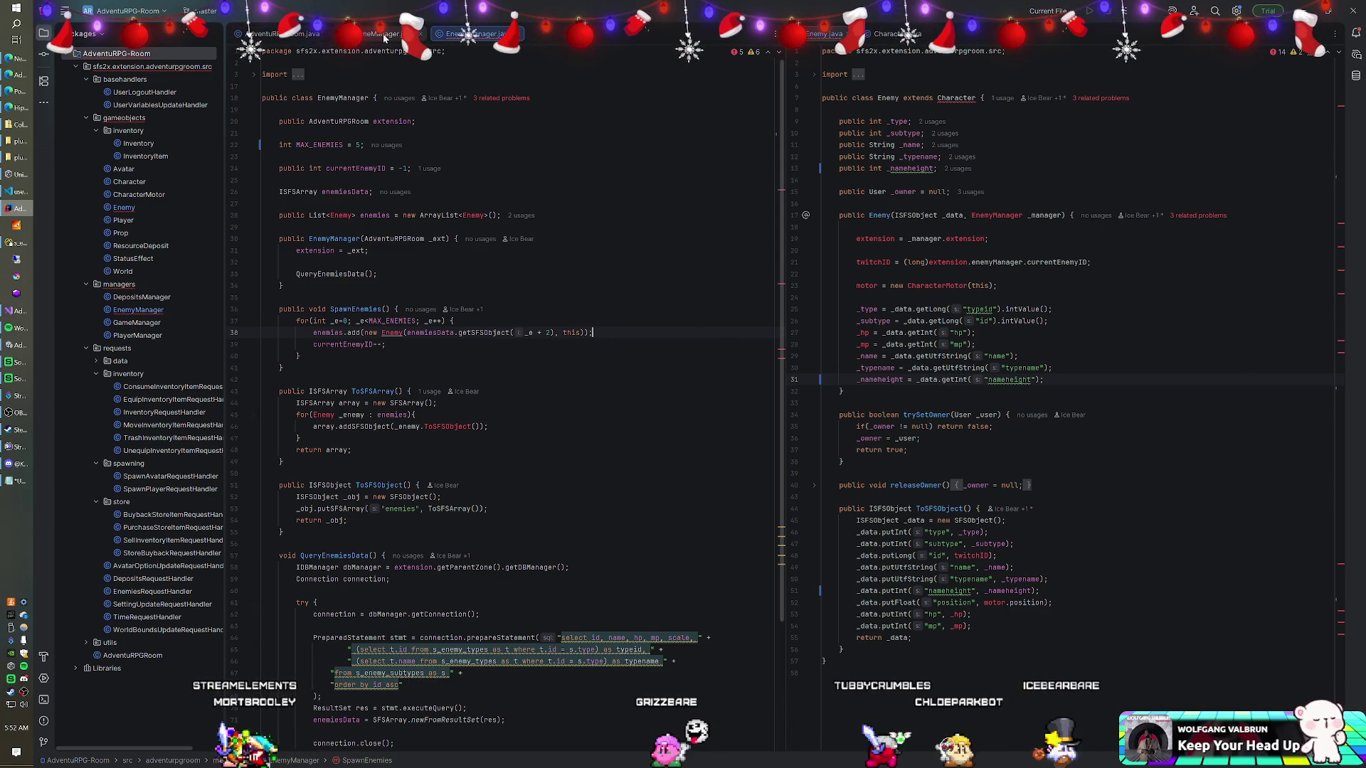
Step: Complete 'nameheight' in EnemyManager's enemy SQL select, restart SmartFoxServer, and return to Unity
click(376, 35)
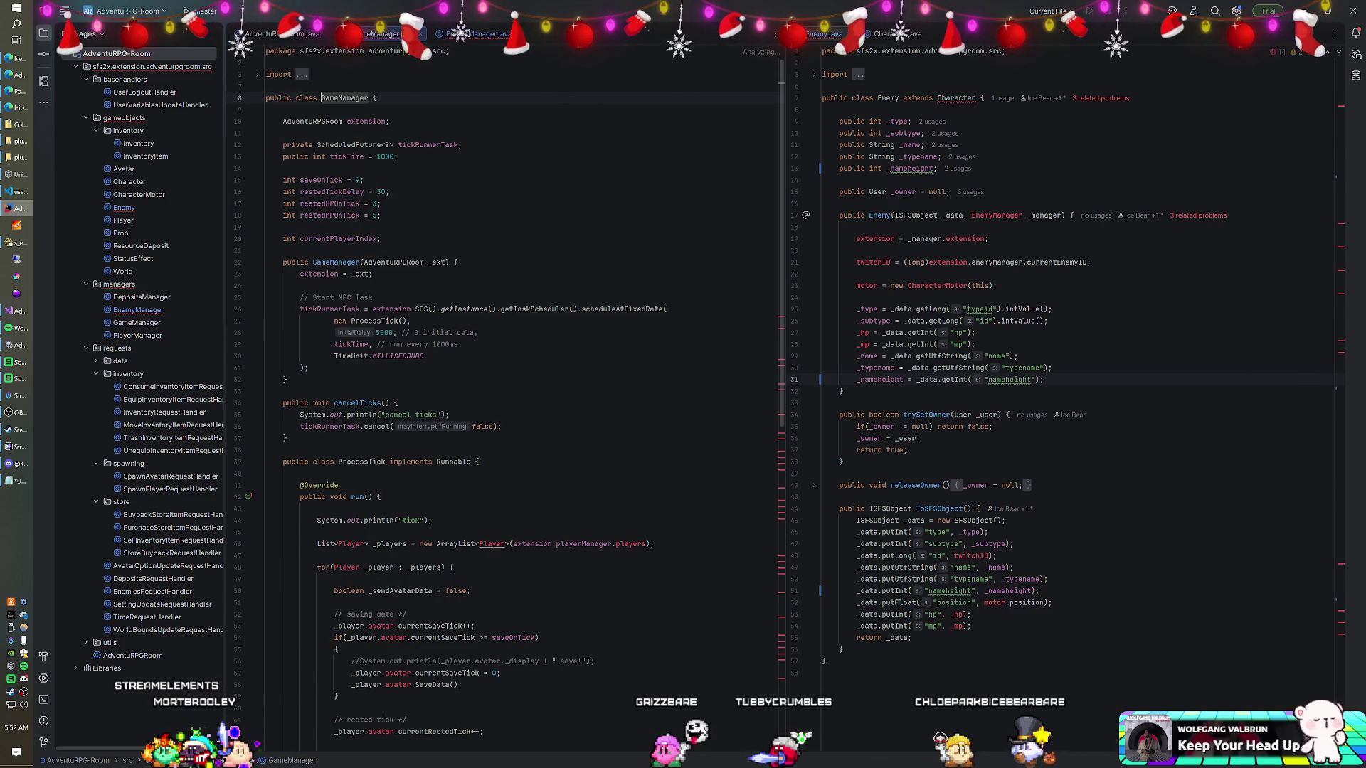
key(ctrl+Tab)
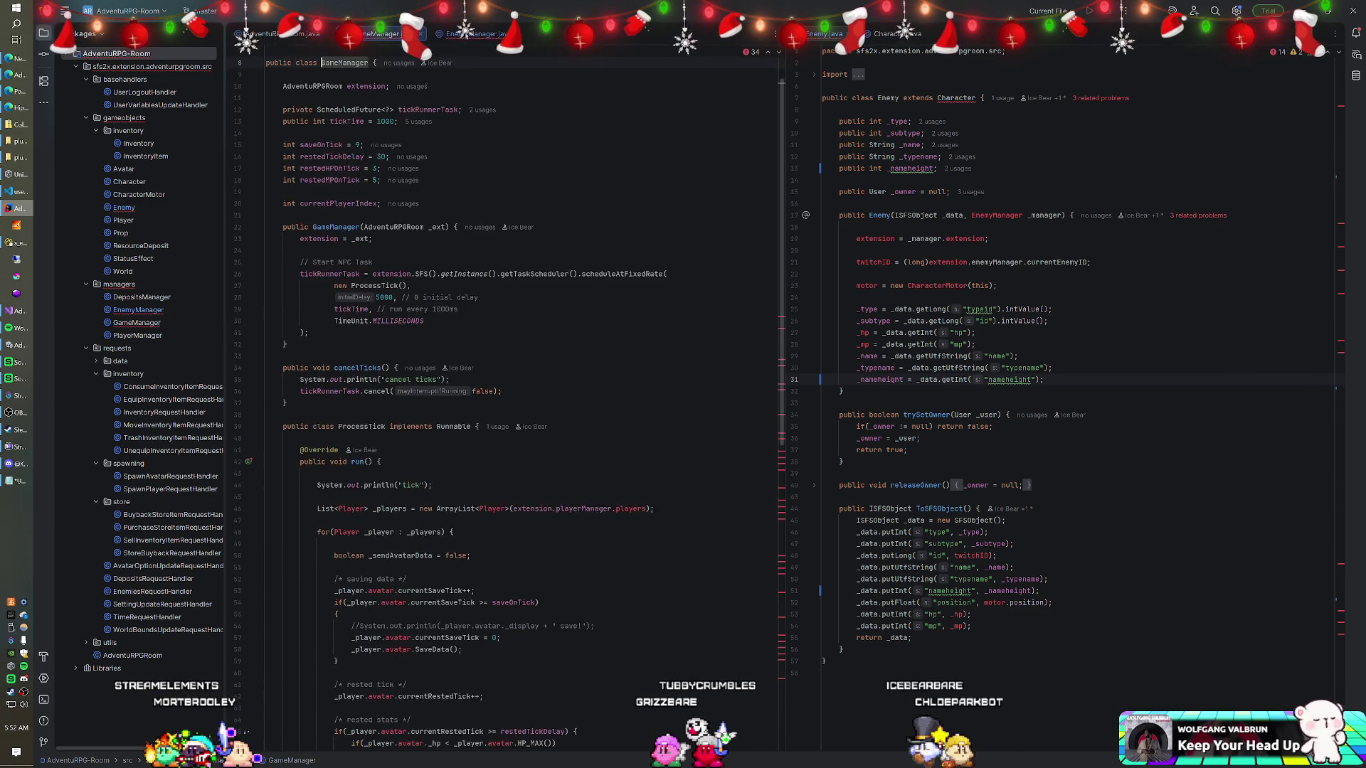
scroll(498, 398, down, 5)
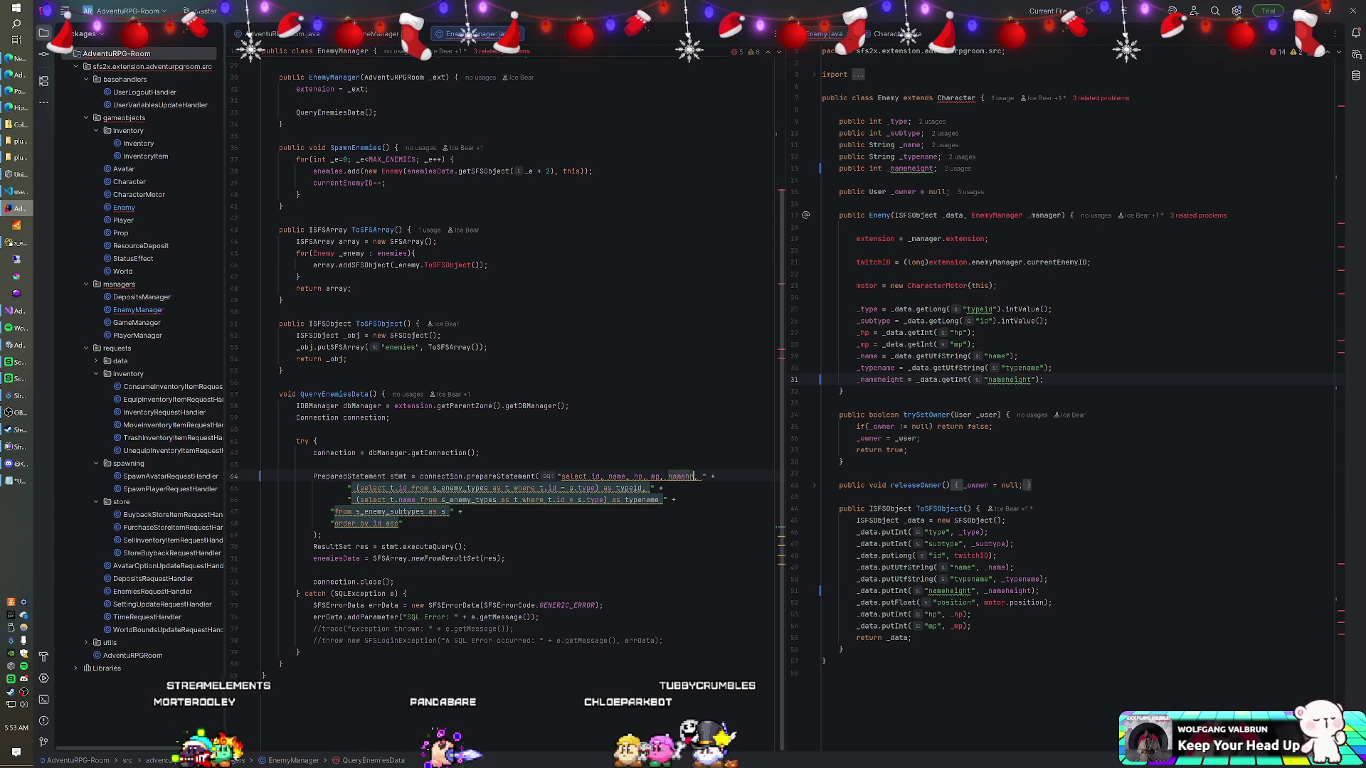
text(ight)
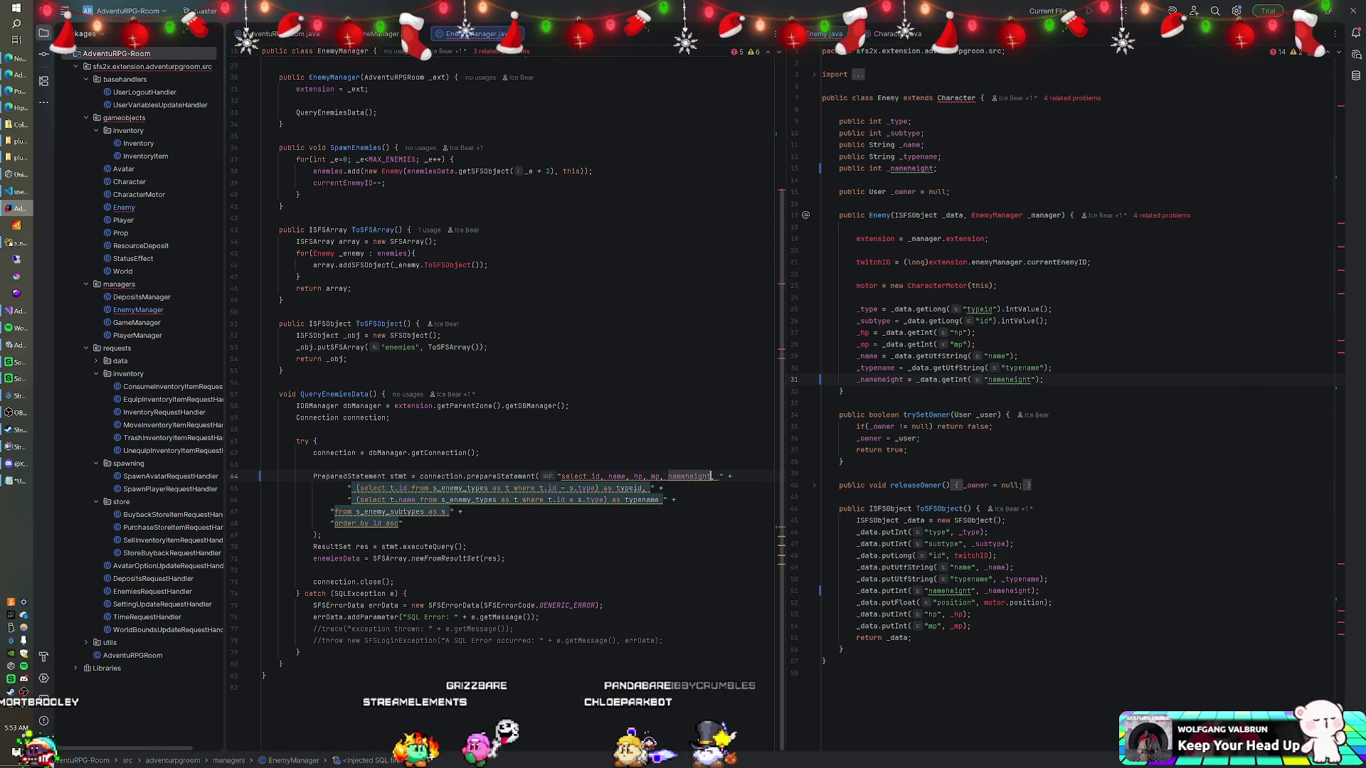
right_click(140, 63)
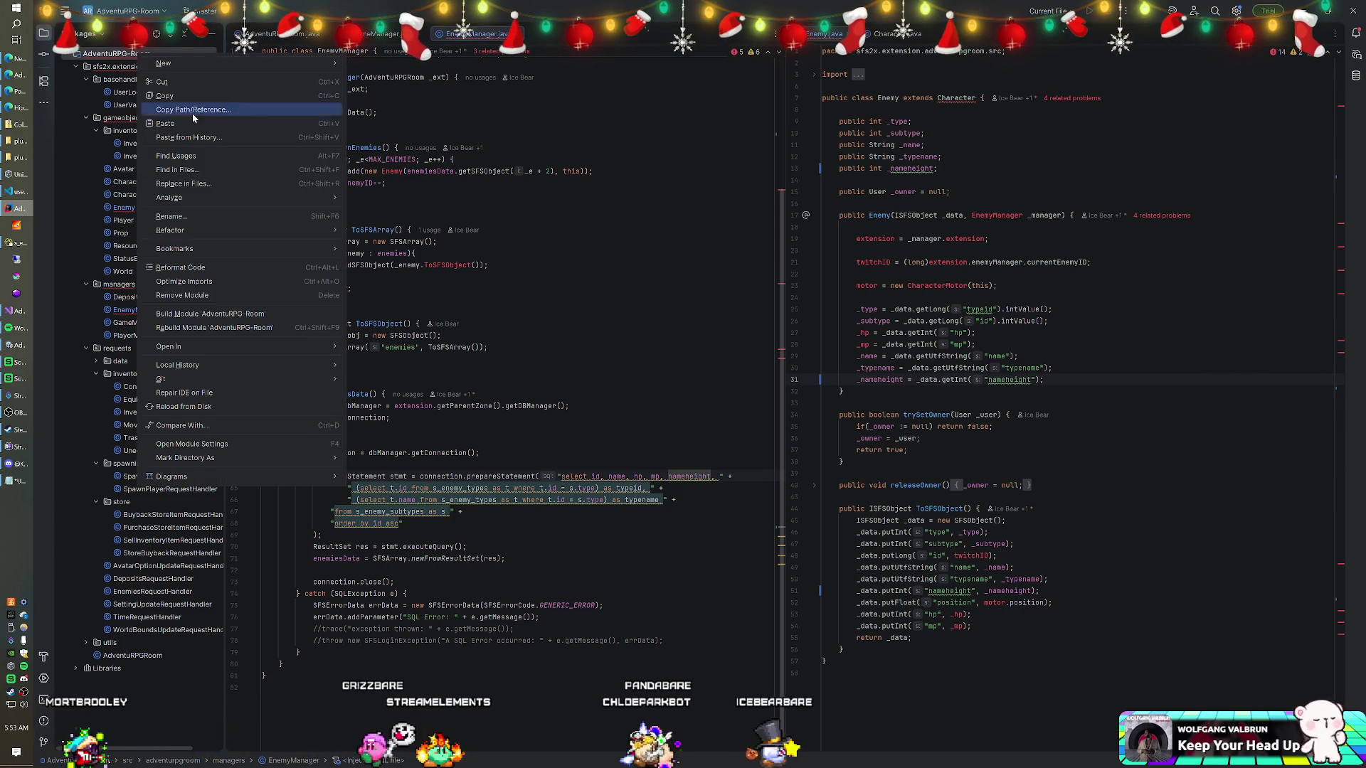
click(249, 322)
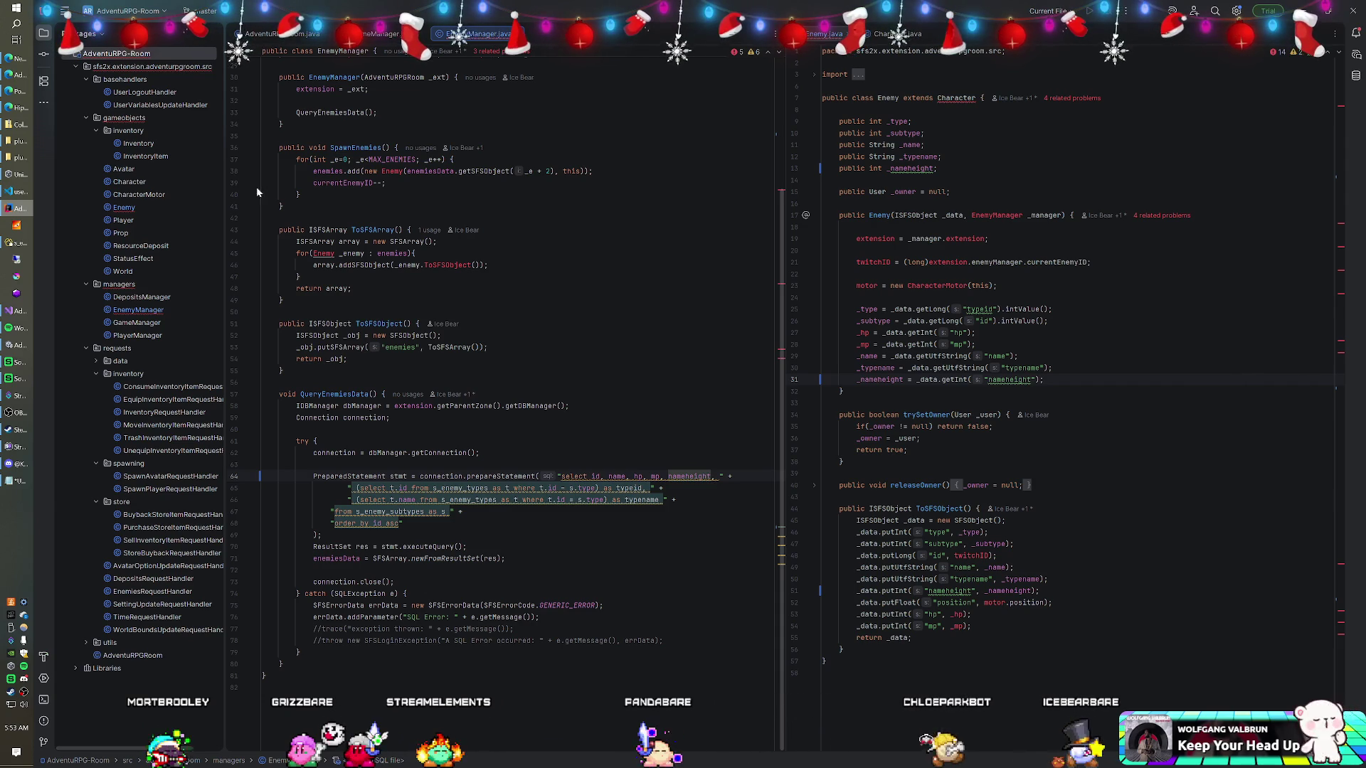
click(14, 224)
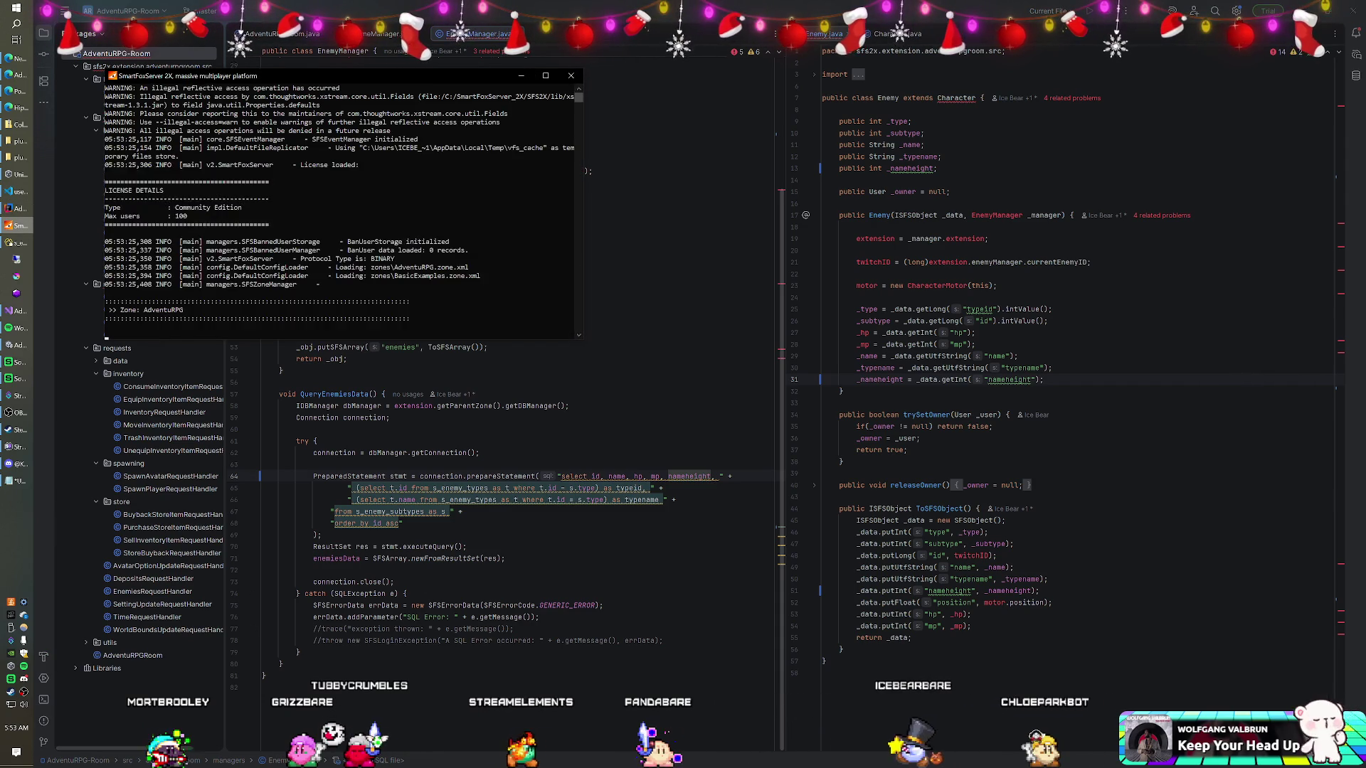
click(16, 344)
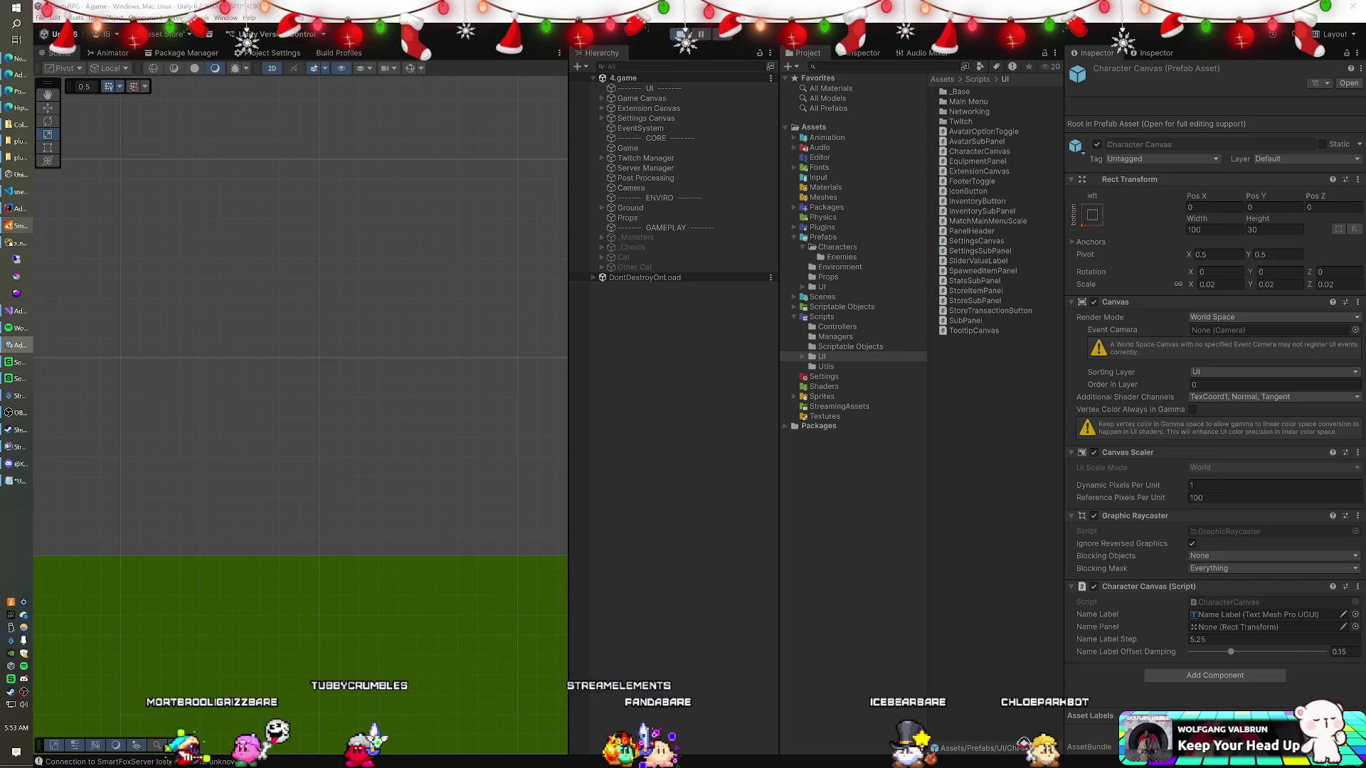
Step: Run a quick play test, then open the Bat prefab and select its Name Panel
key(alt+Tab)
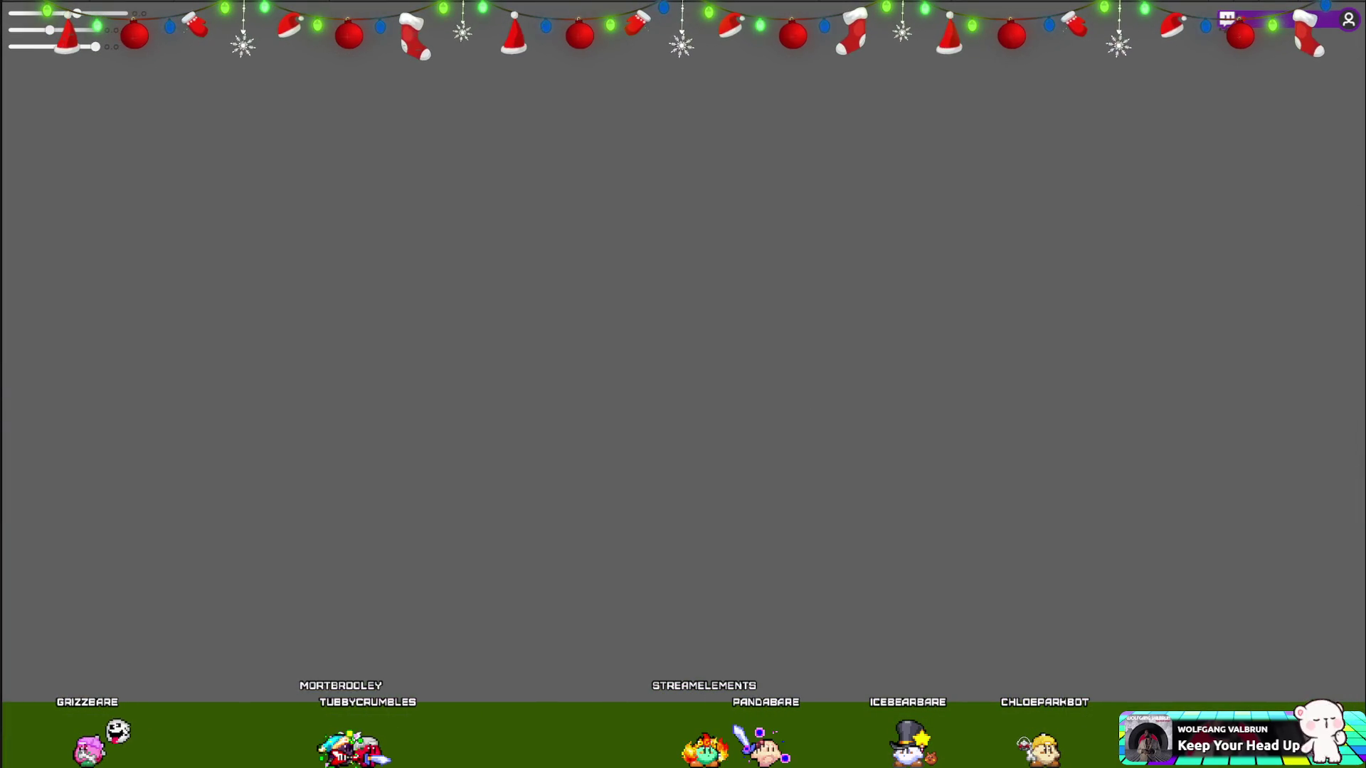
key(alt+Tab)
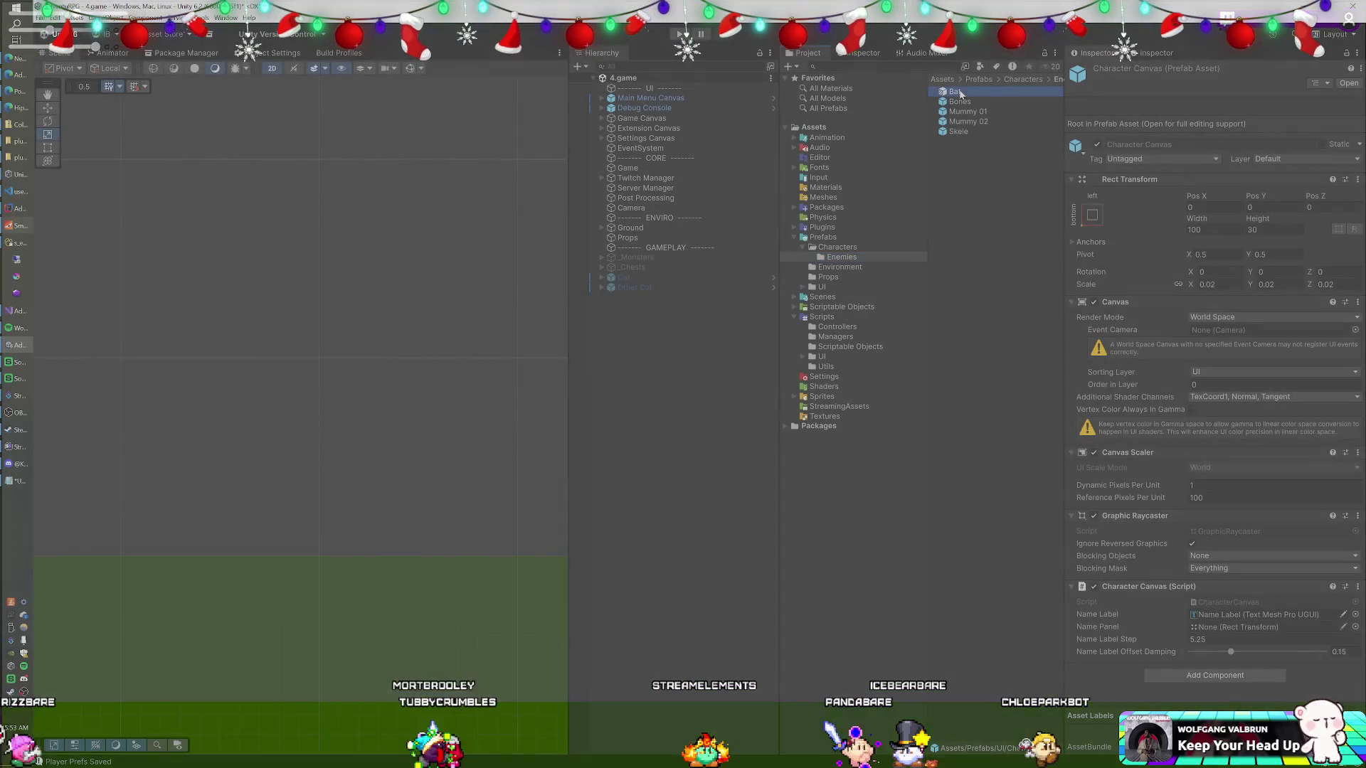
click(955, 91)
double_click(958, 93)
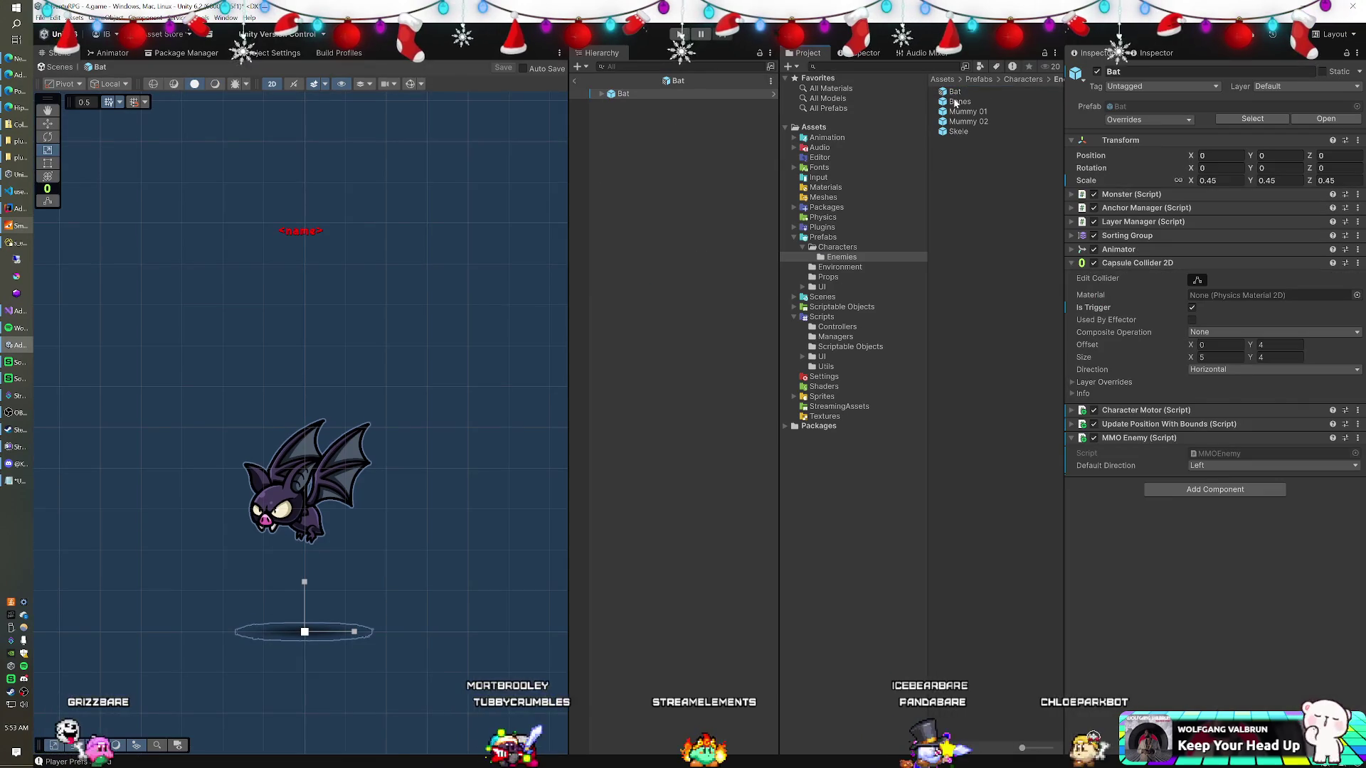
alt+click(602, 93)
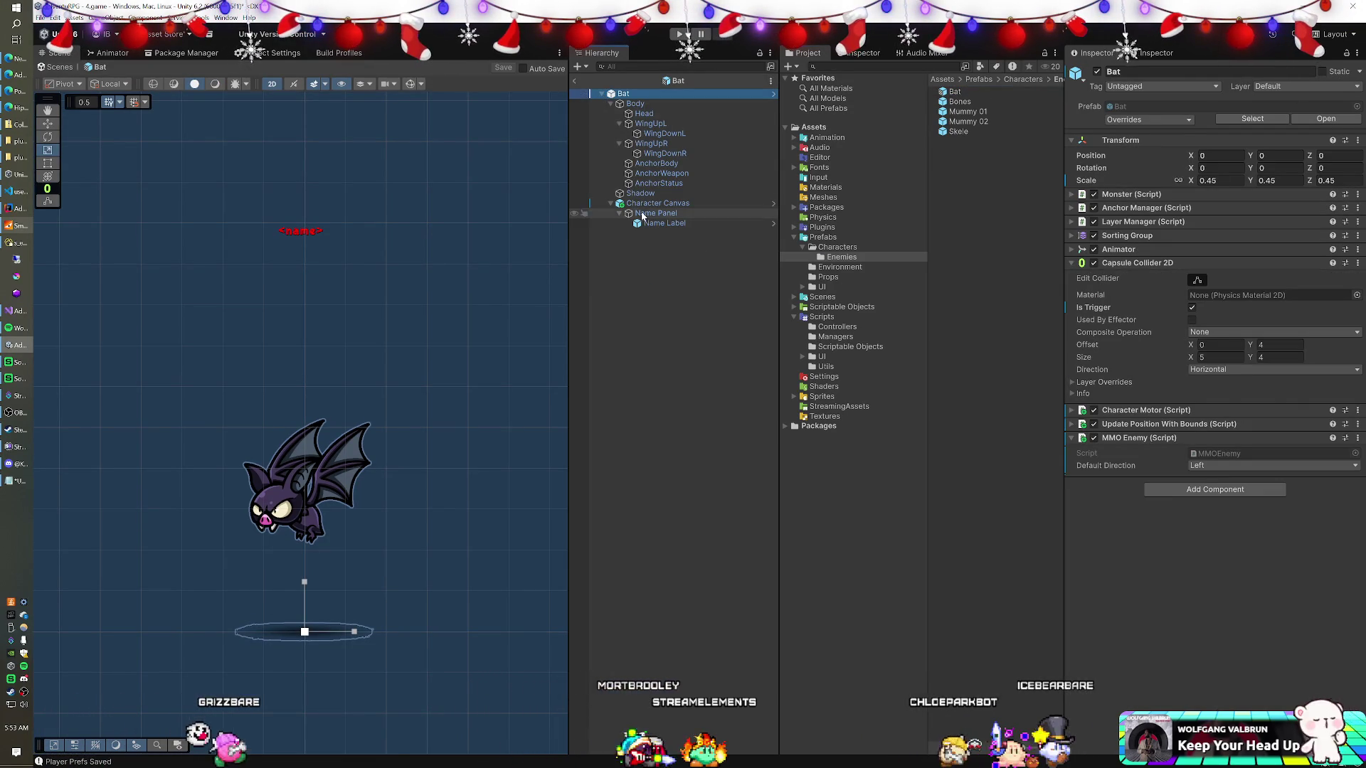
click(658, 223)
click(654, 213)
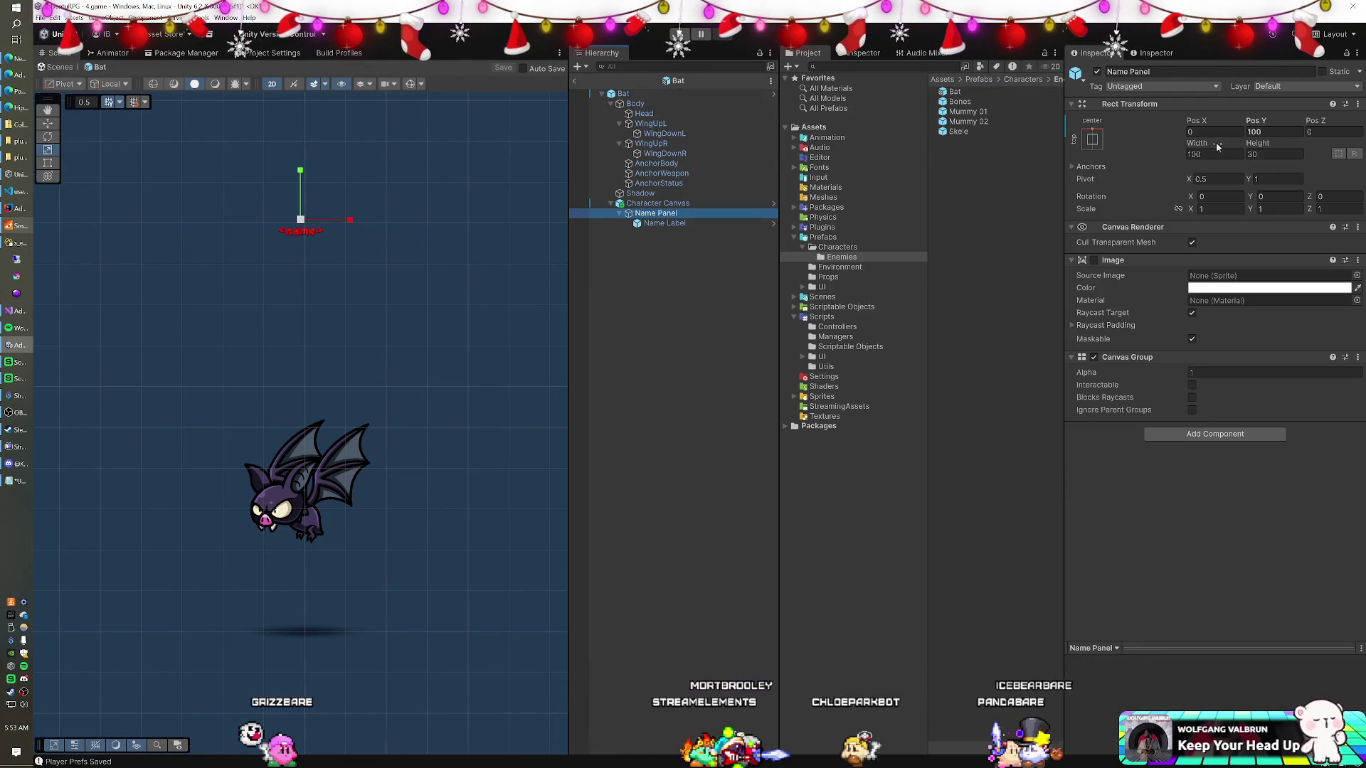
Step: Reset the Name Panel's Rect Transform and revert it to prefab values
right_click(1110, 114)
click(1133, 116)
right_click(1128, 105)
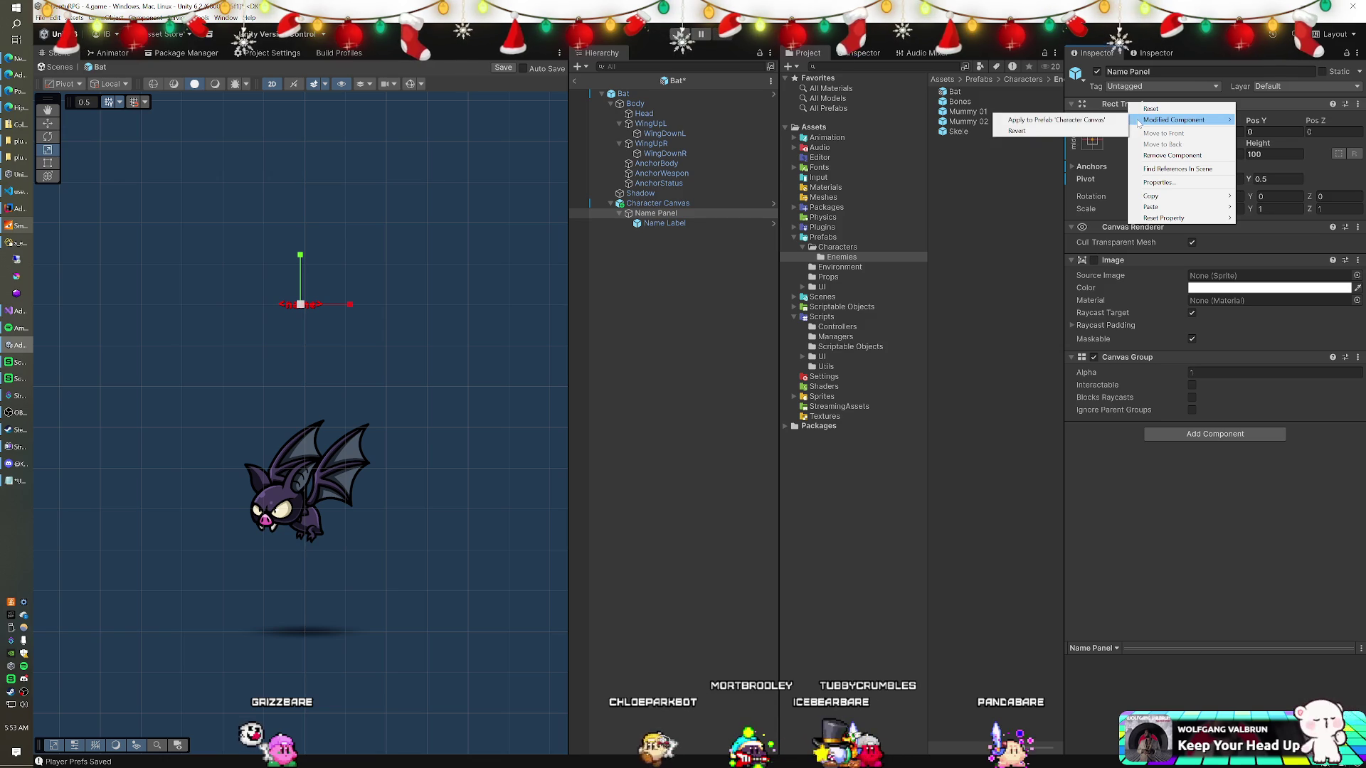
click(1017, 131)
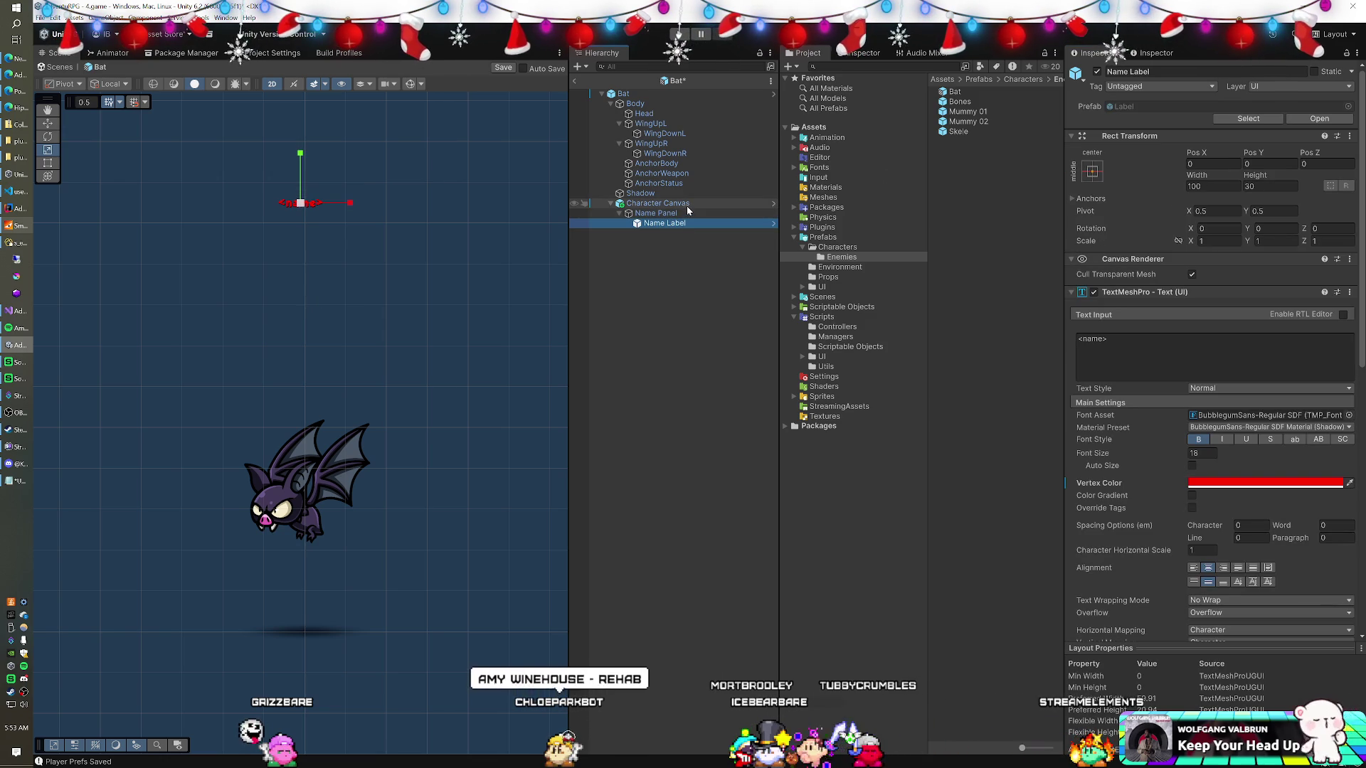
Step: Revert all Character Canvas overrides and set the Bat Name Label's vertex colour to FF0000
click(674, 207)
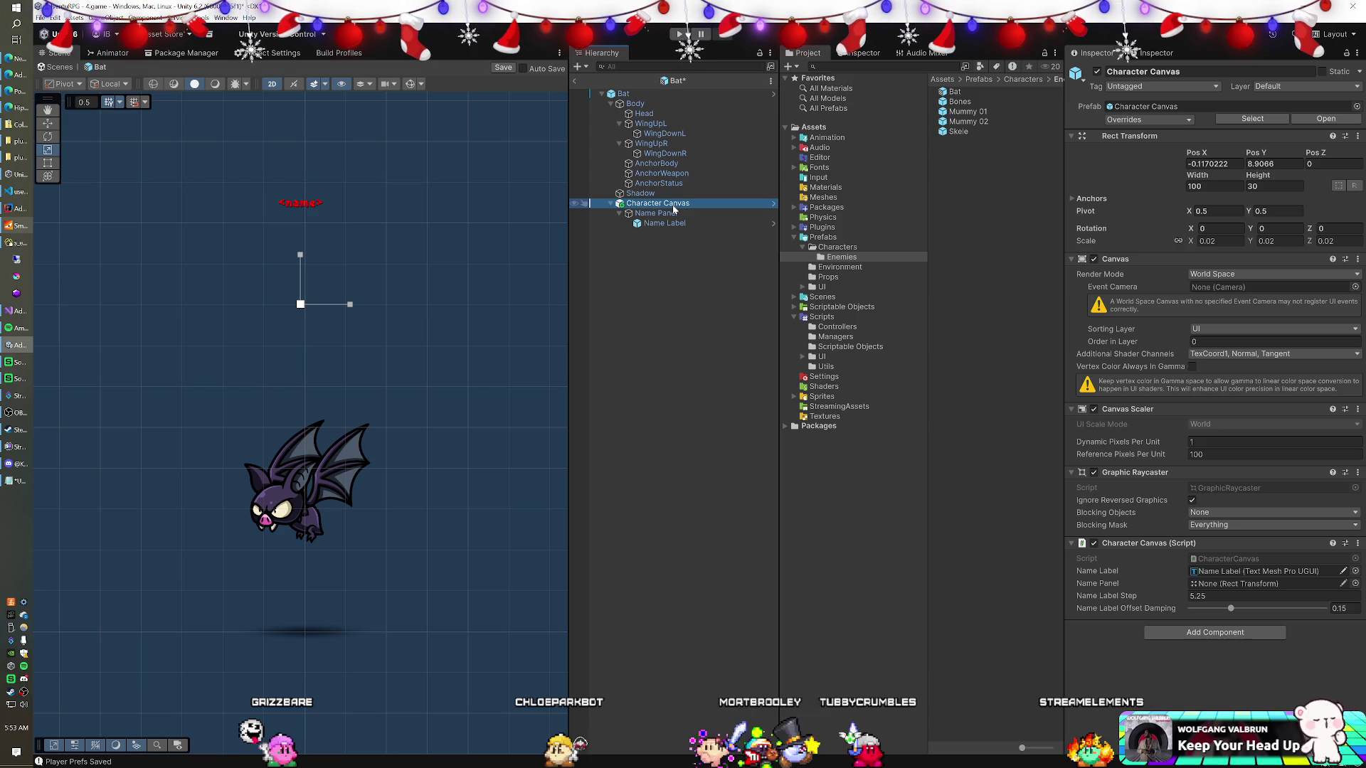
click(1124, 120)
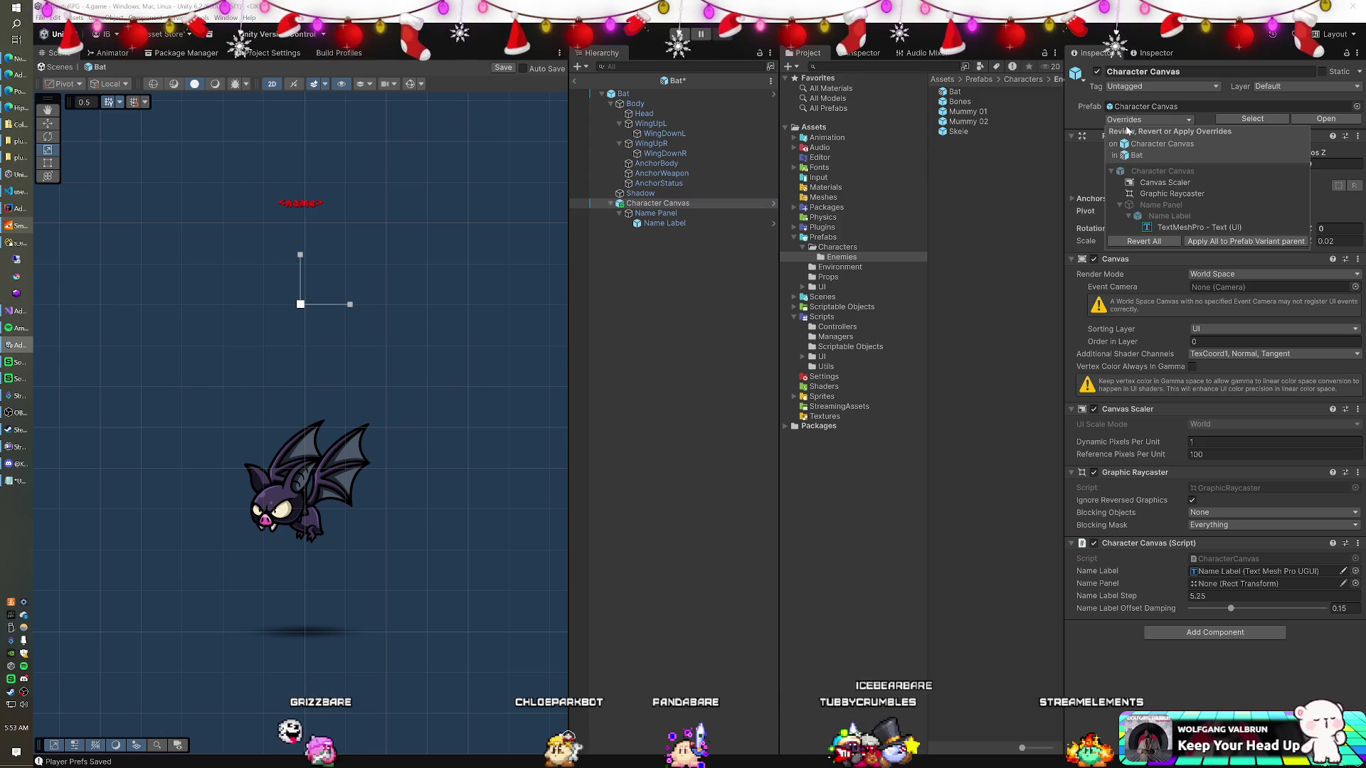
click(1137, 242)
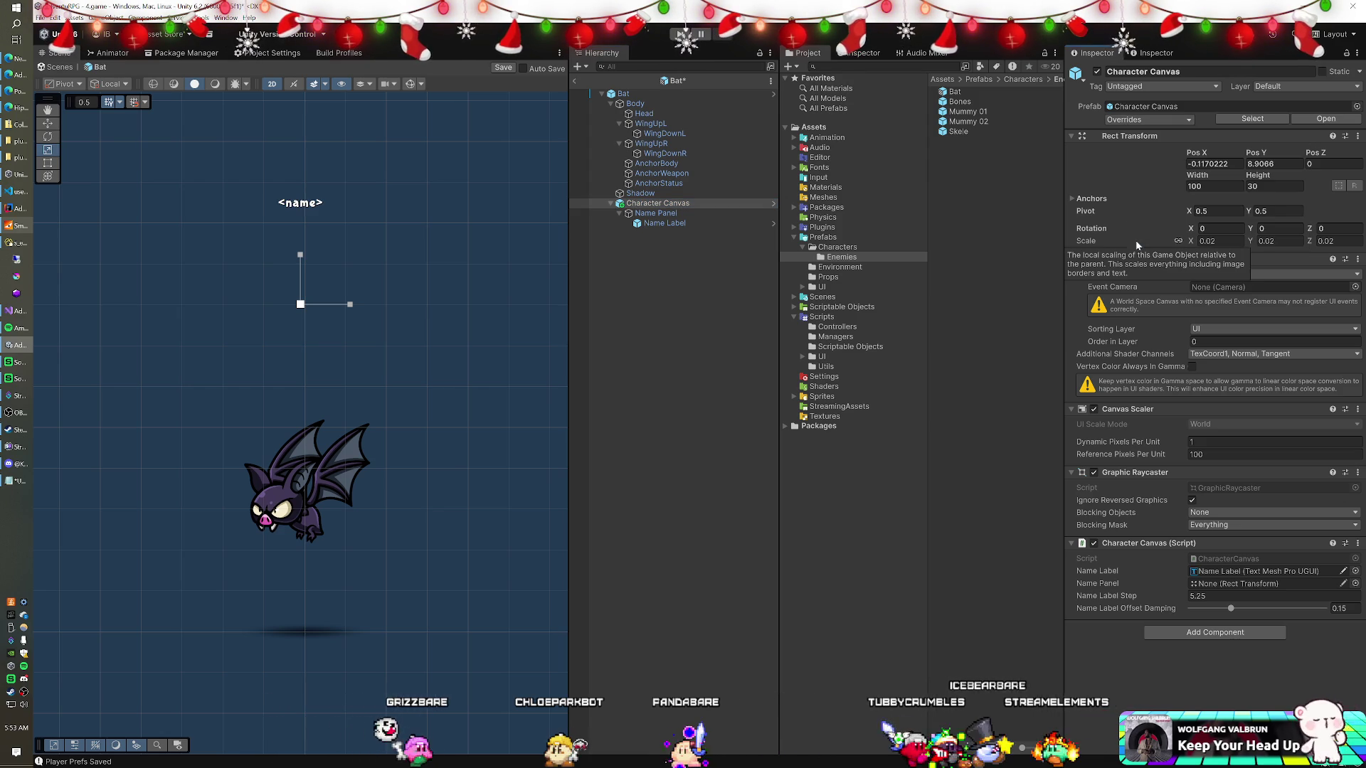
click(665, 223)
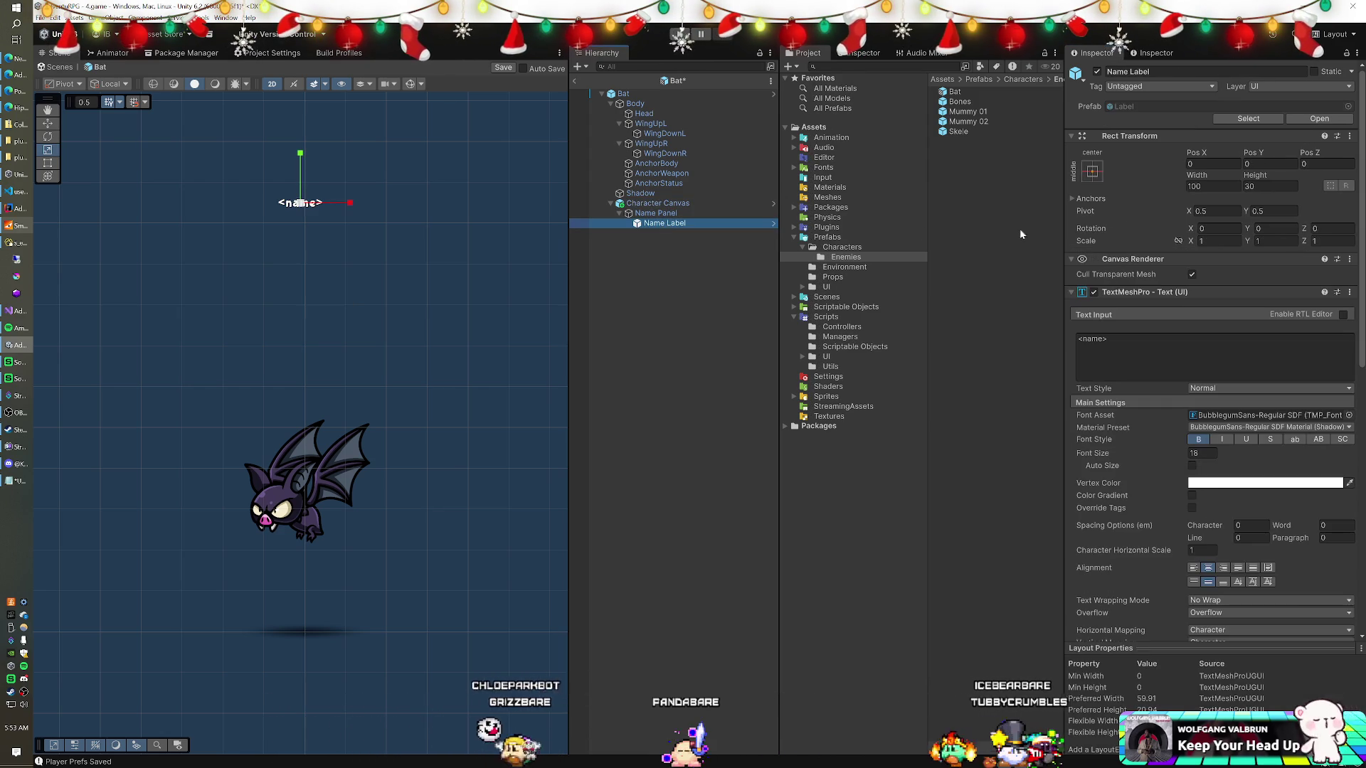
click(1216, 482)
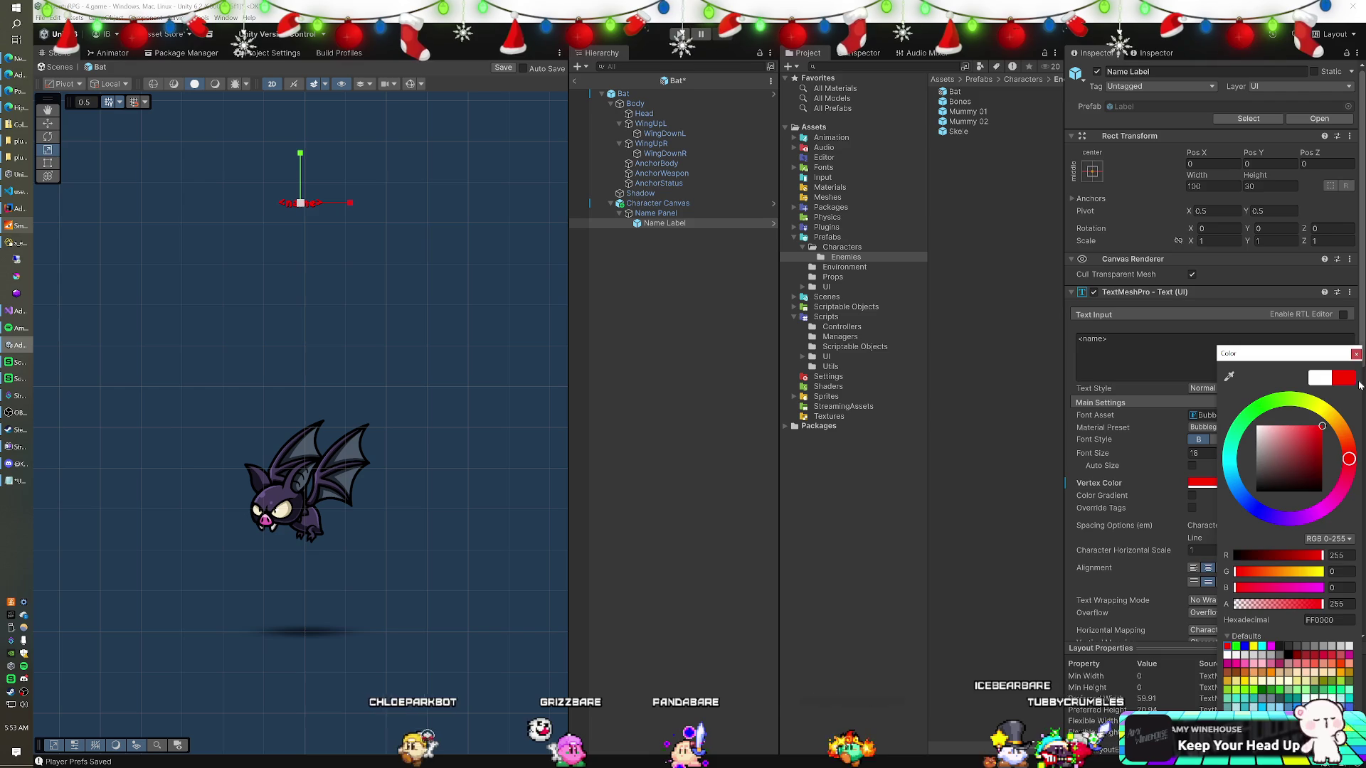
click(1356, 353)
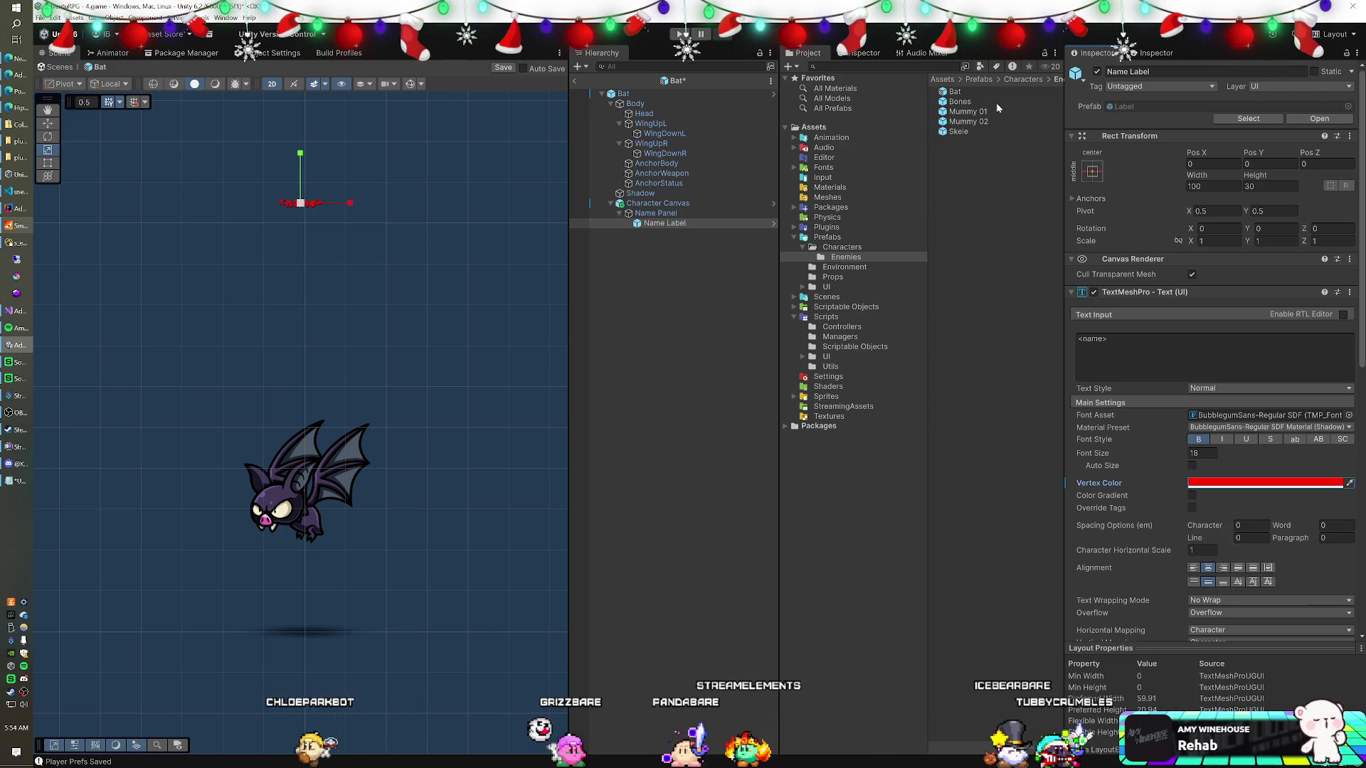
Step: Save the Bat prefab and open the Bones prefab
click(957, 102)
double_click(956, 101)
key(Return)
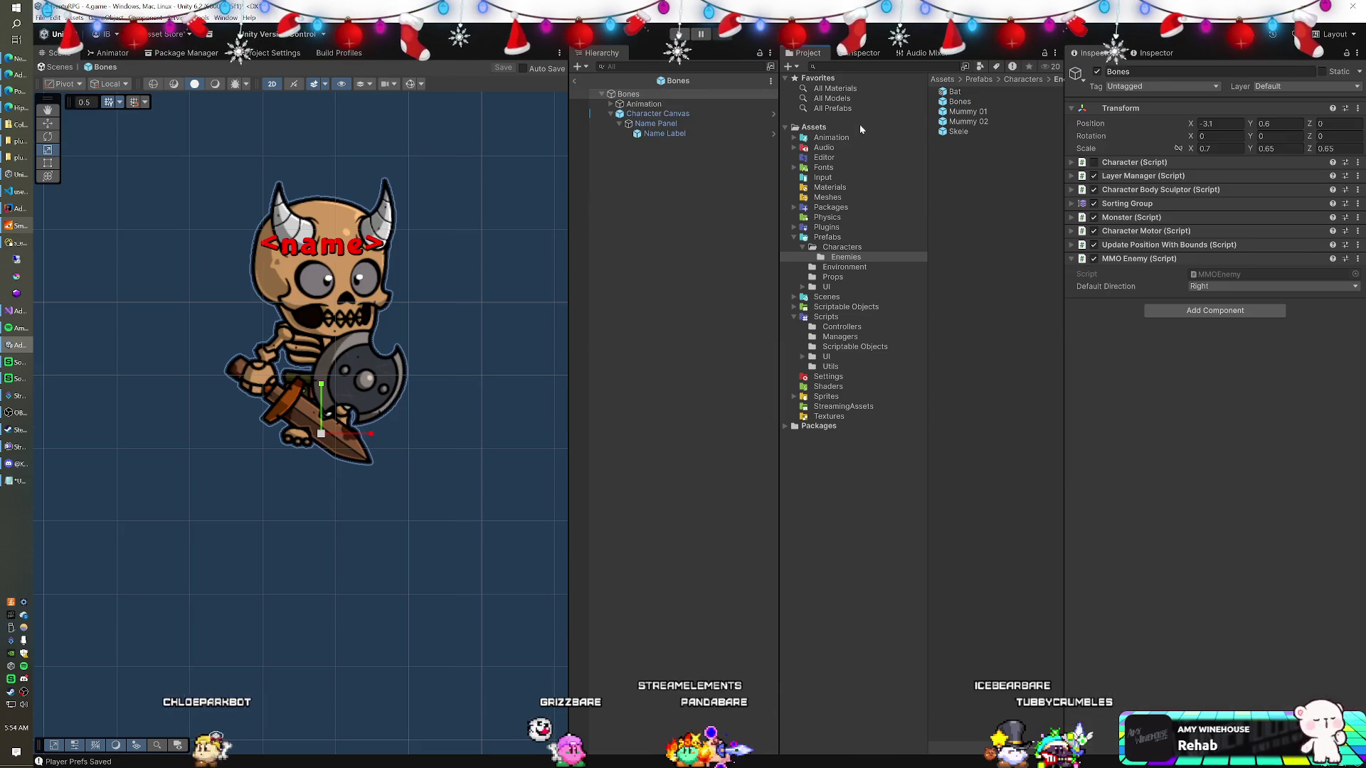
Step: Revert the Bones Character Canvas overrides and make its Name Label red
click(657, 114)
click(1147, 119)
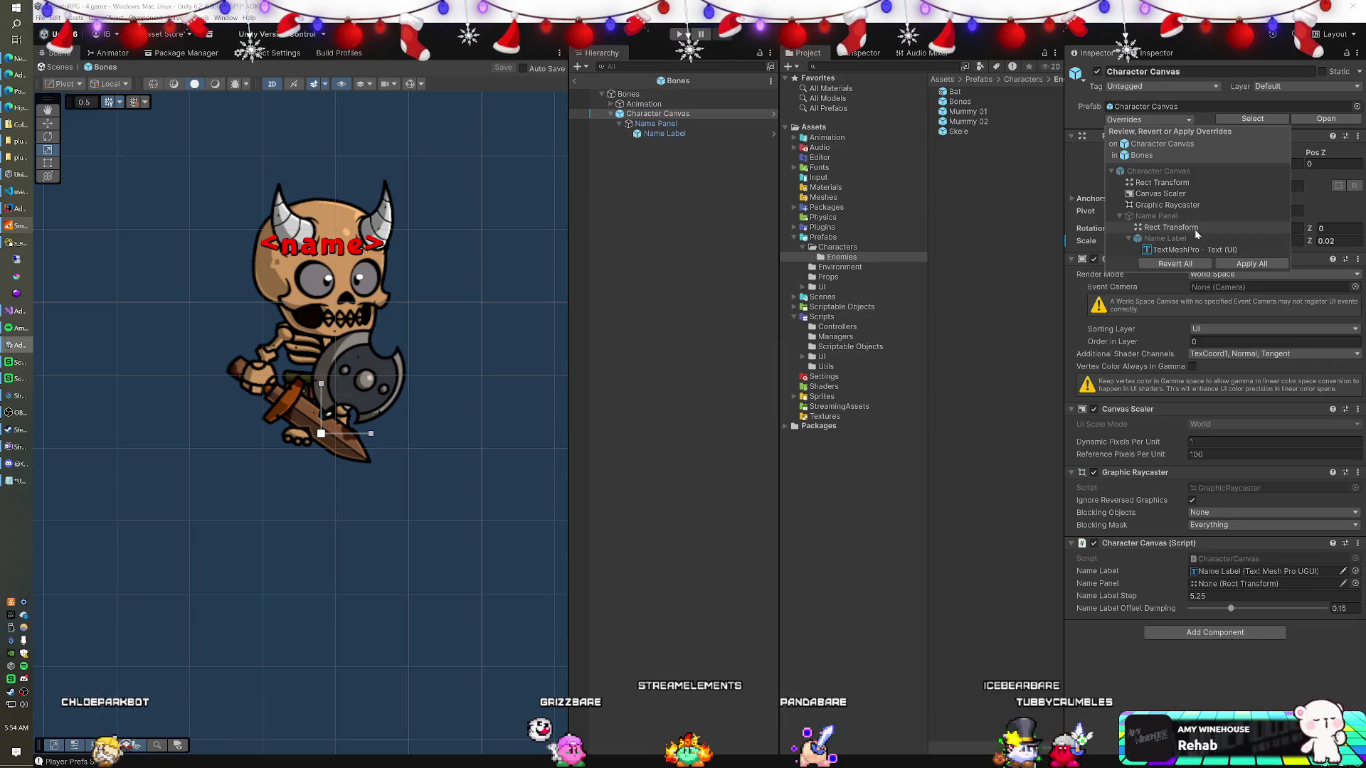
click(1174, 264)
click(736, 134)
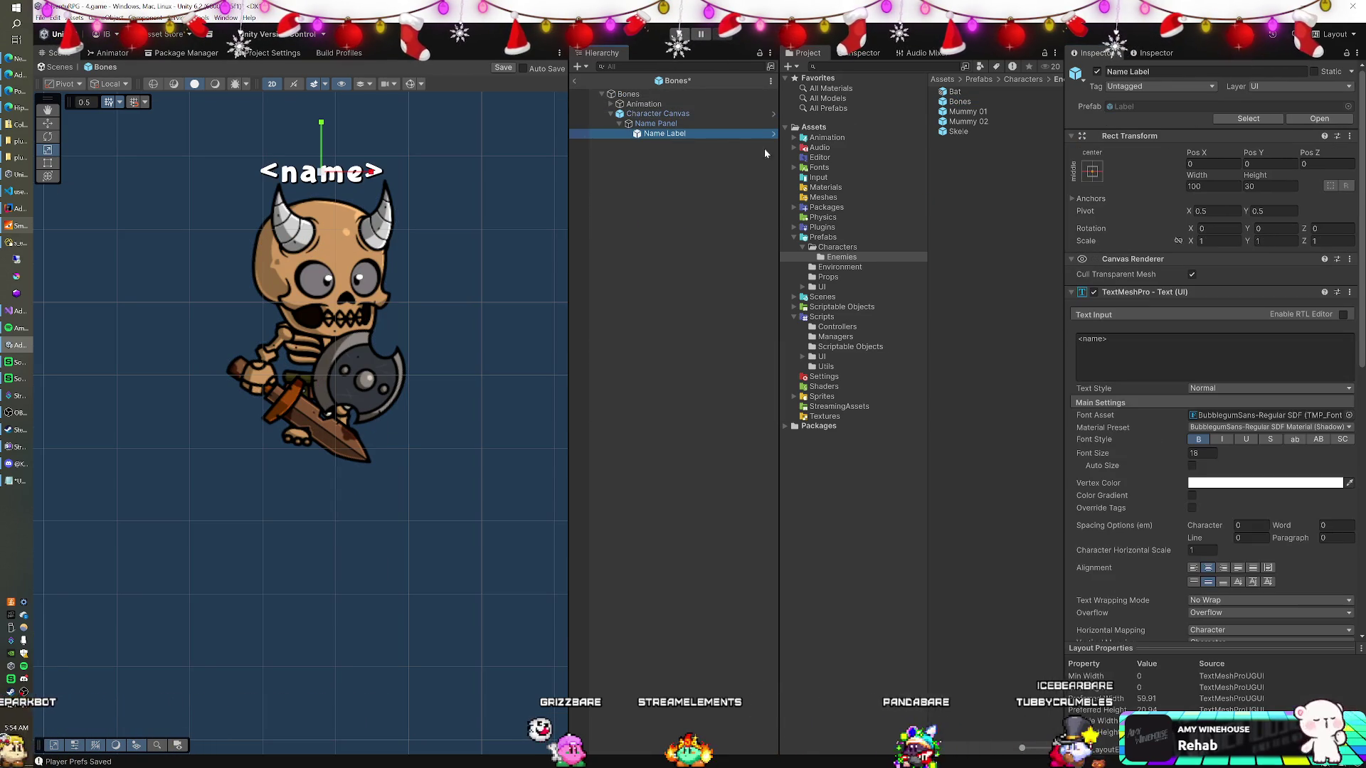
click(1230, 485)
click(1228, 646)
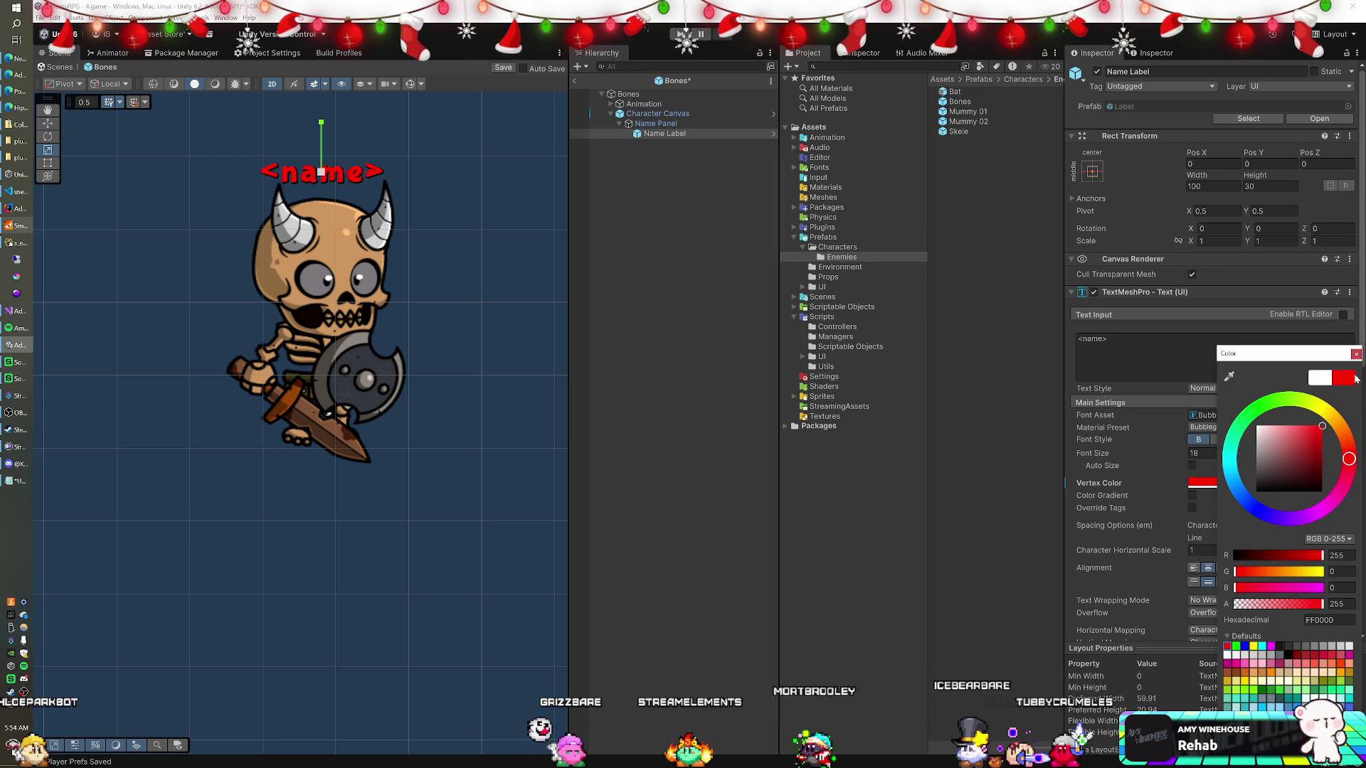
Step: Save Bones, then revert Mummy 01's canvas overrides and make its Name Label red
double_click(960, 113)
key(Return)
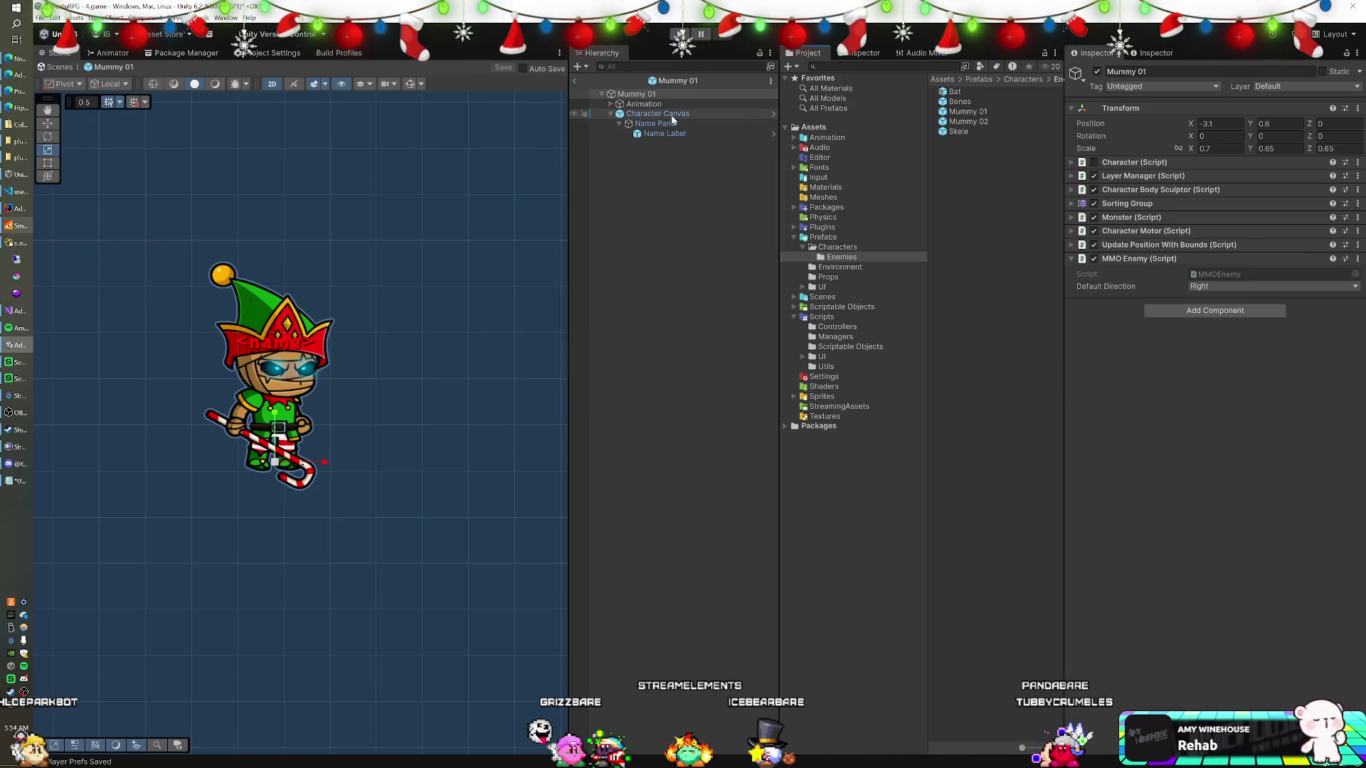
click(1147, 120)
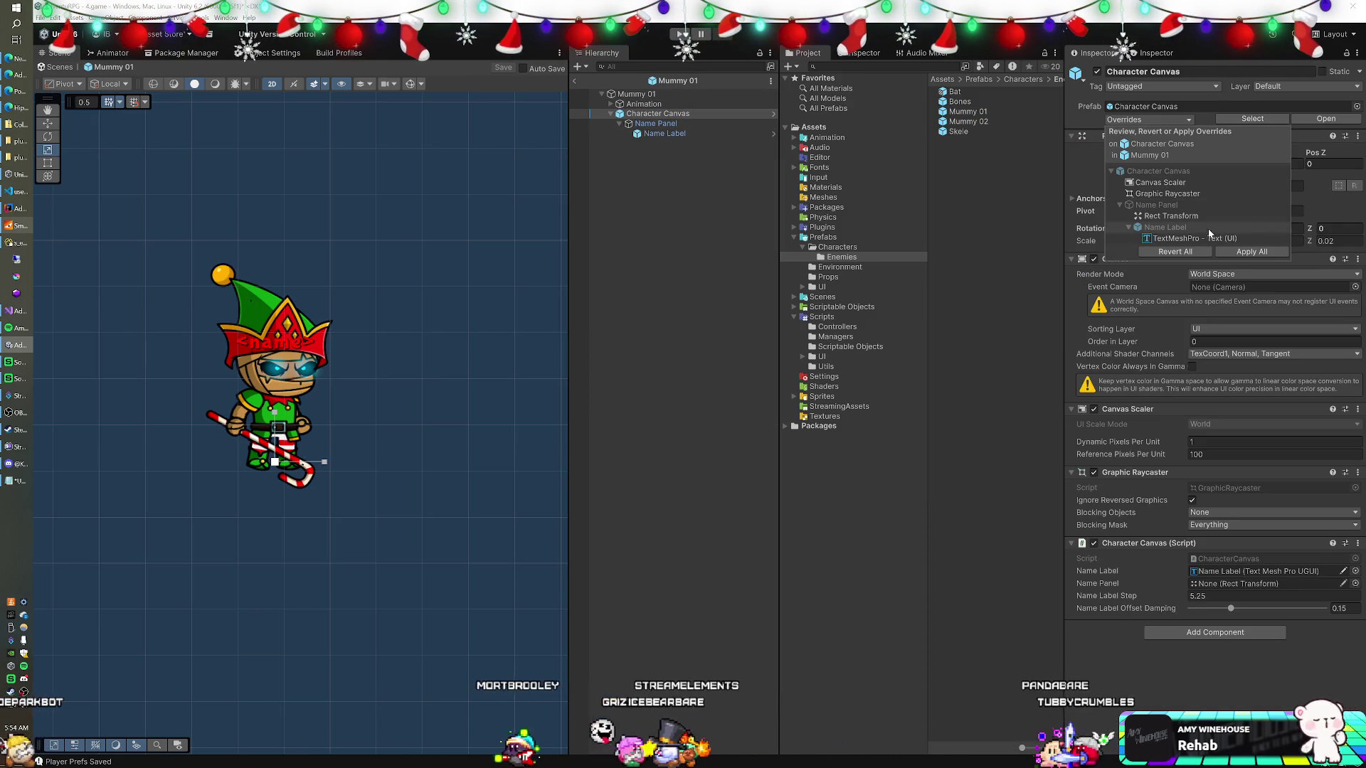
click(1175, 251)
click(667, 134)
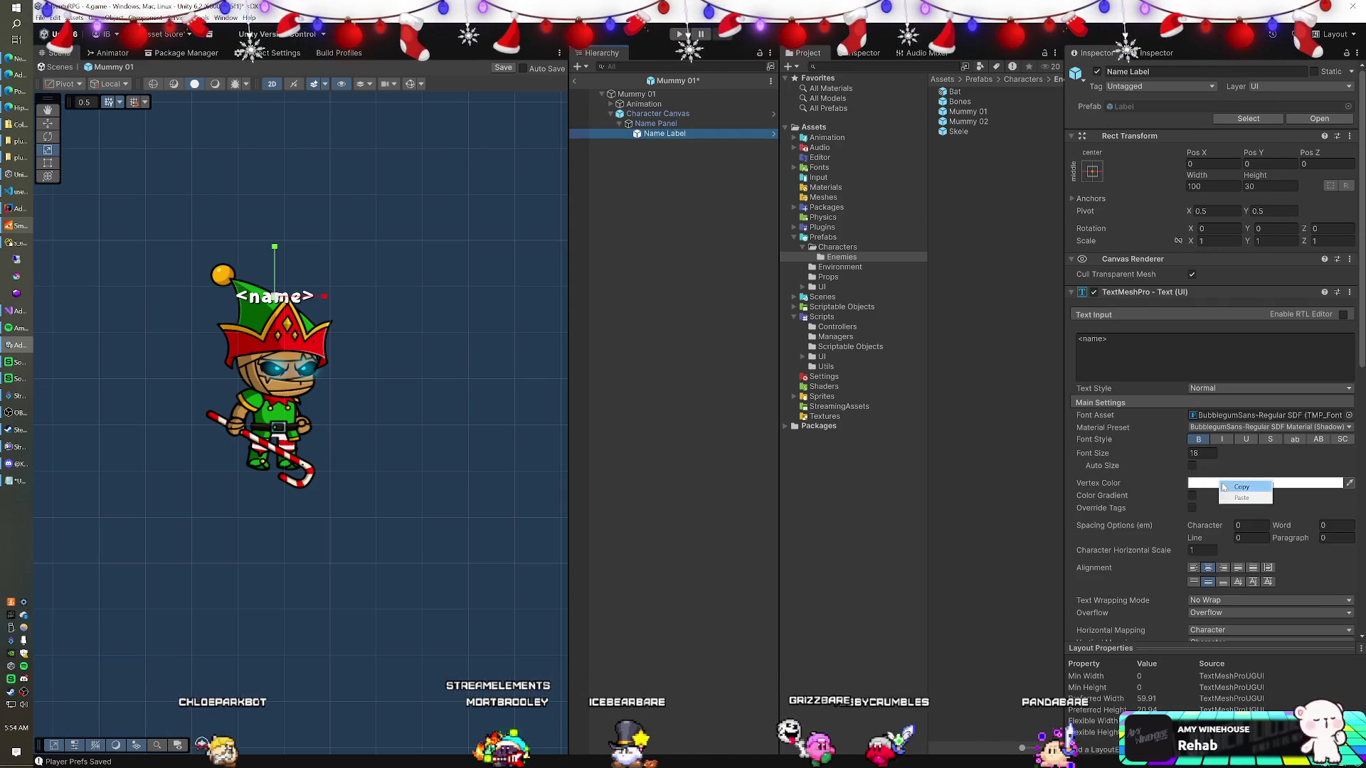
click(1219, 483)
click(1212, 646)
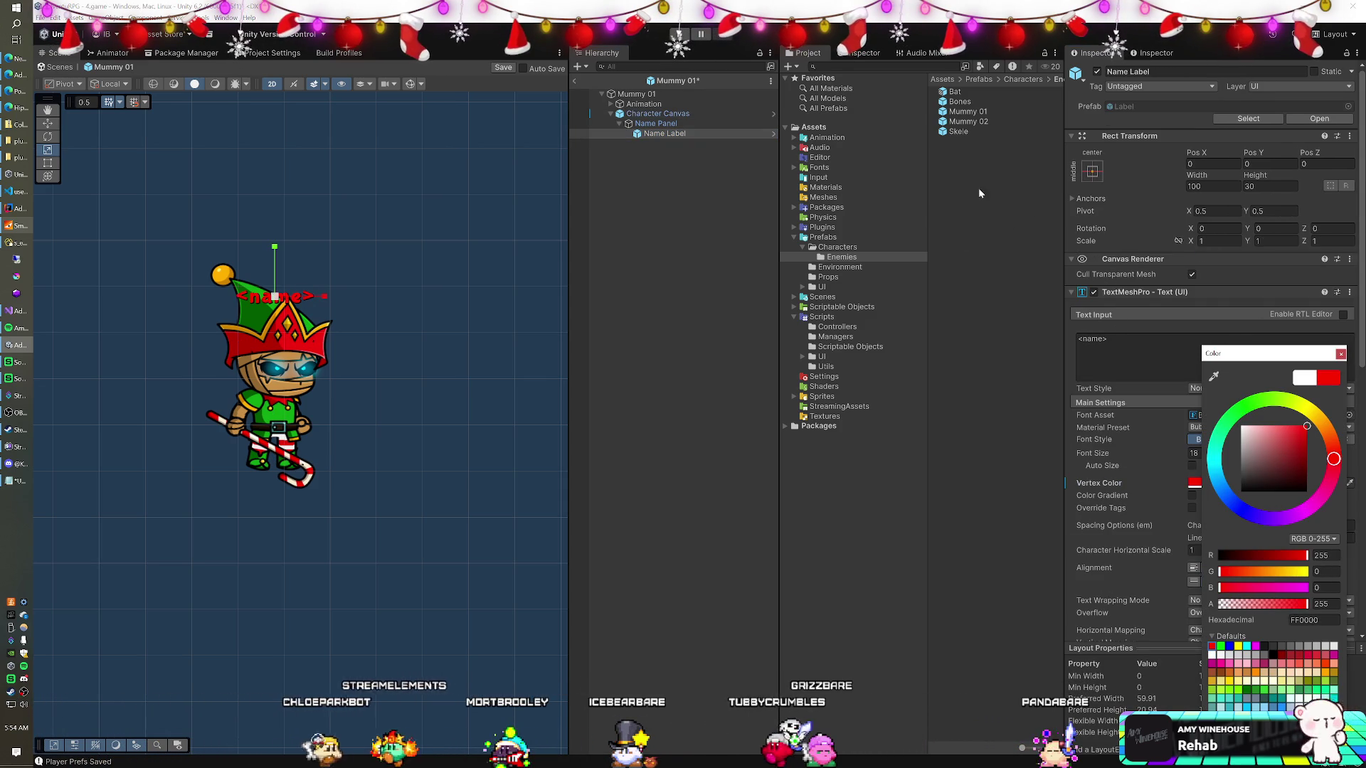
Step: In Mummy 02, revert the Character Canvas overrides and turn the Name Label pure red
click(961, 122)
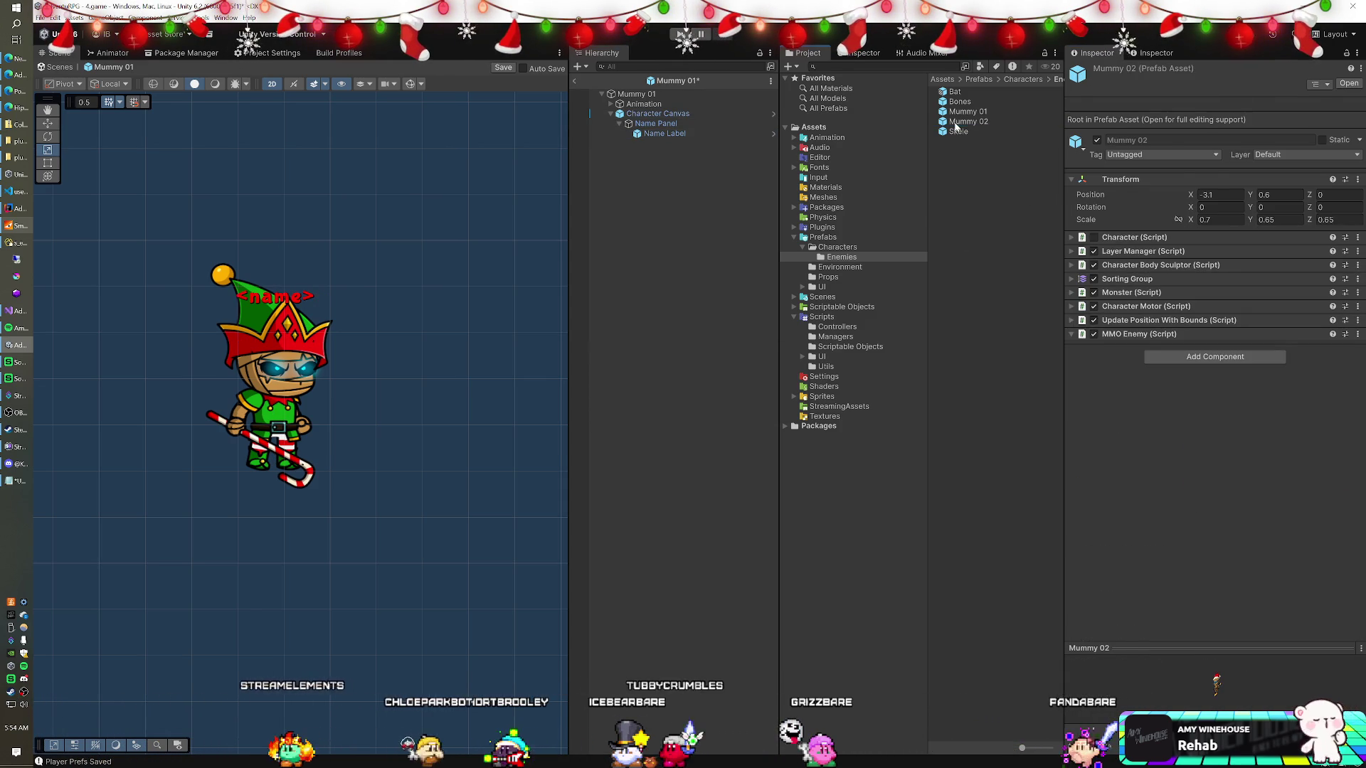
double_click(961, 122)
click(661, 114)
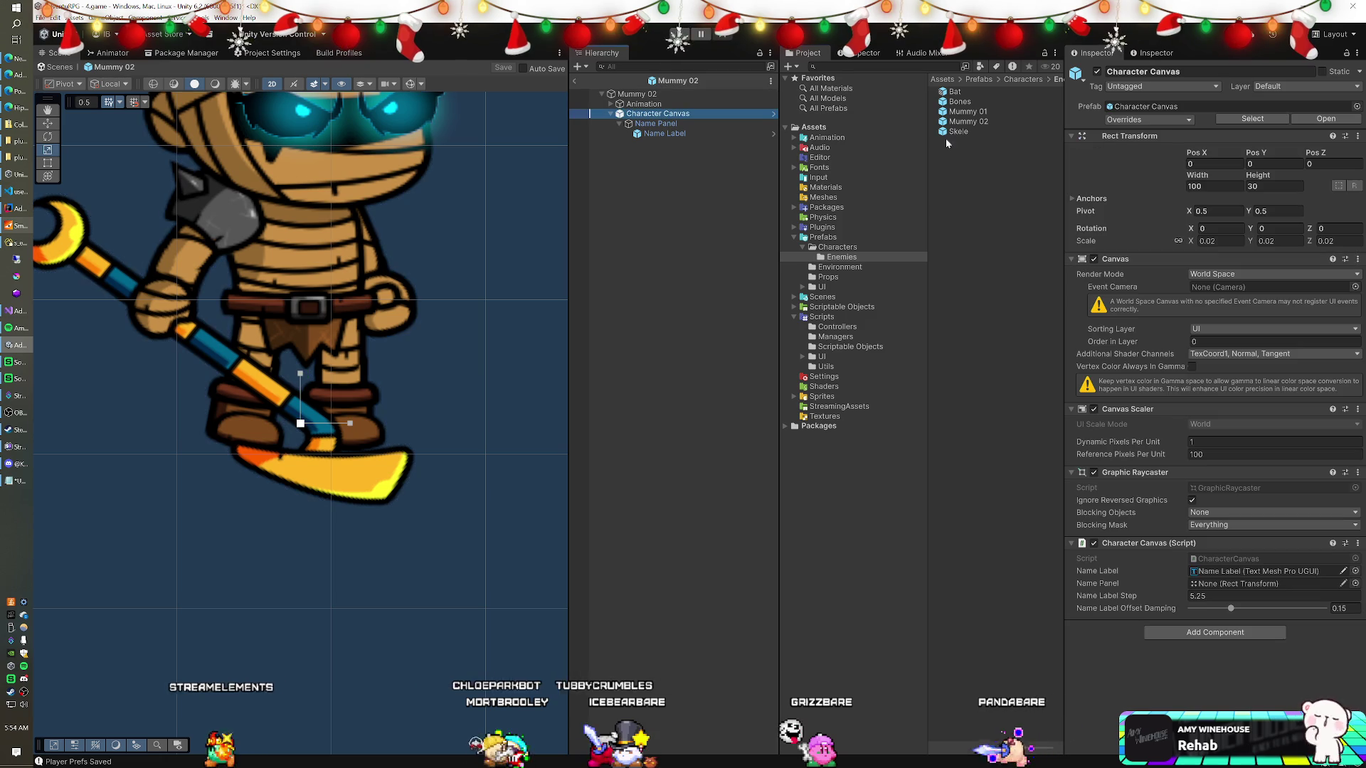
click(1147, 120)
click(1178, 251)
click(664, 133)
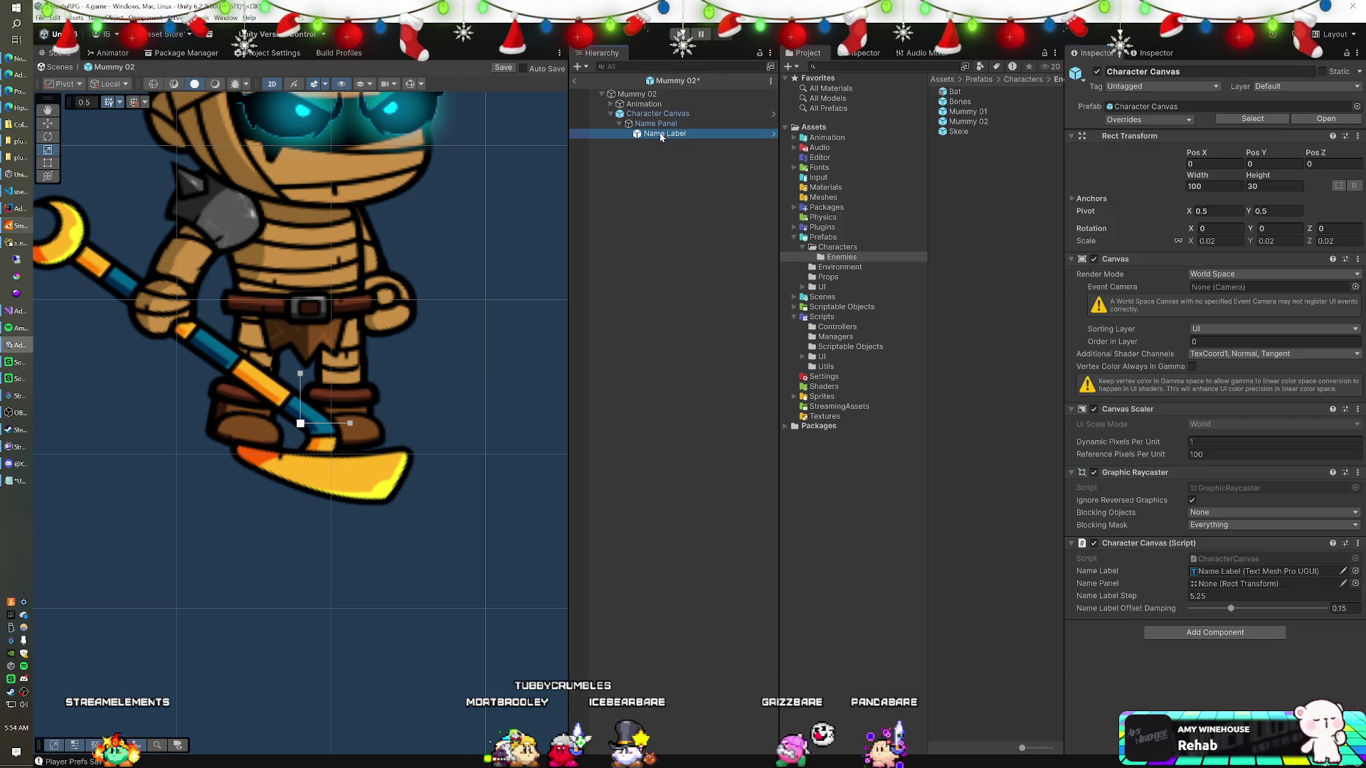
click(1241, 485)
drag(1294, 454, 1324, 425)
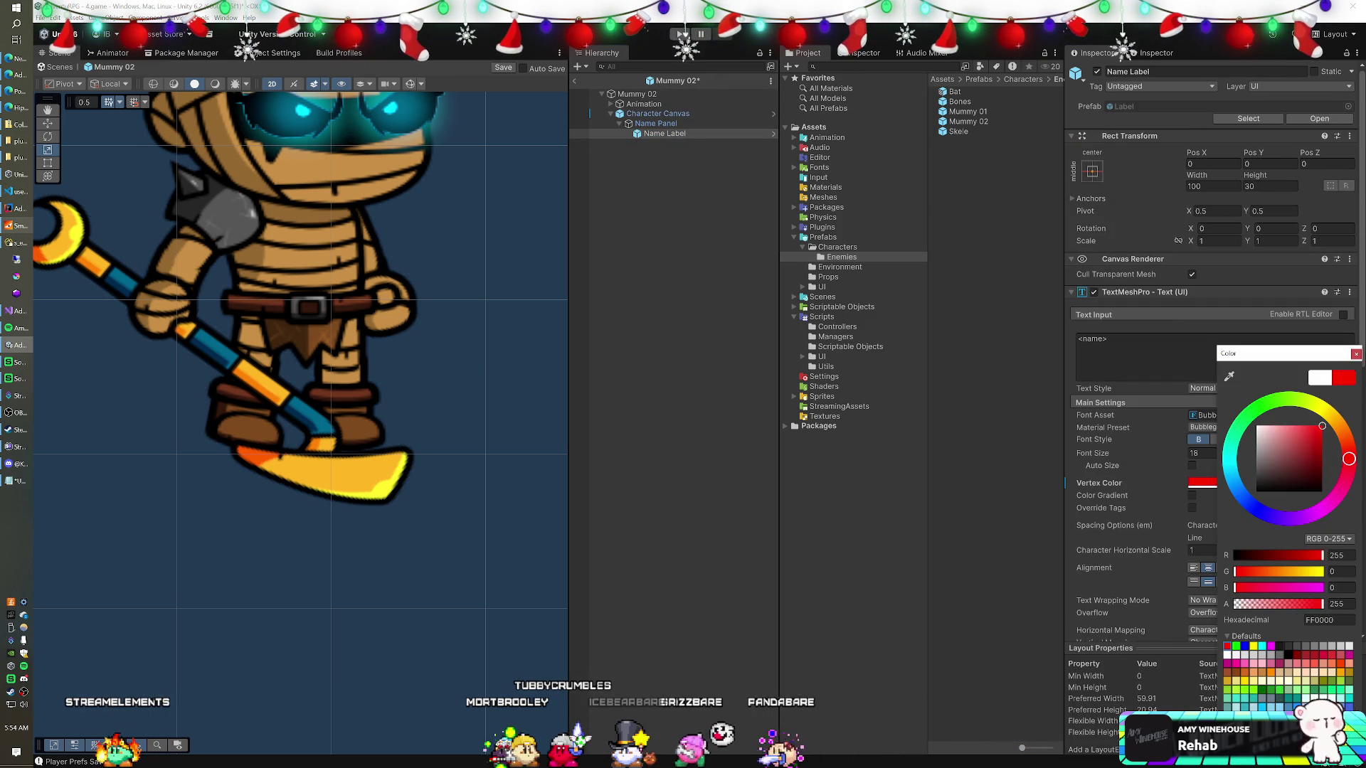
Step: Save Mummy 02, then revert Skele's canvas overrides and set its Name Label red
double_click(960, 133)
key(Return)
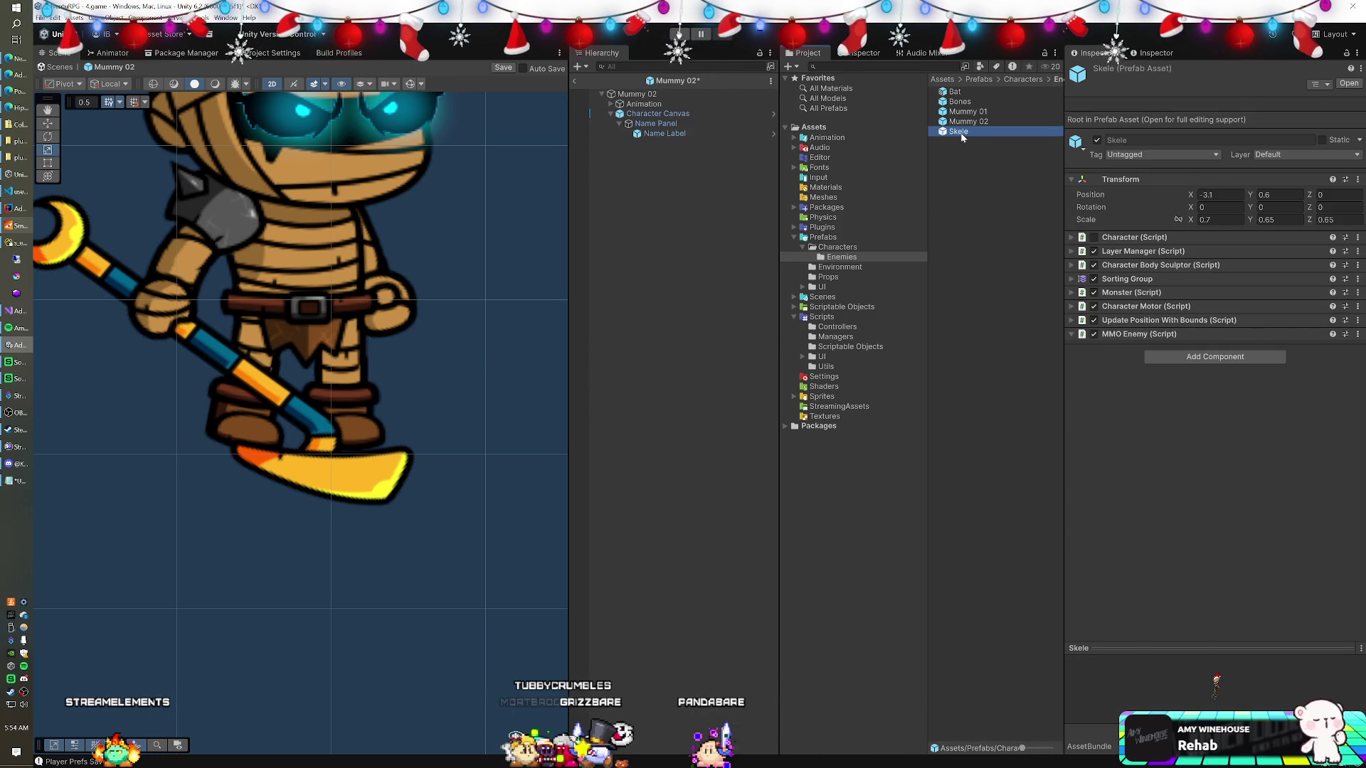
click(657, 114)
click(1148, 120)
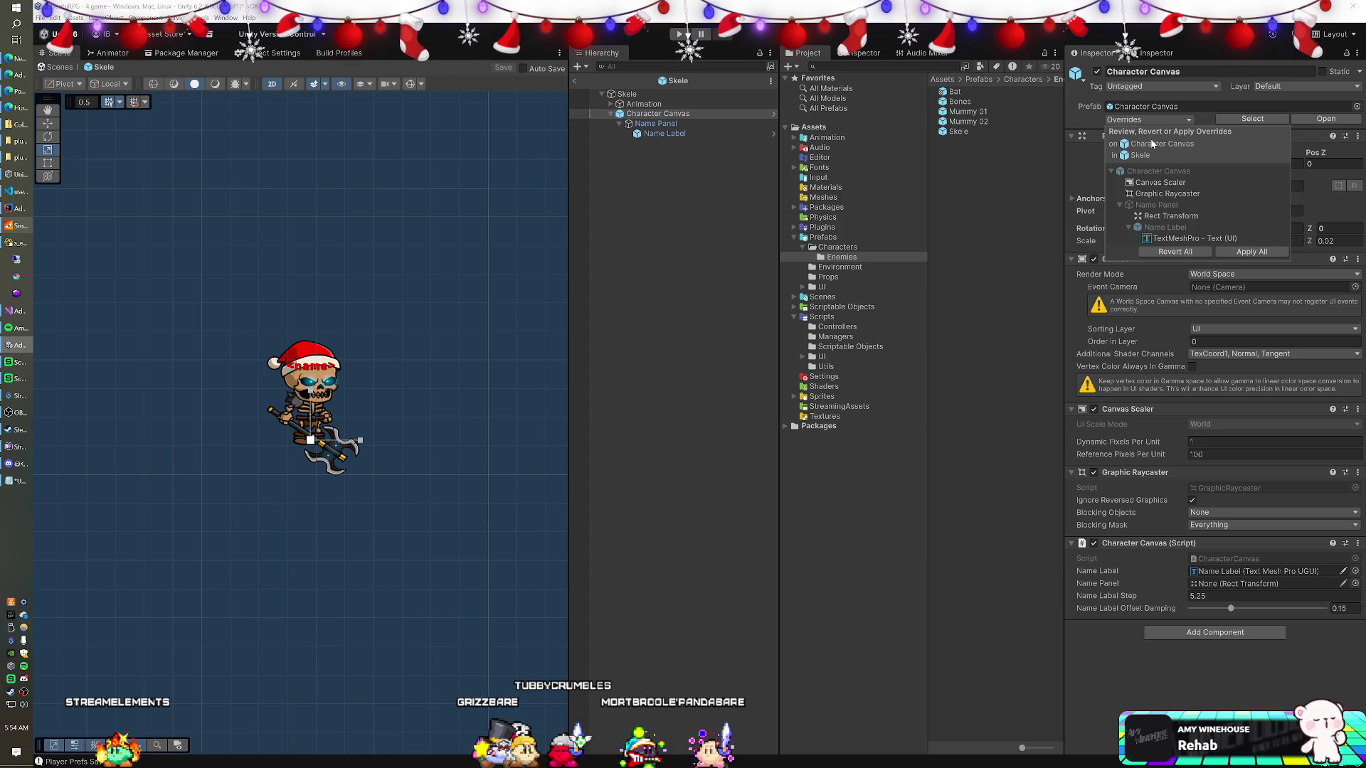
click(1175, 250)
click(668, 134)
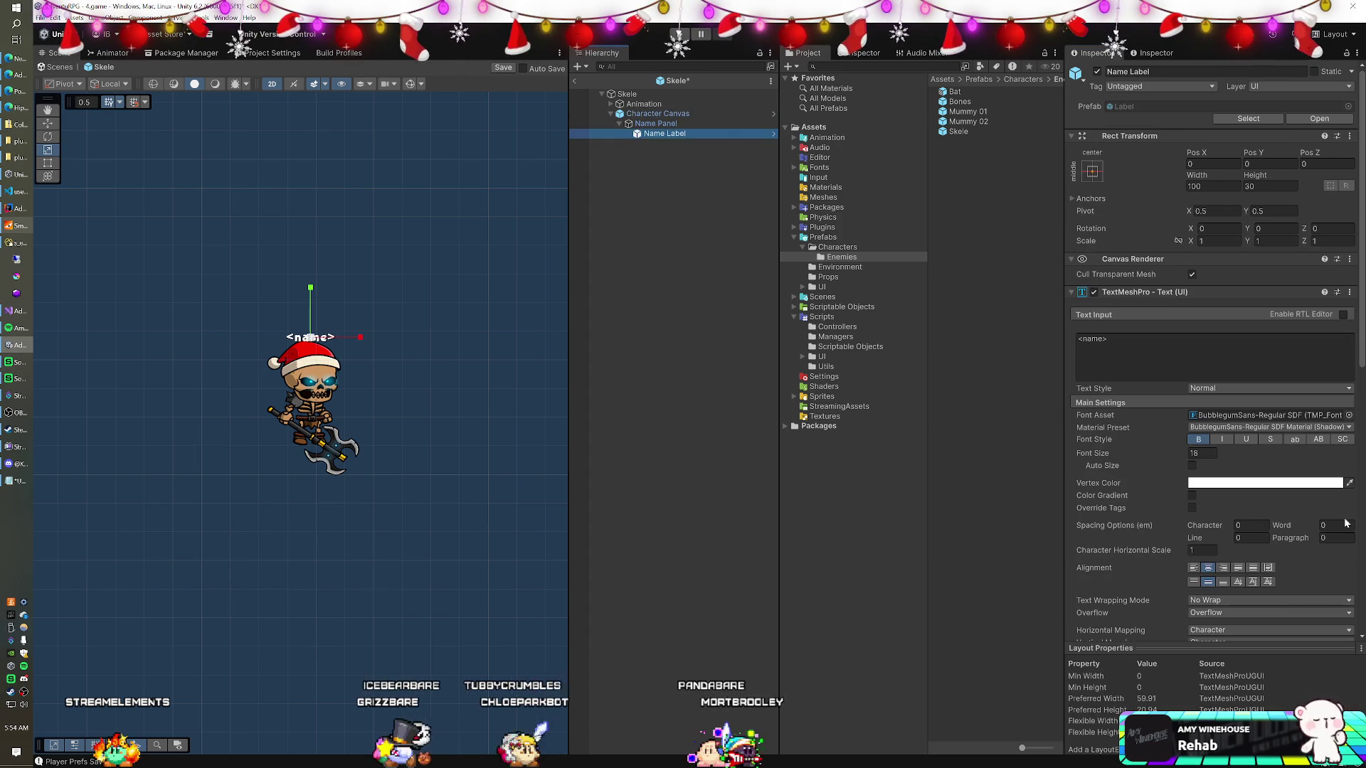
click(1265, 483)
click(1322, 425)
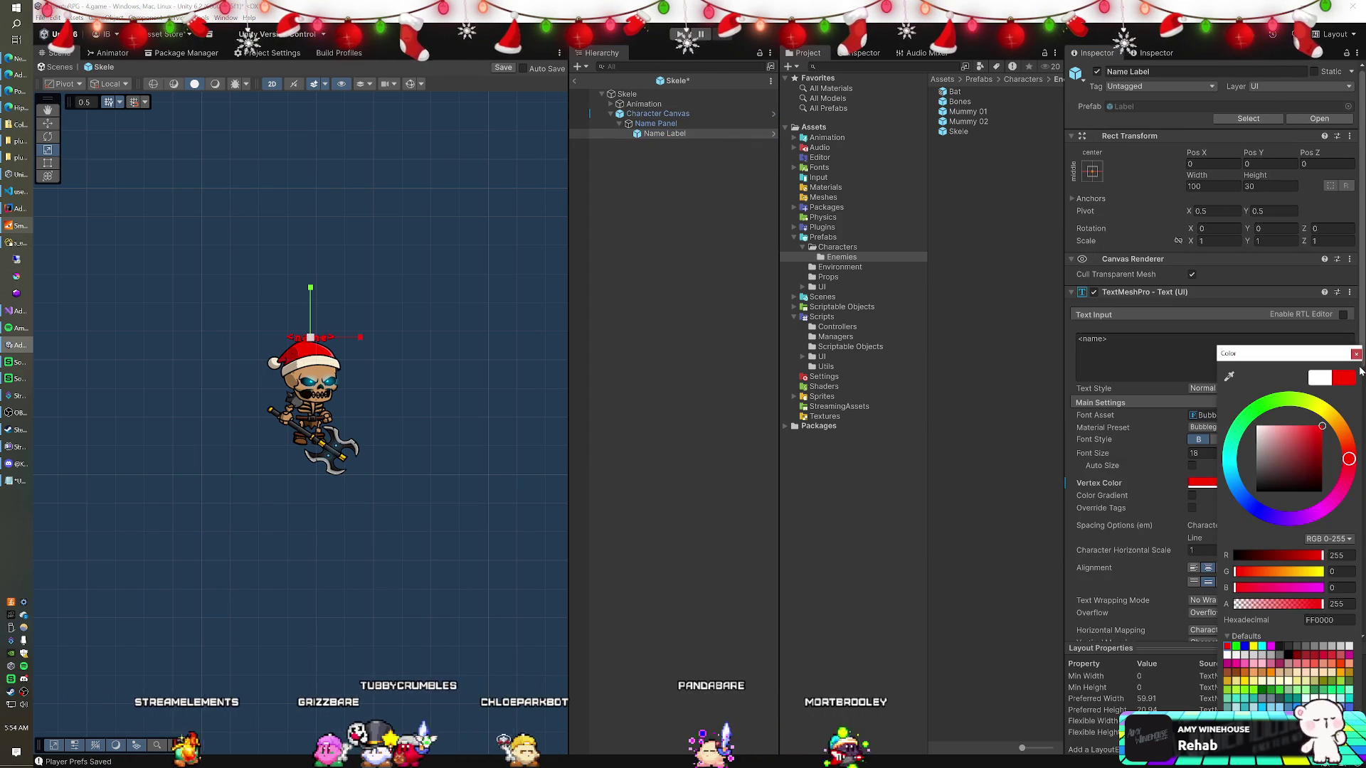
click(1356, 354)
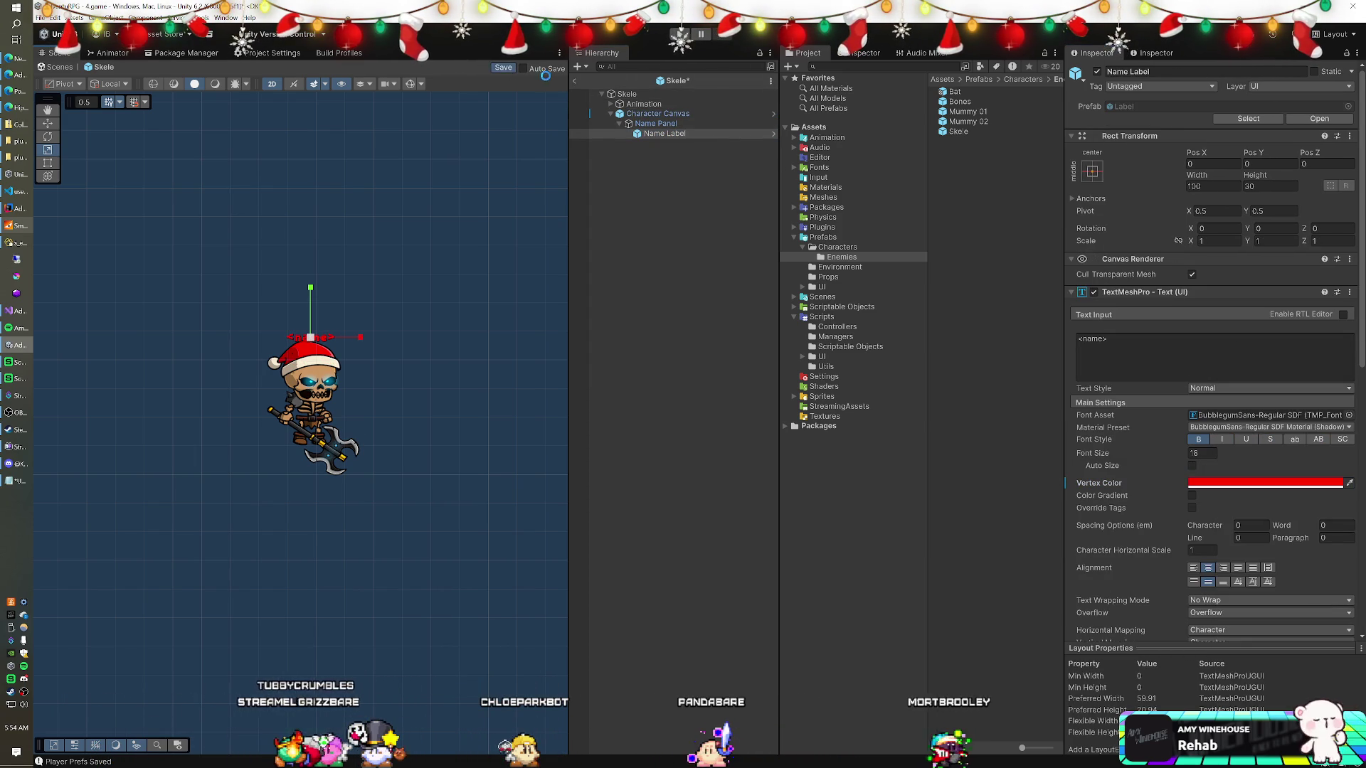
Step: Leave prefab mode and start the game in play mode
click(578, 80)
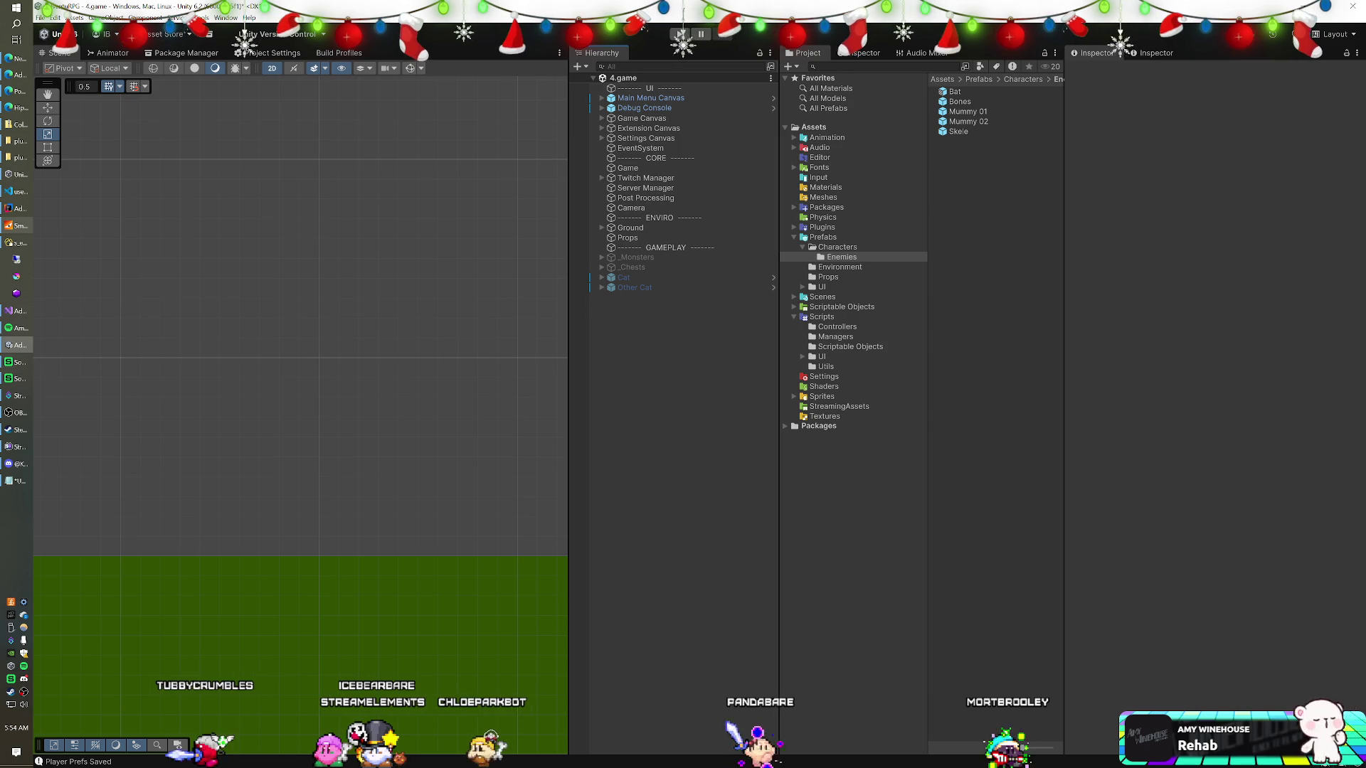
click(680, 34)
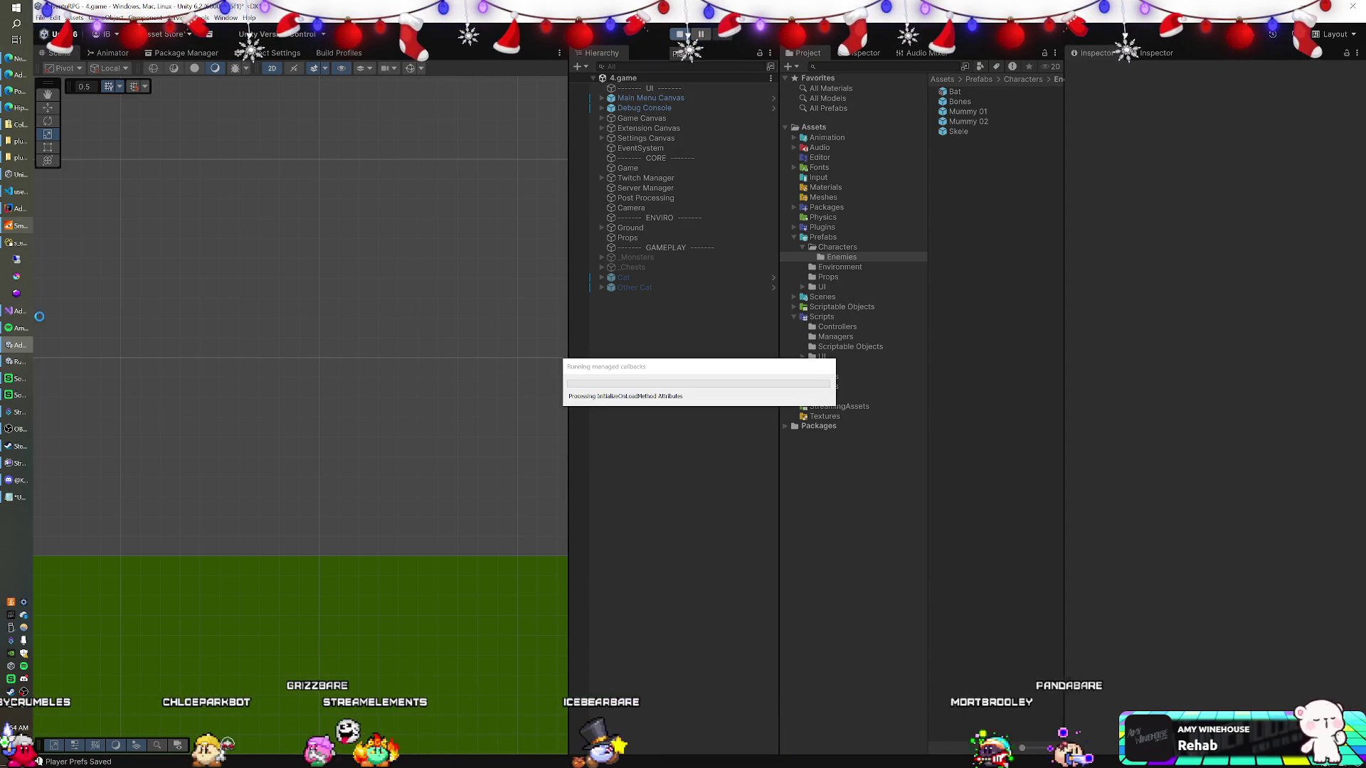
click(20, 243)
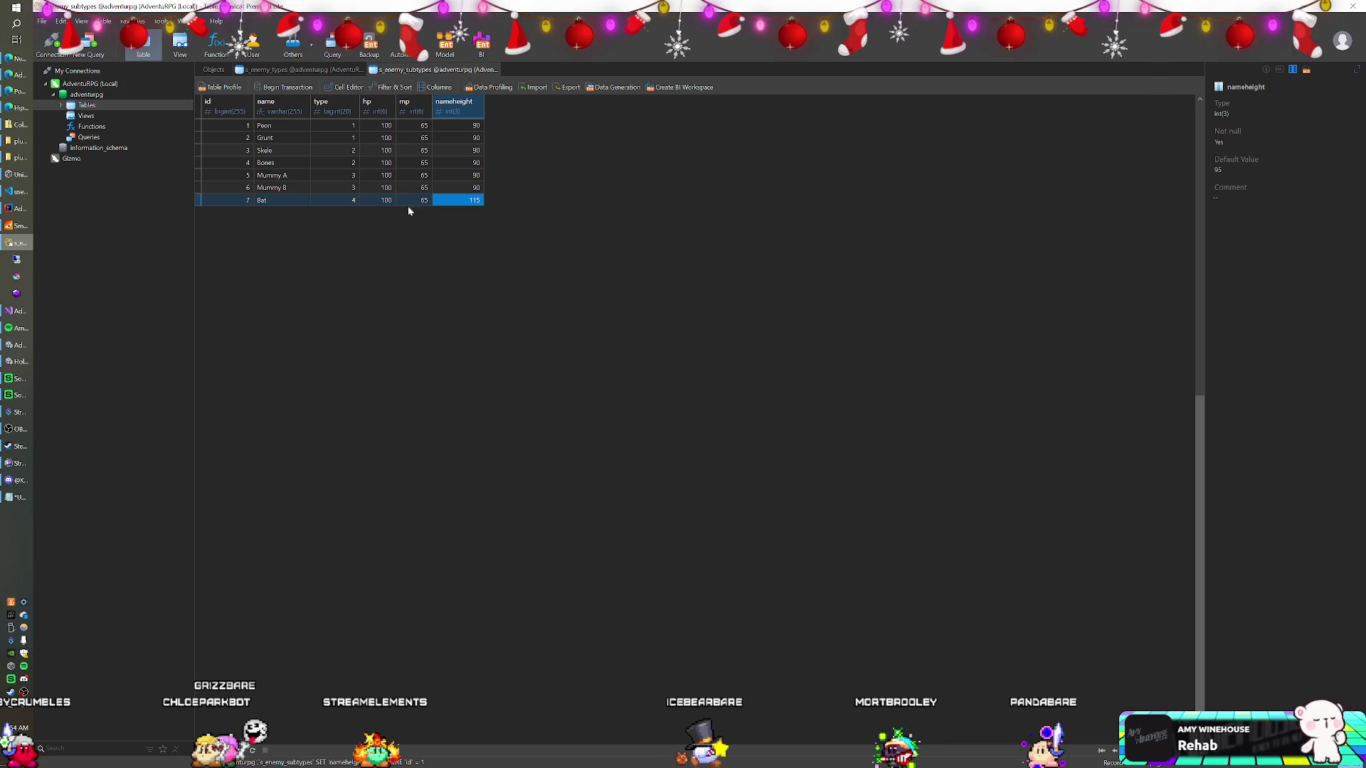
Step: Give the enemy_subtypes nameheight field a default of 95, save the design and close it
click(445, 200)
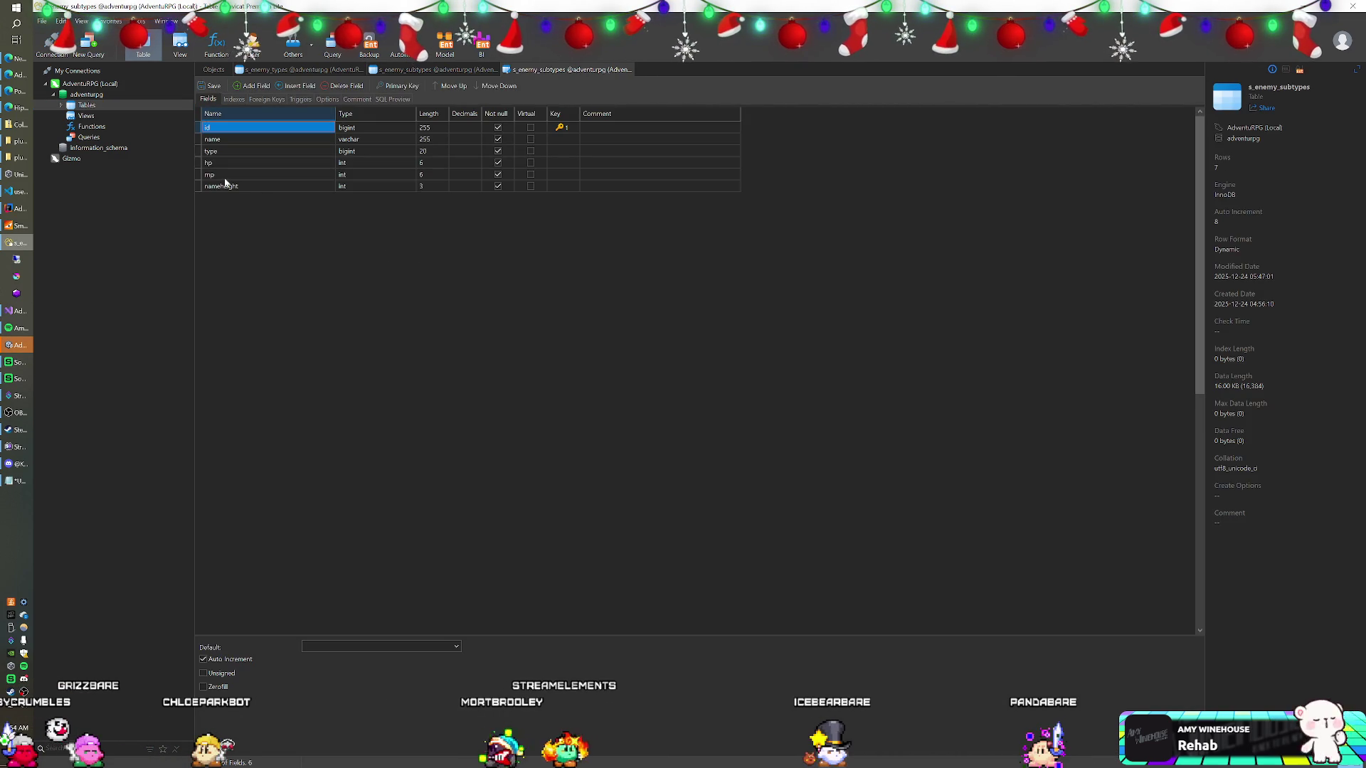
click(200, 186)
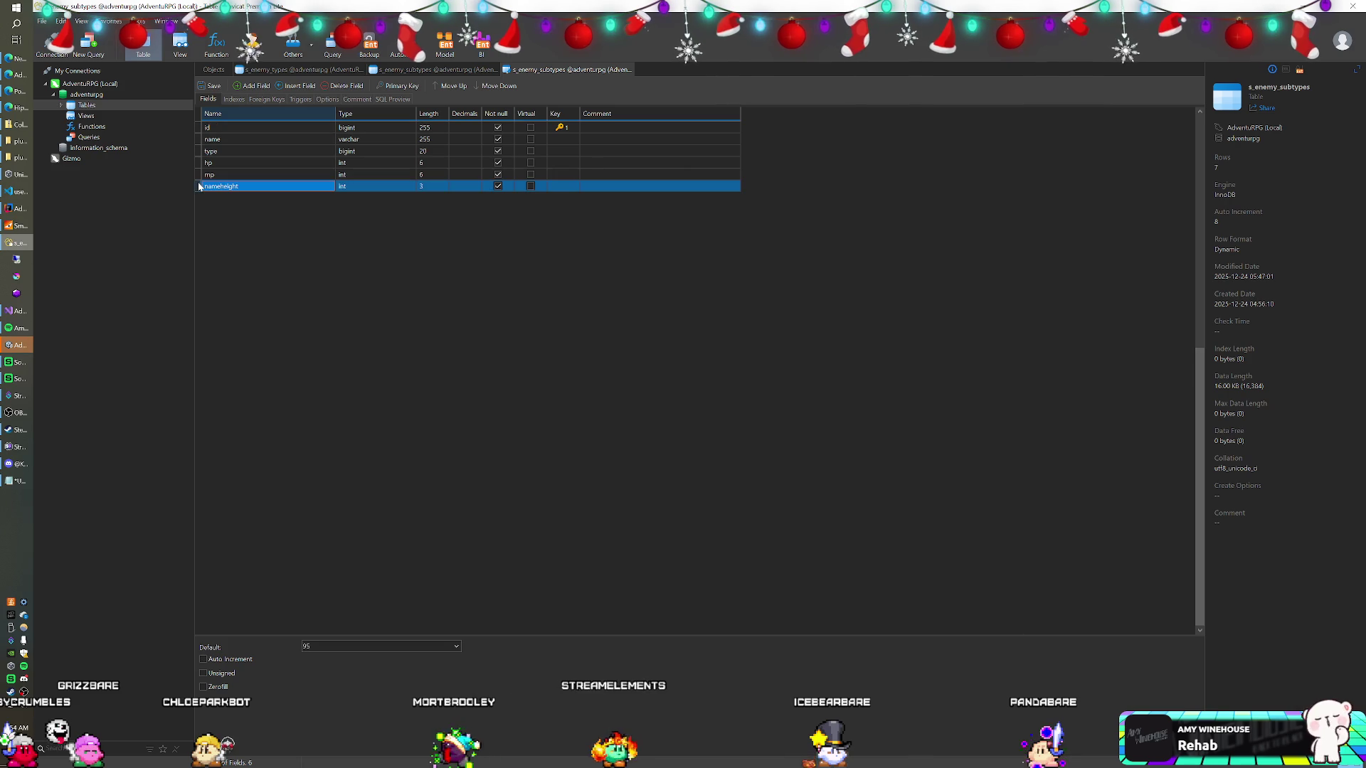
click(317, 646)
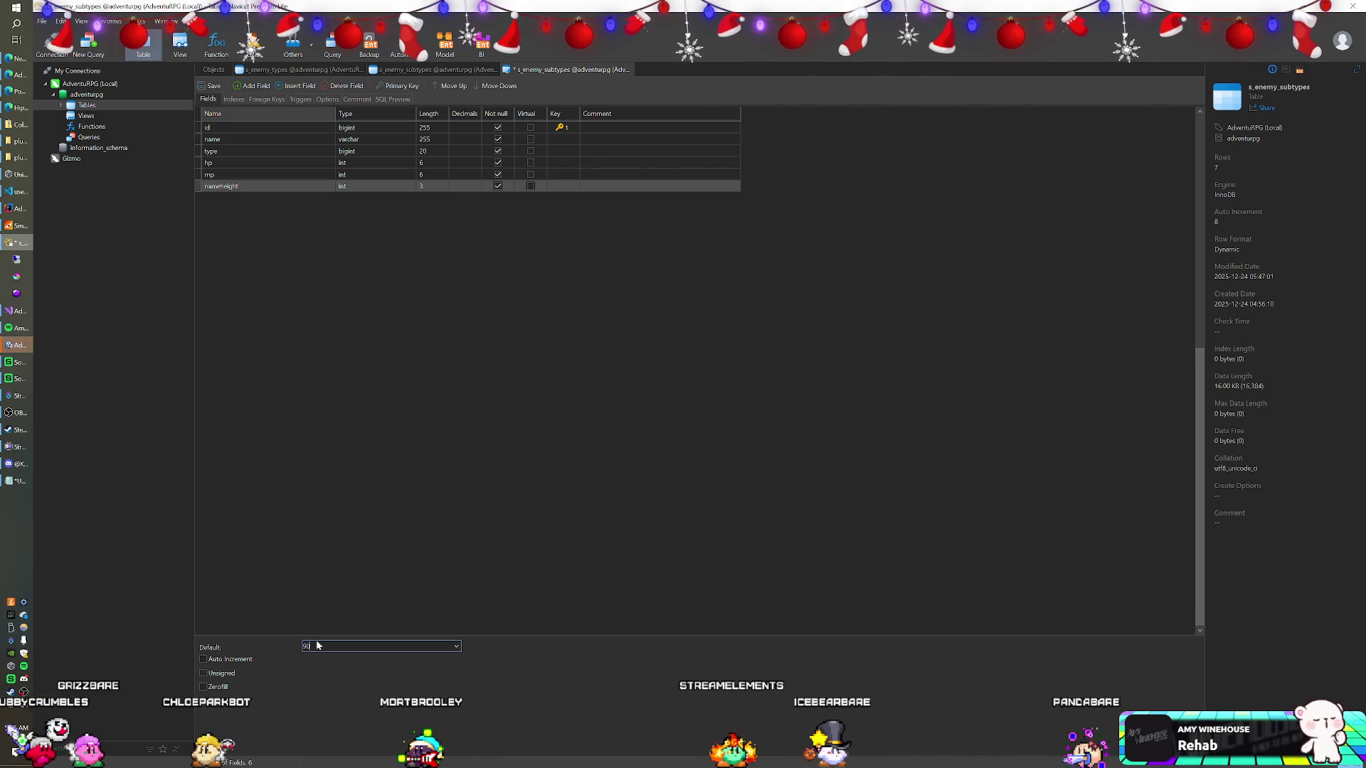
key(ctrl+s)
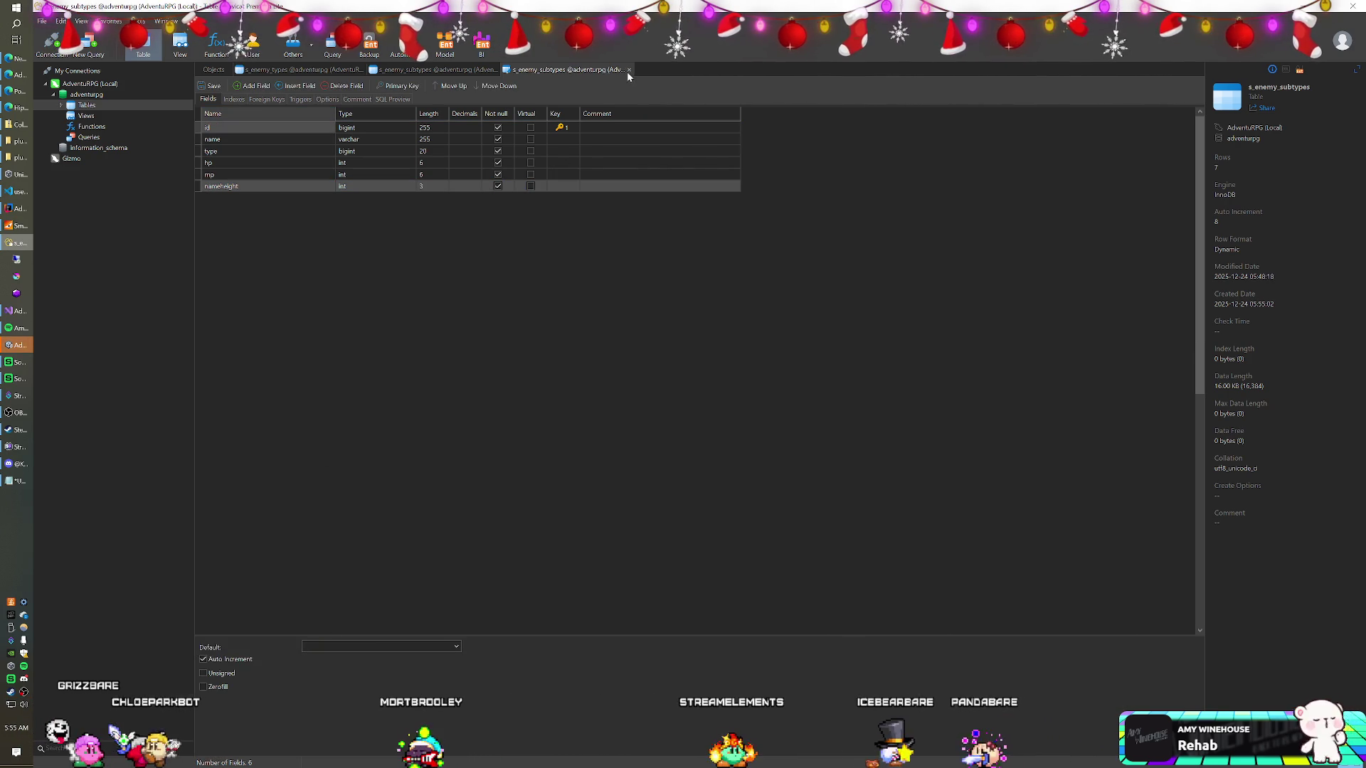
click(629, 69)
key(alt+Tab)
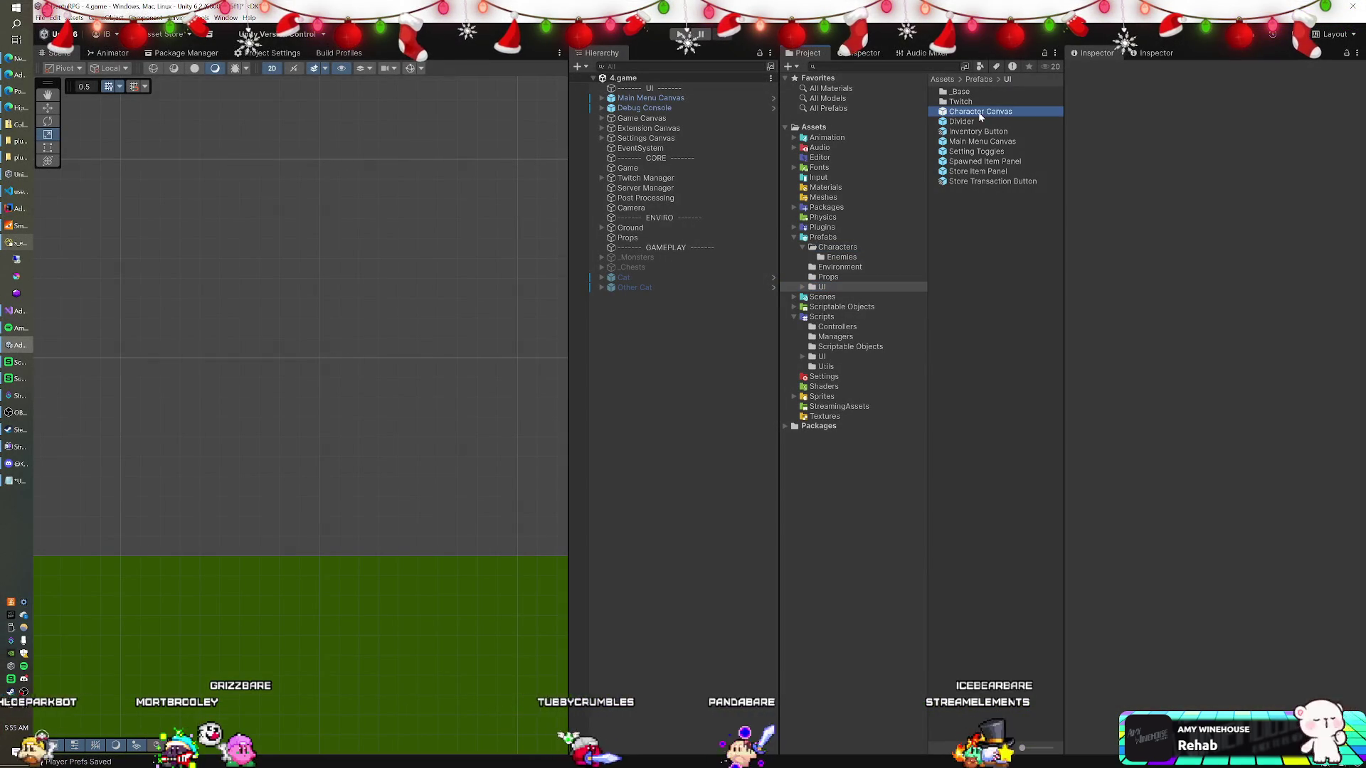
Step: Assign Name Panel to the Character Canvas script's Name Panel field, save the prefab, and play
double_click(980, 111)
mouse_move(667, 115)
mouse_down()
mouse_move(889, 299)
mouse_move(1210, 478)
mouse_move(1252, 480)
mouse_up()
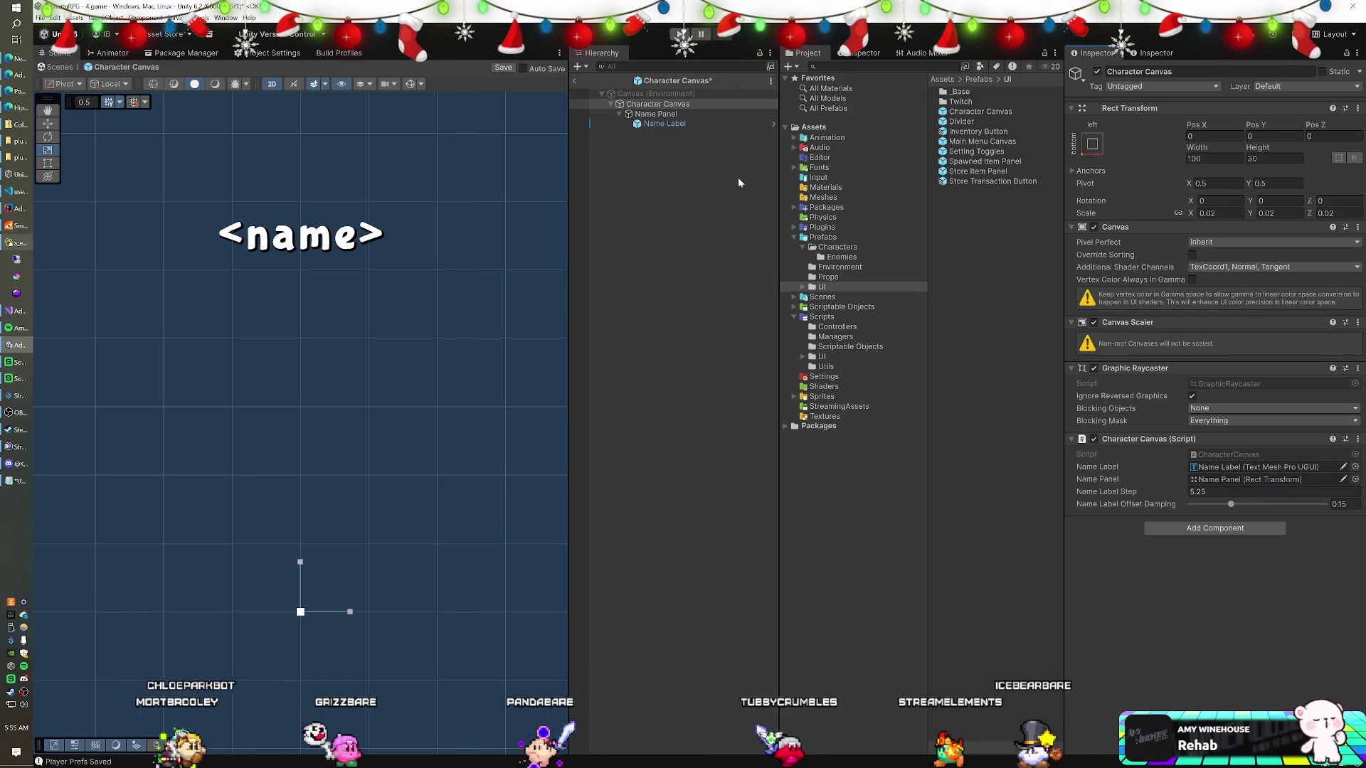
key(ctrl+s)
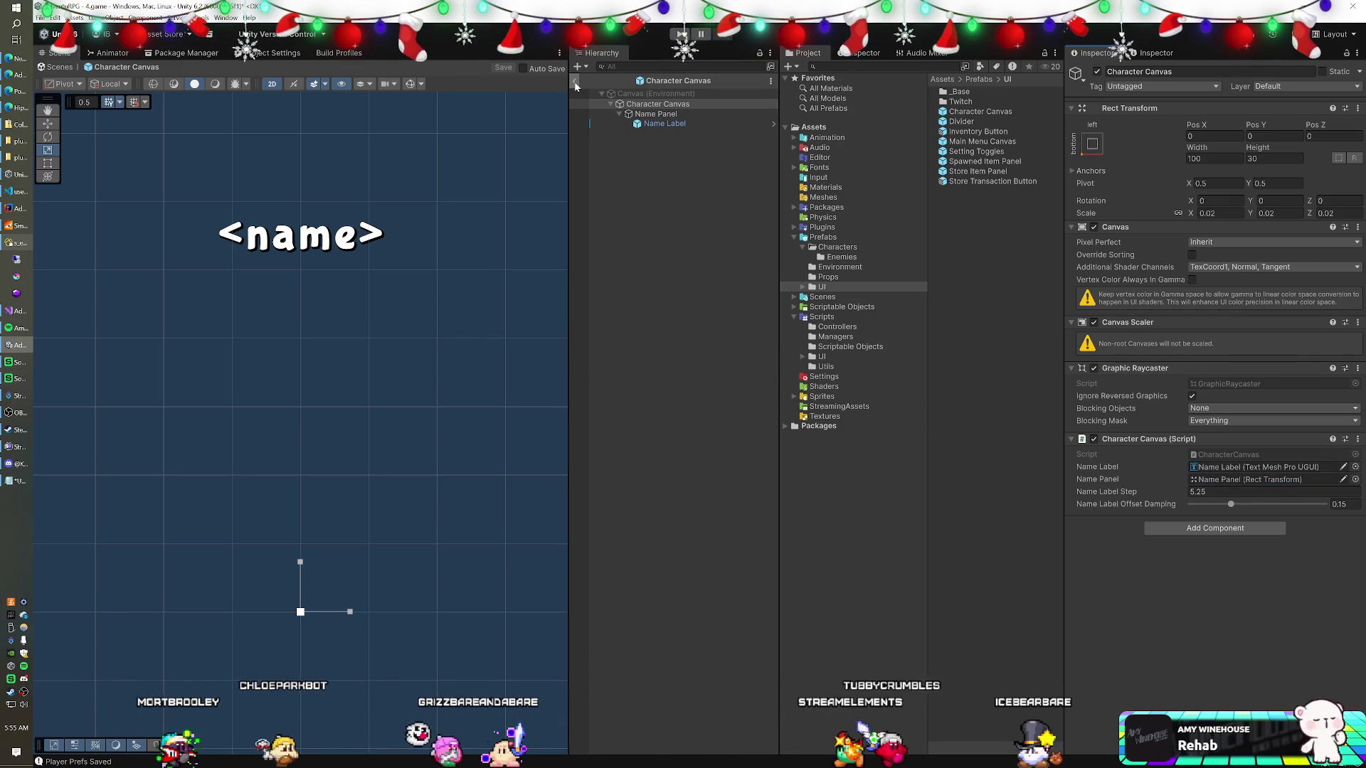
click(576, 83)
key(ctrl+p)
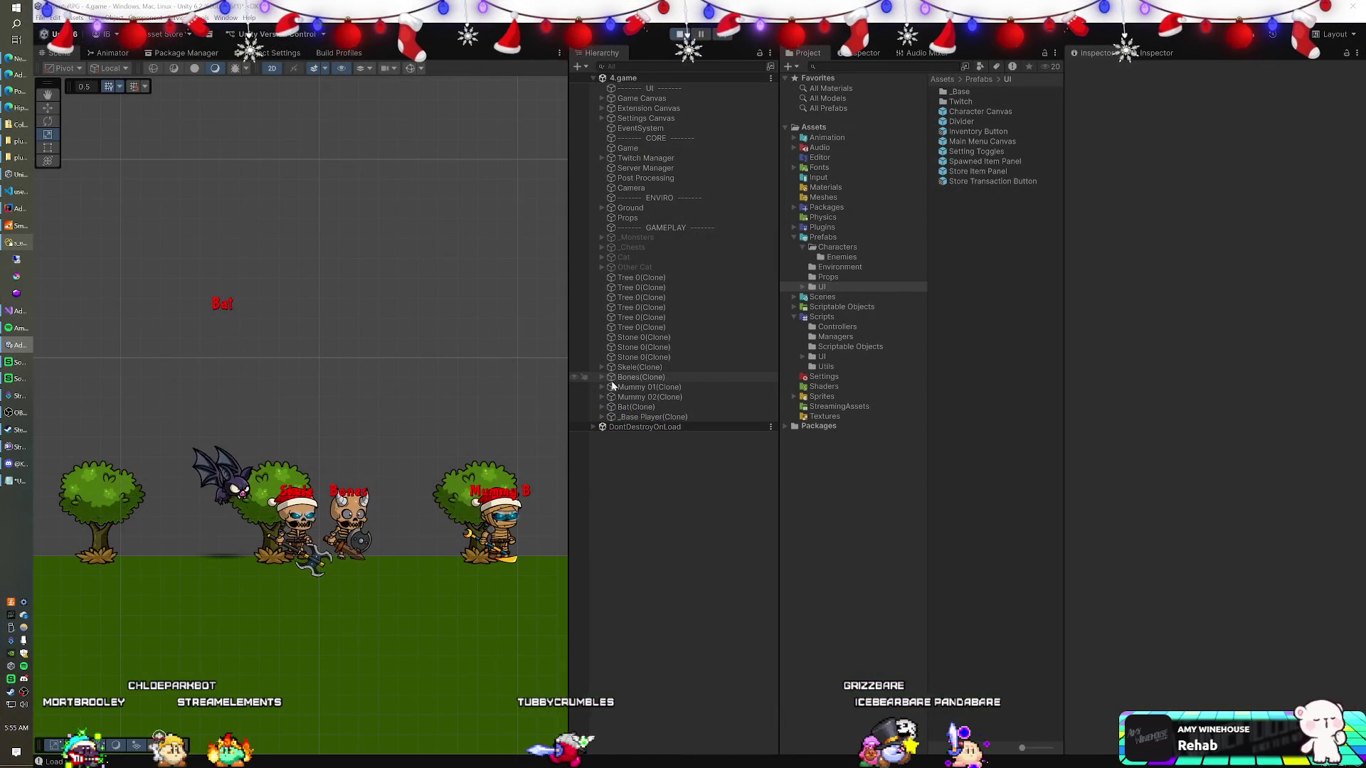
Step: Inspect Skele(Clone)'s Name Panel position, then stop play and go to Visual Studio
click(603, 368)
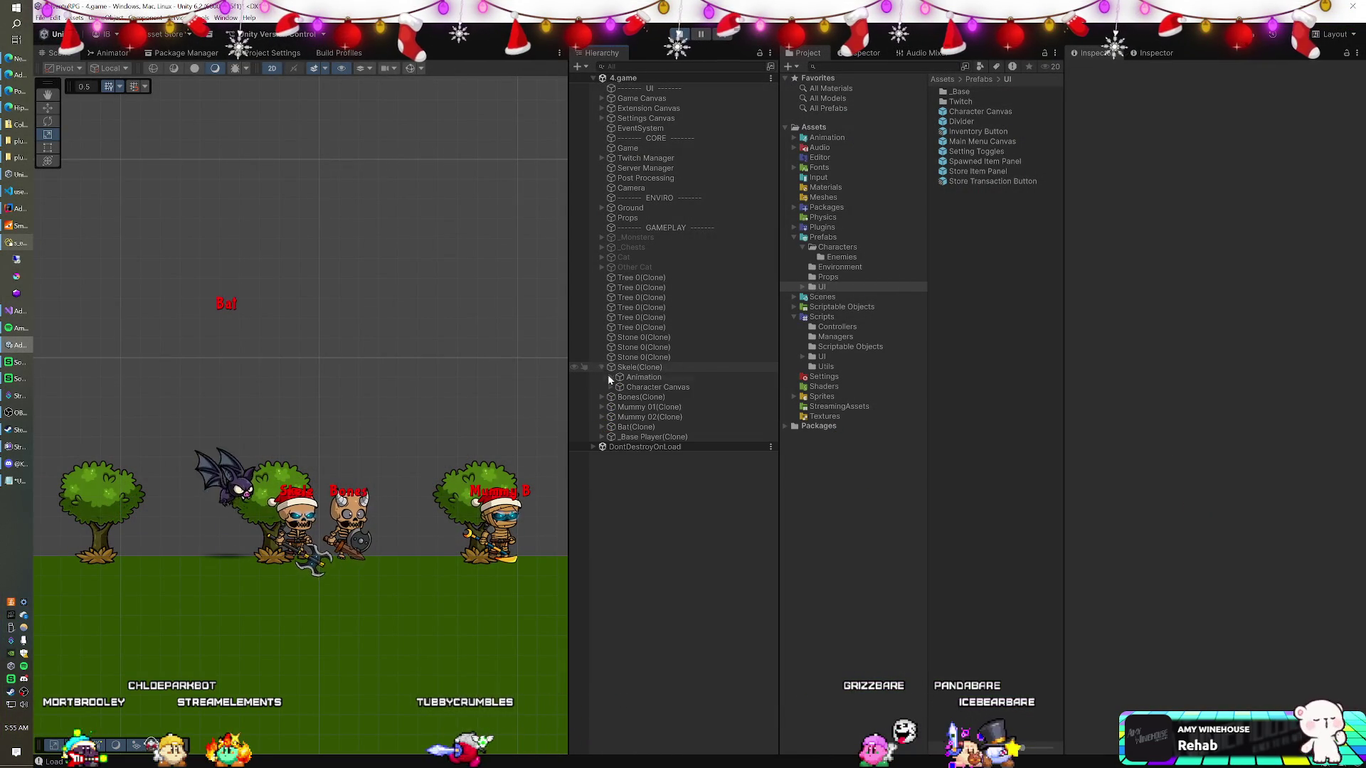
click(610, 387)
click(654, 397)
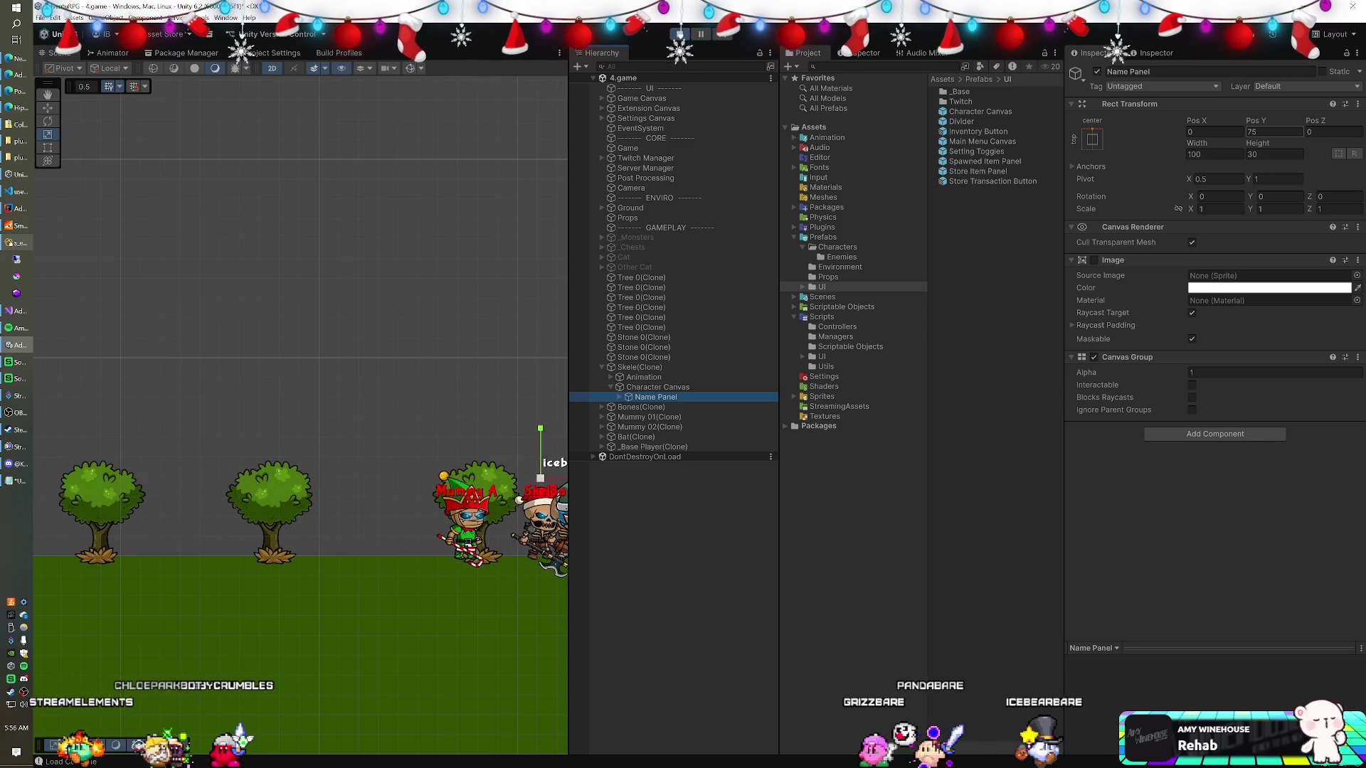
key(ctrl+p)
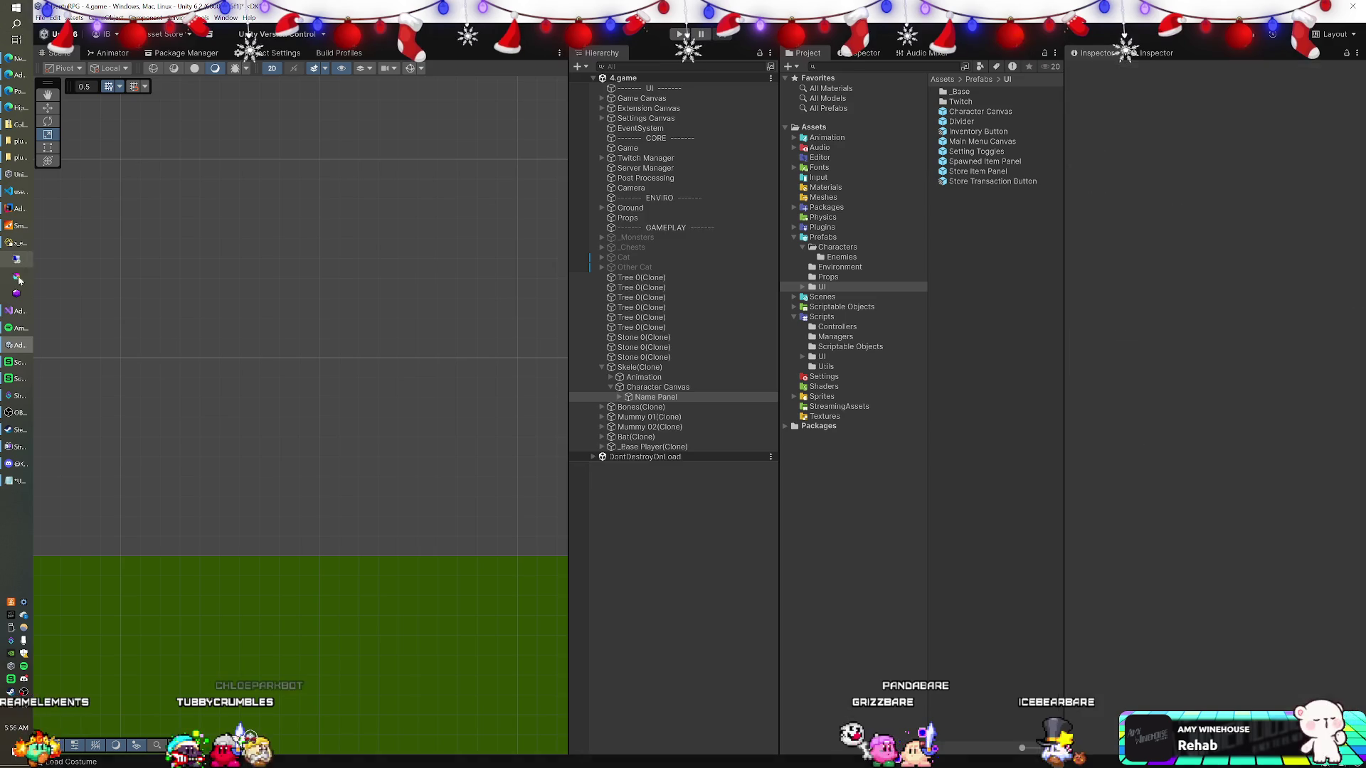
click(18, 311)
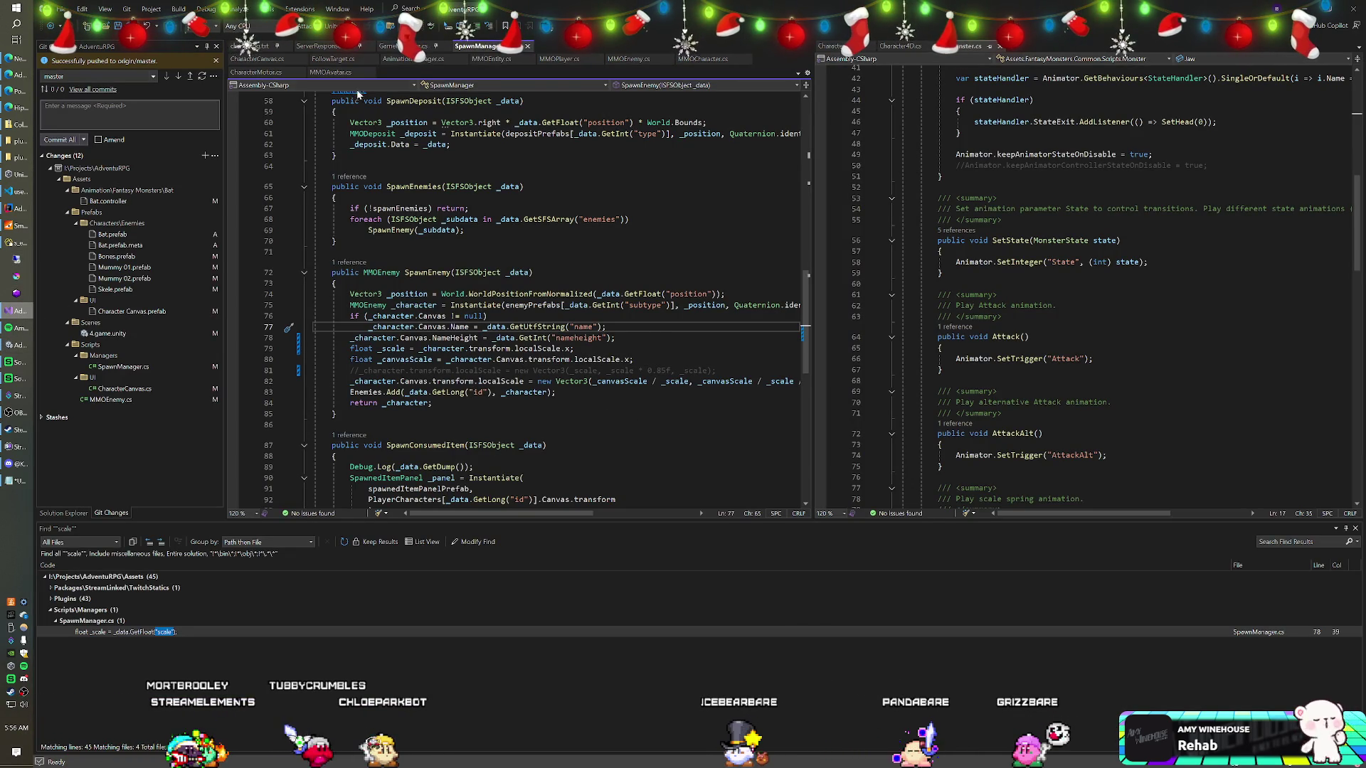
Step: Read through CharacterCanvas.cs's fields, Update() method and NameHeight property
click(259, 59)
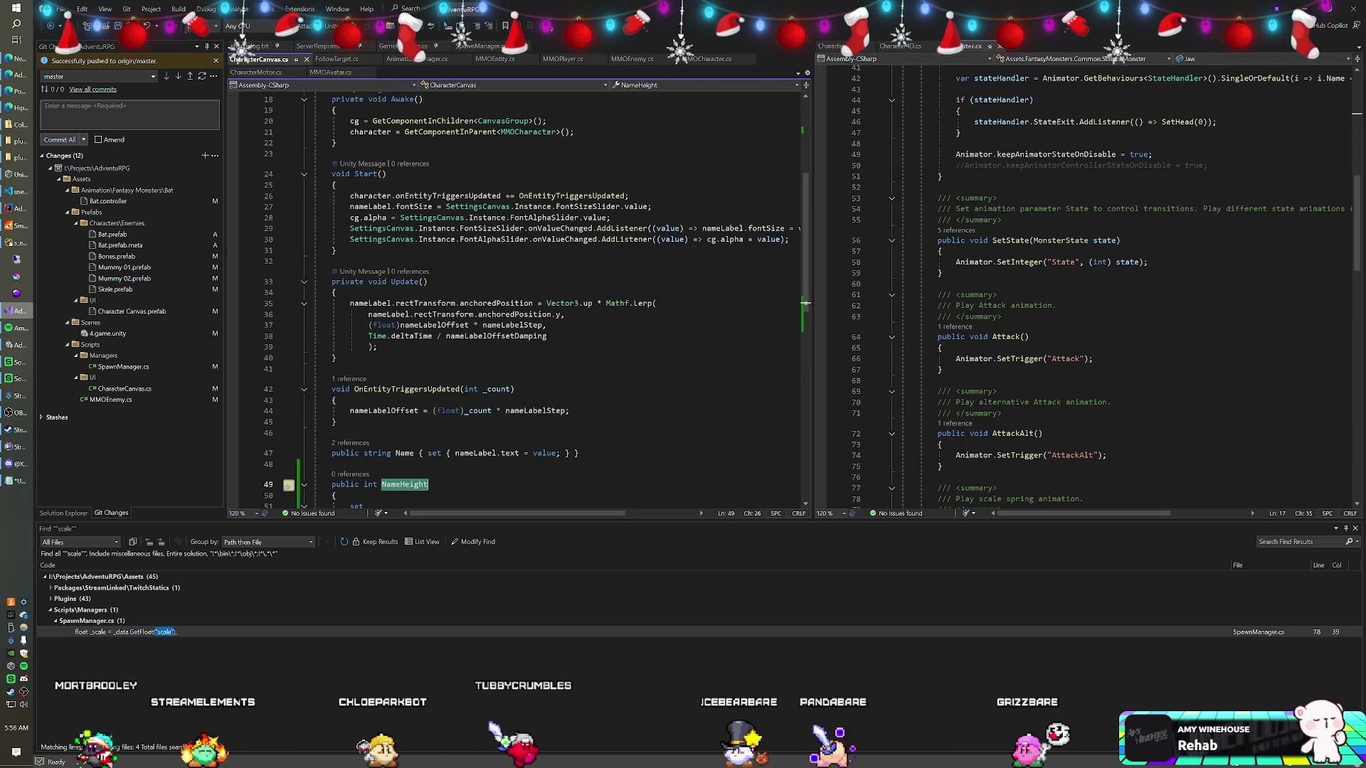
scroll(519, 299, up, 6)
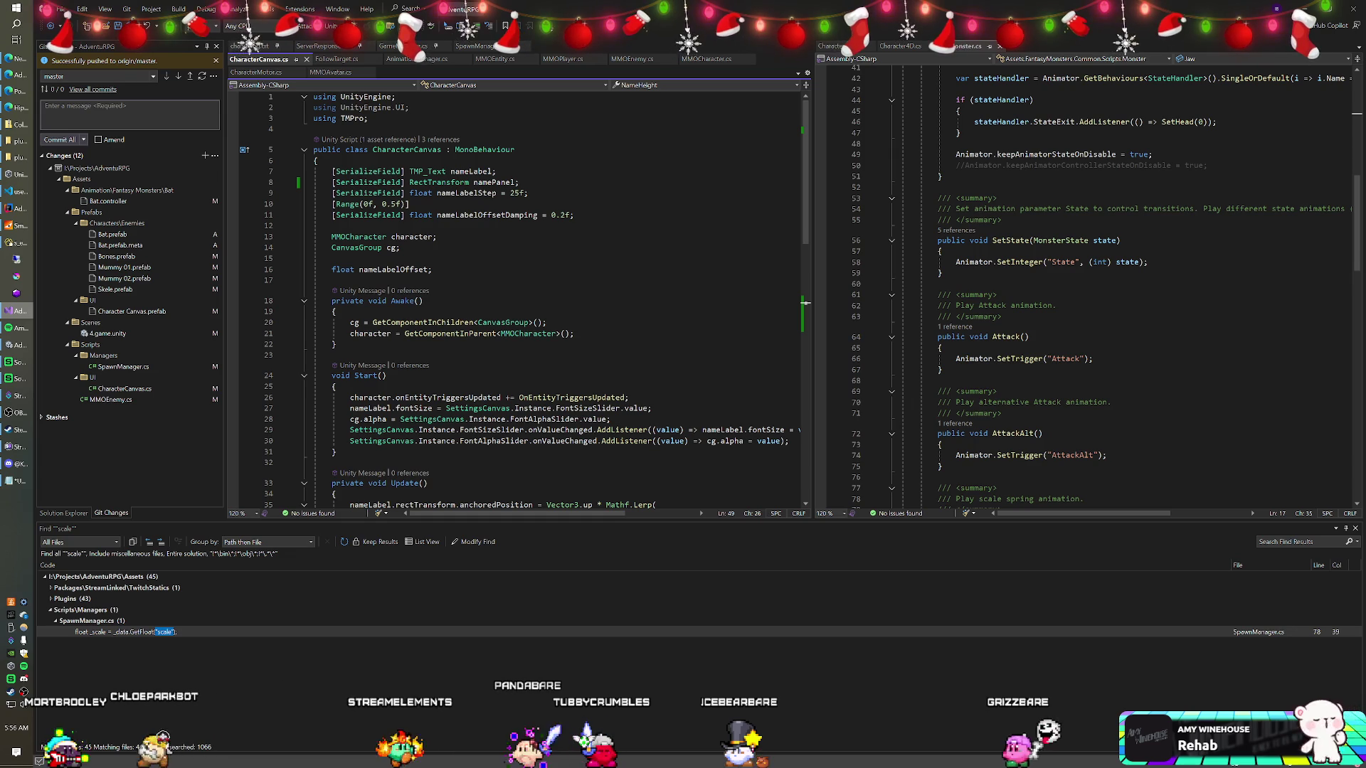
scroll(520, 298, down, 3)
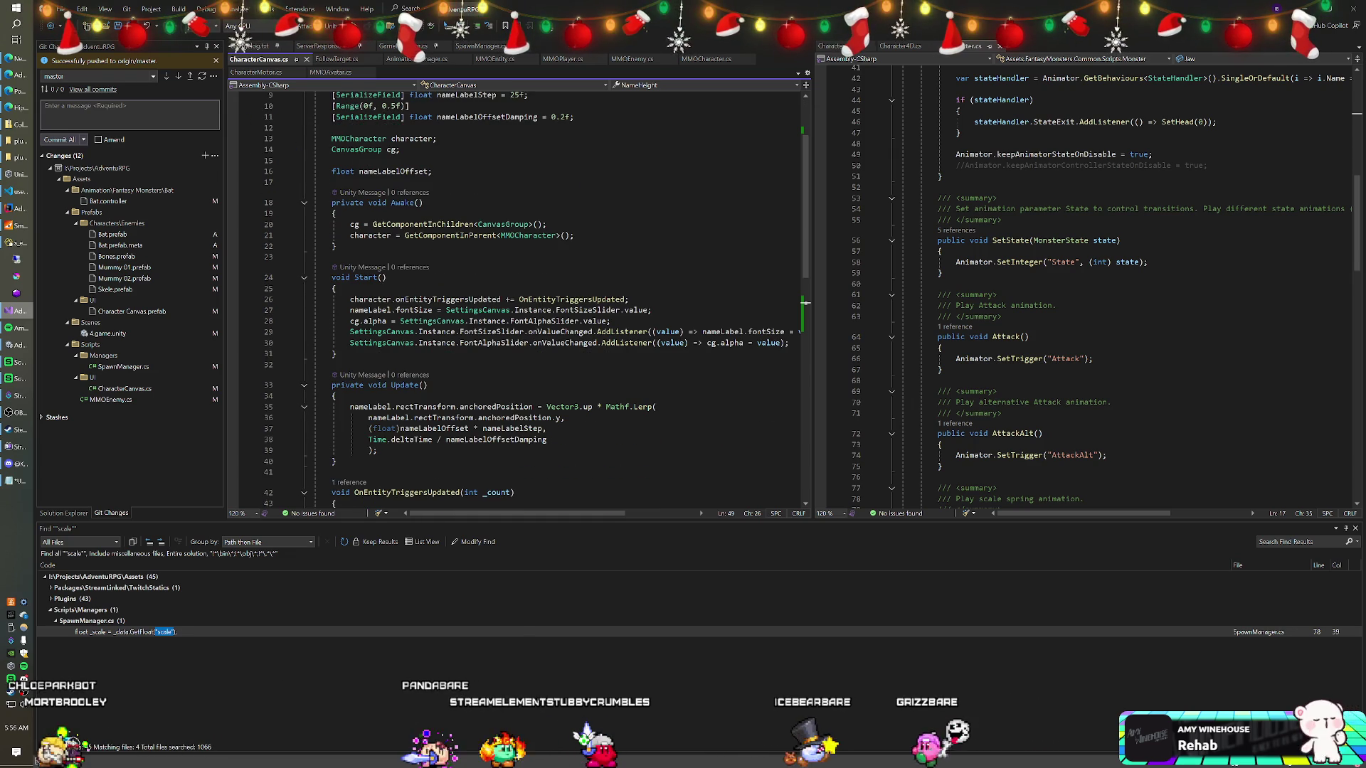
scroll(520, 299, down, 5)
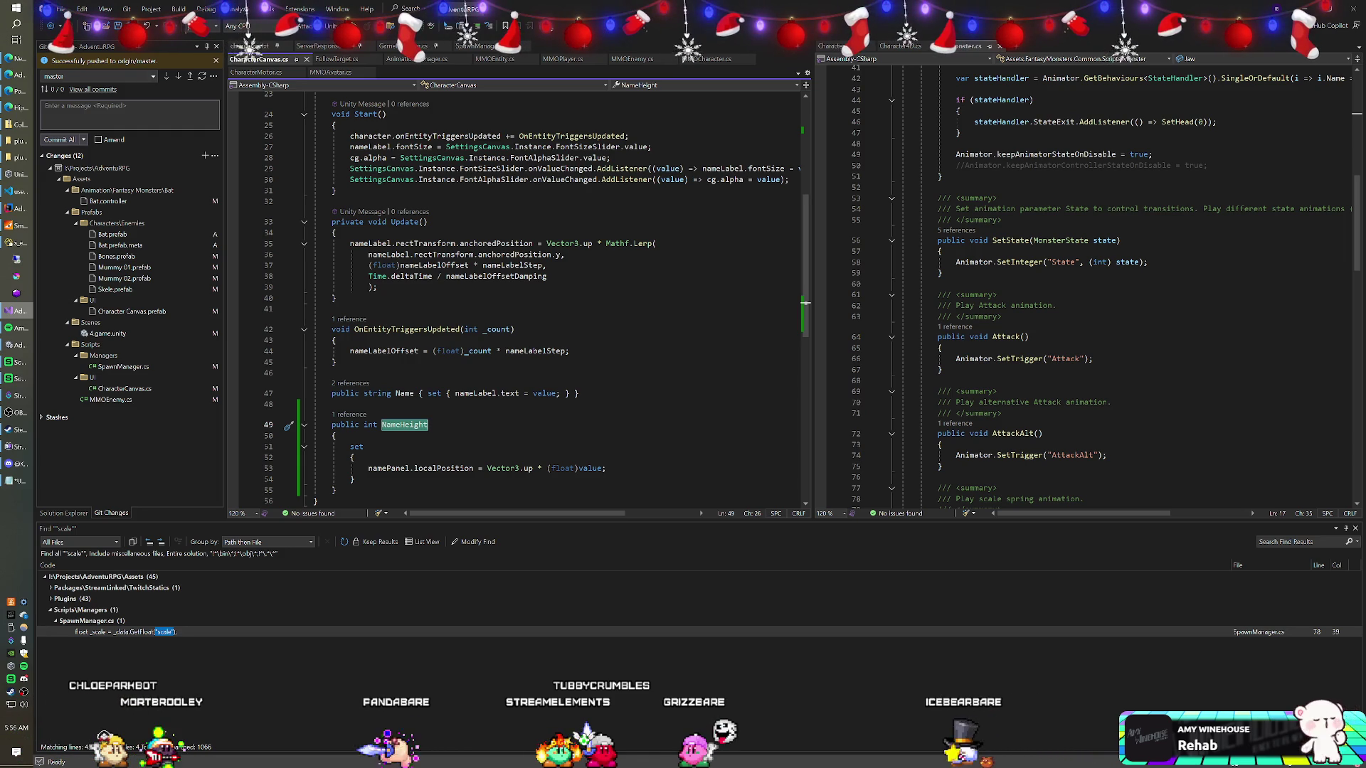
scroll(806, 302, up, 1)
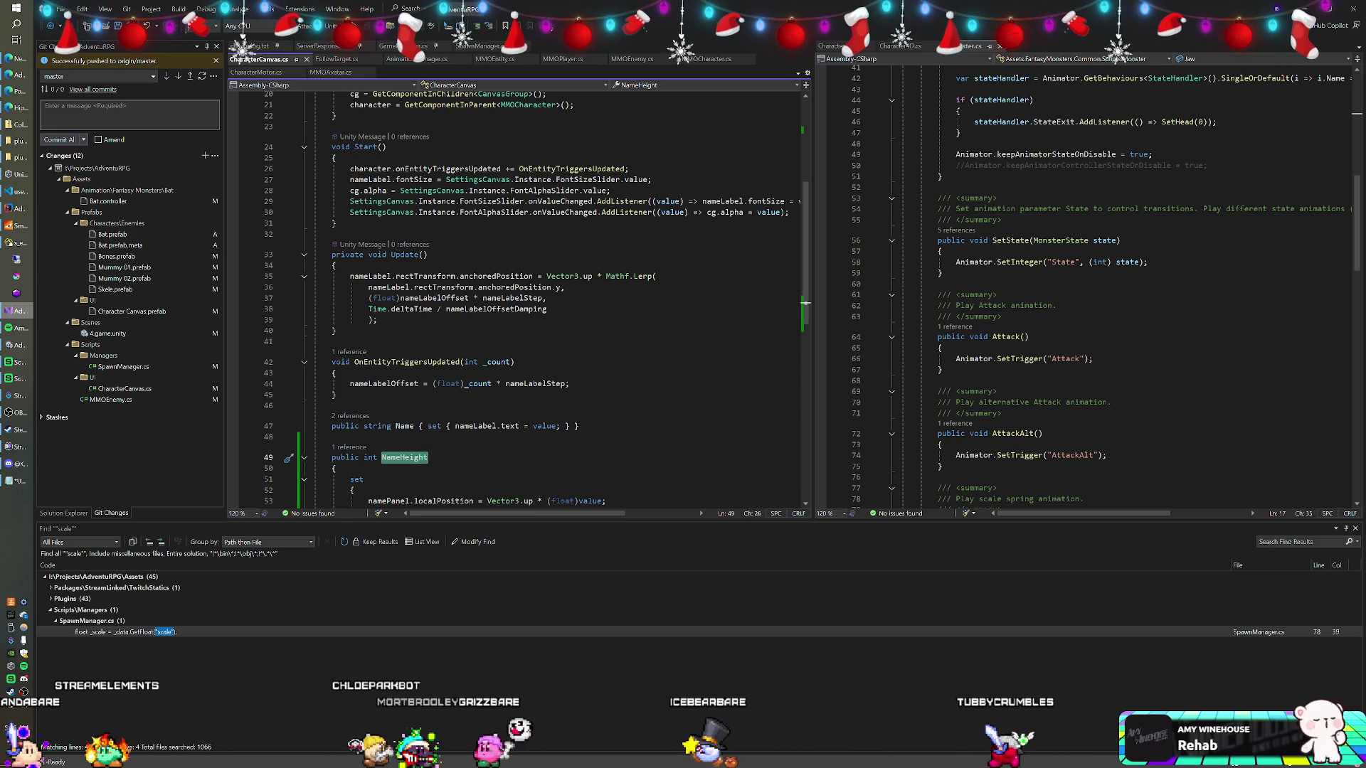
mouse_move(512, 287)
scroll(513, 286, up, 5)
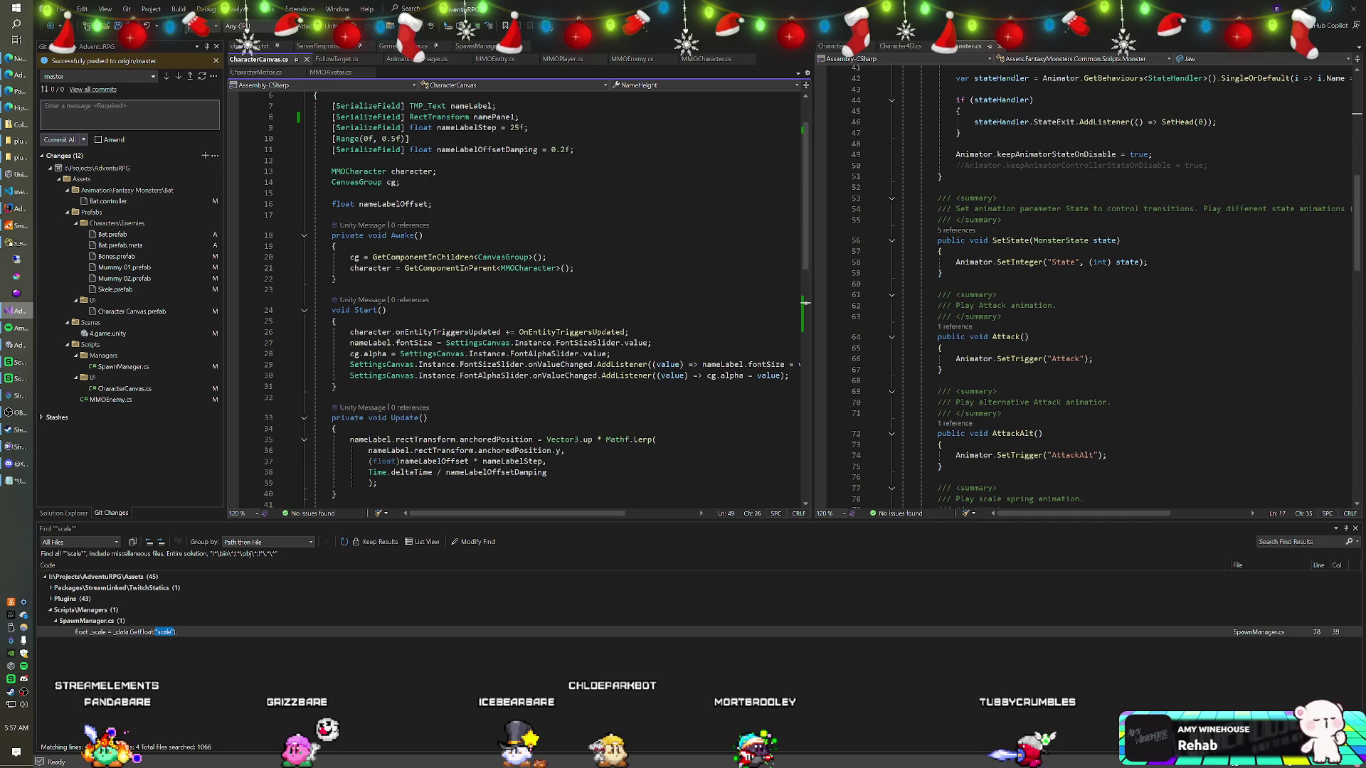
scroll(805, 302, down, 2)
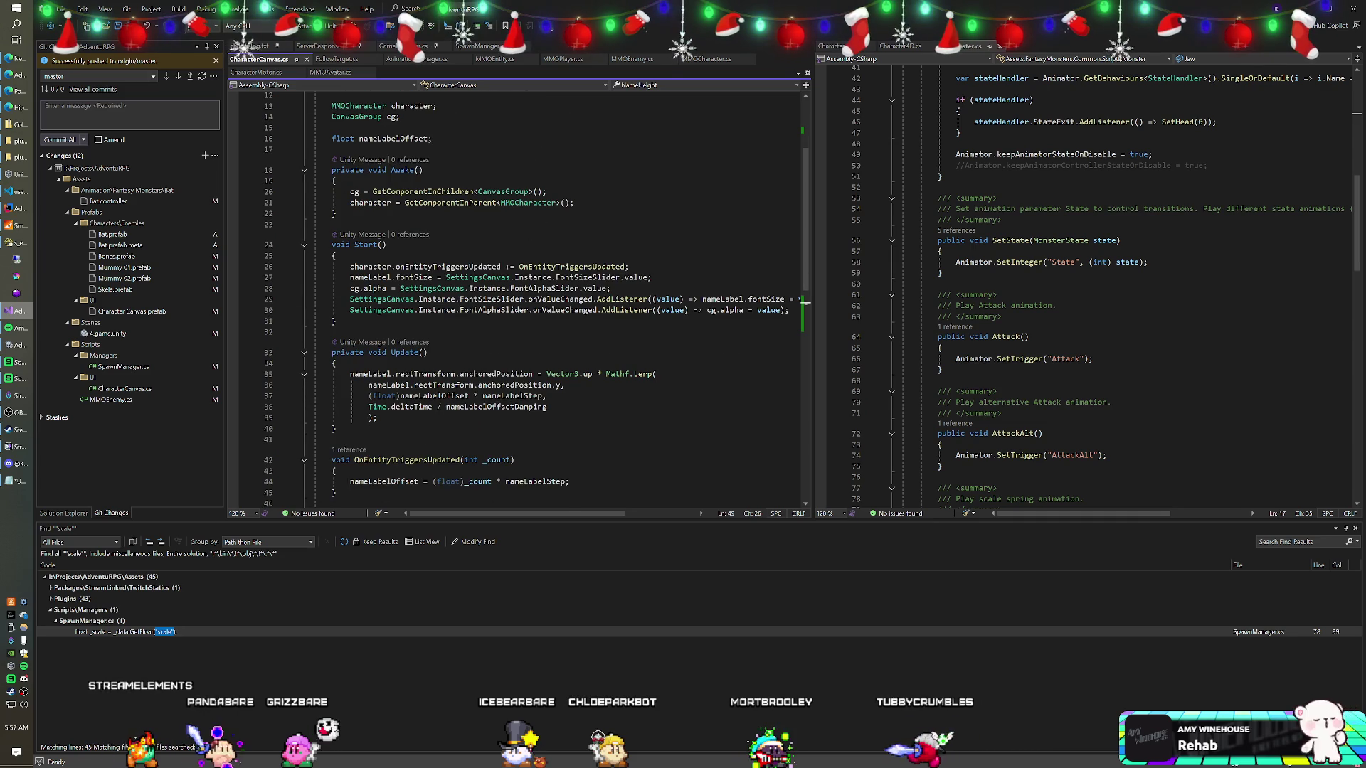
scroll(805, 302, down, 2)
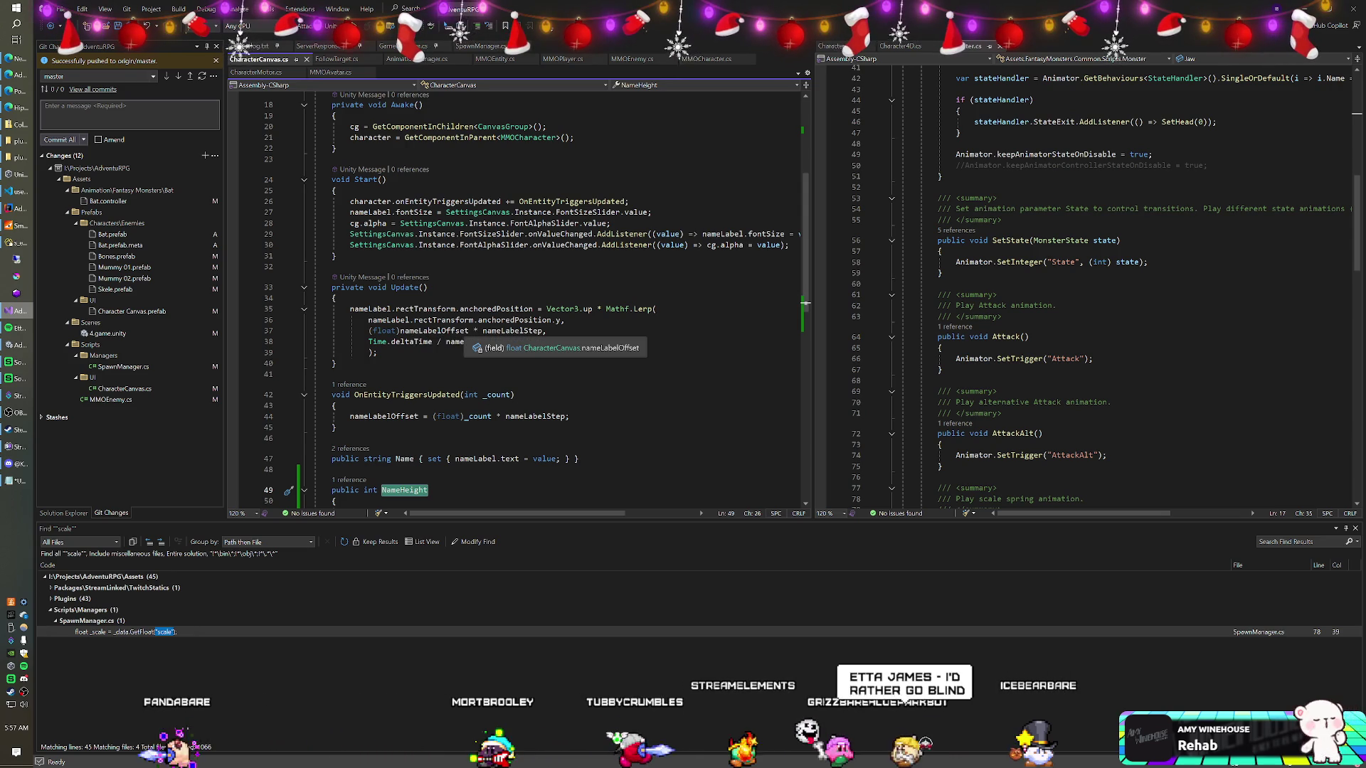
Step: Scroll through CharacterCanvas.cs to find the NameHeight setter's localPosition line
scroll(805, 303, down, 3)
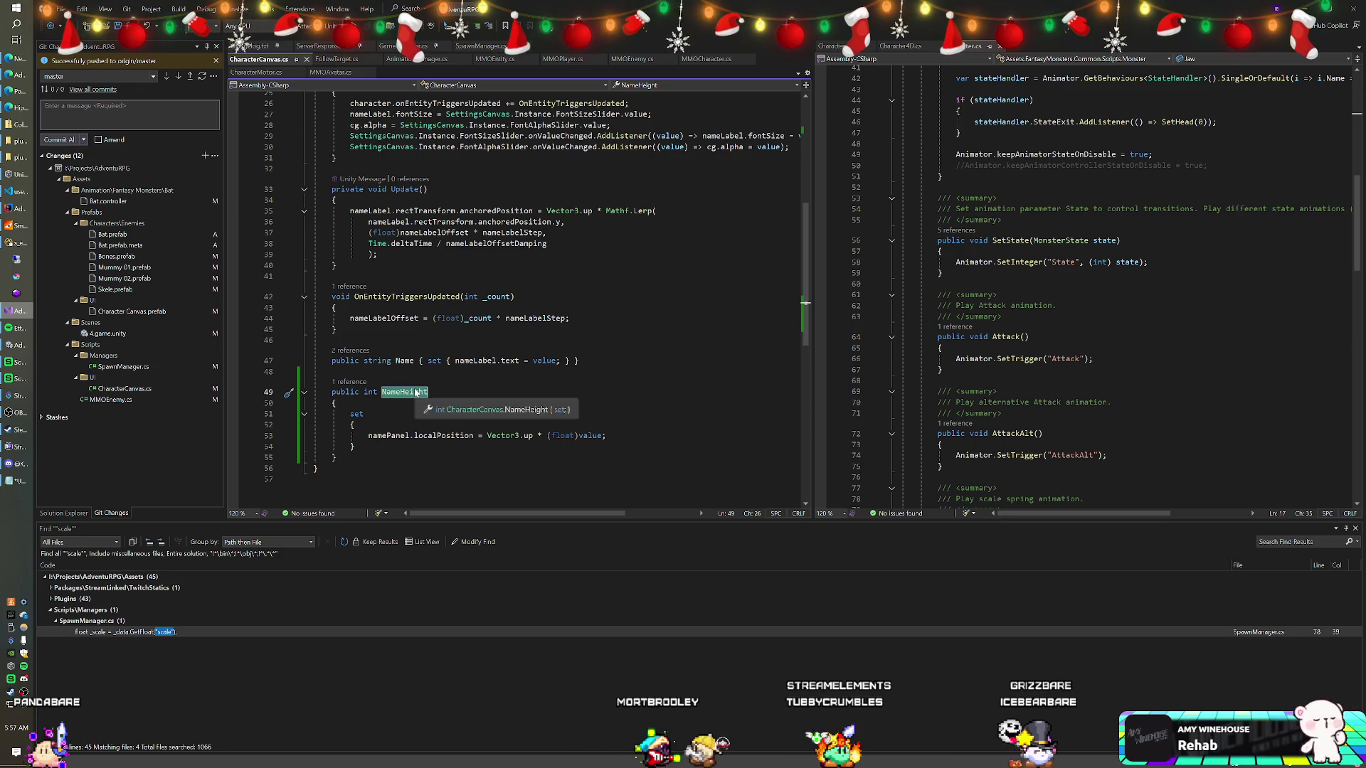
scroll(806, 303, up, 1)
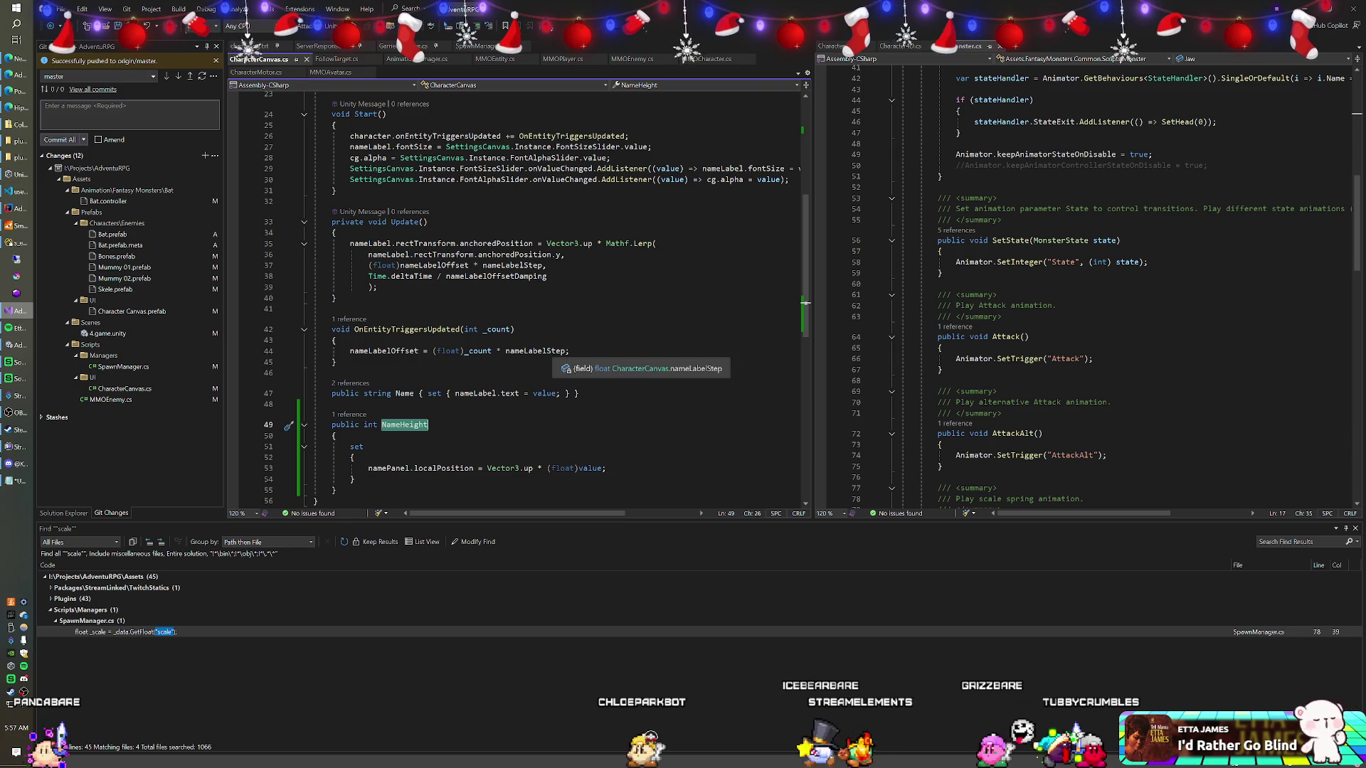
scroll(806, 303, up, 2)
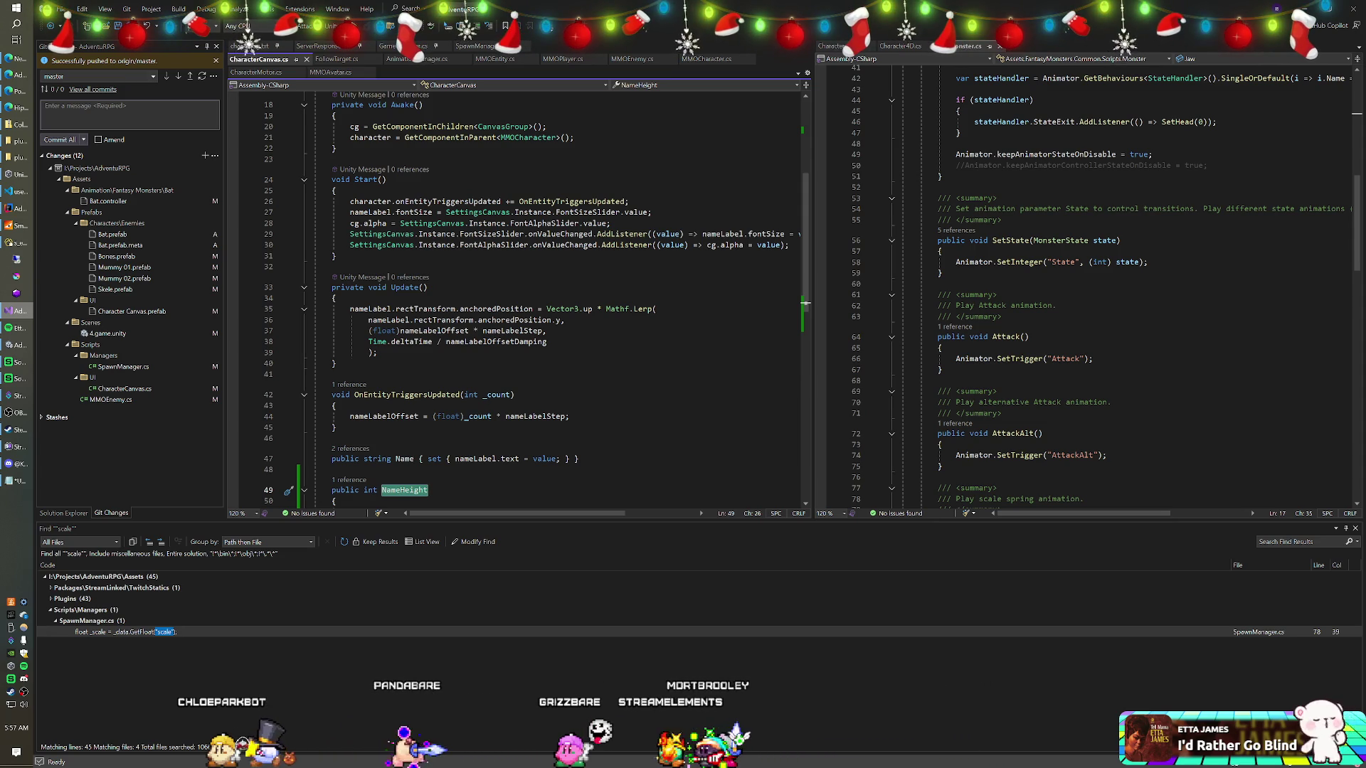
scroll(805, 303, up, 2)
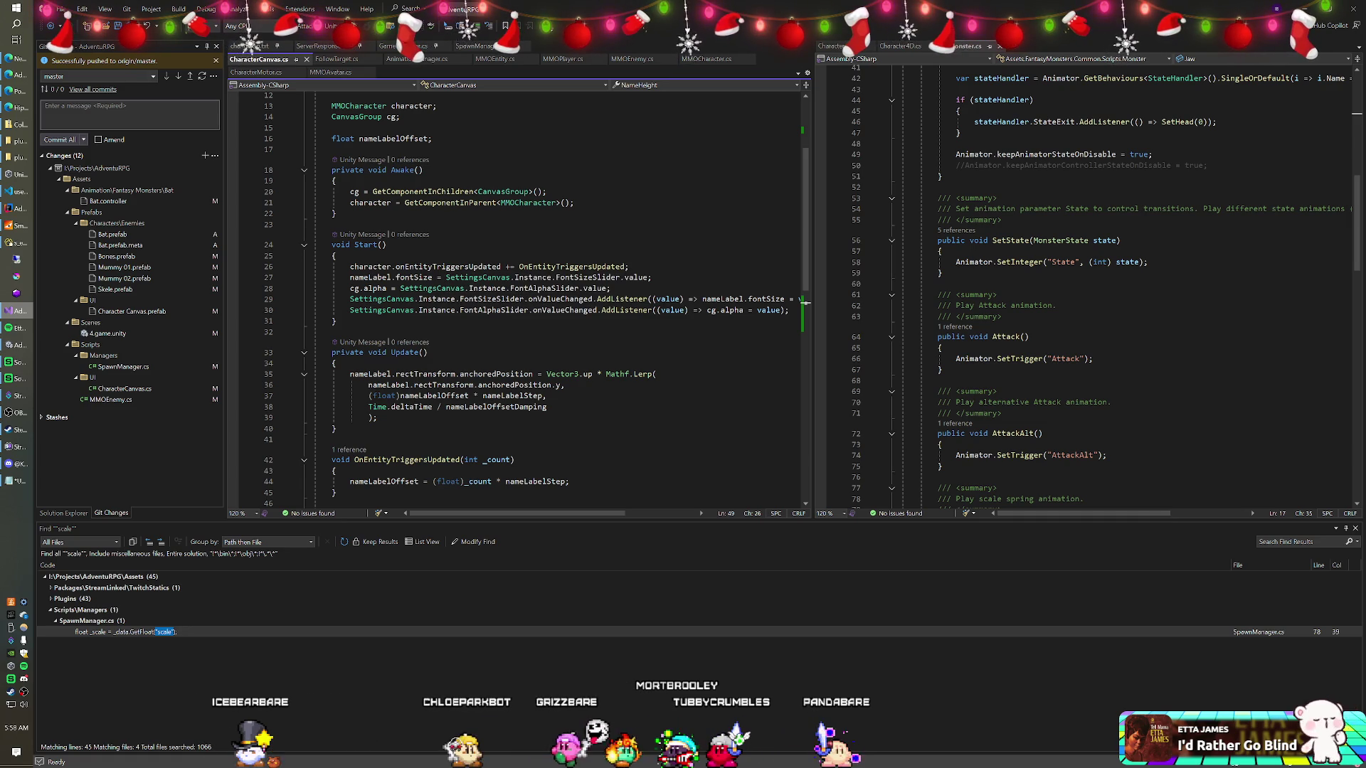
scroll(804, 303, down, 3)
scroll(804, 302, down, 2)
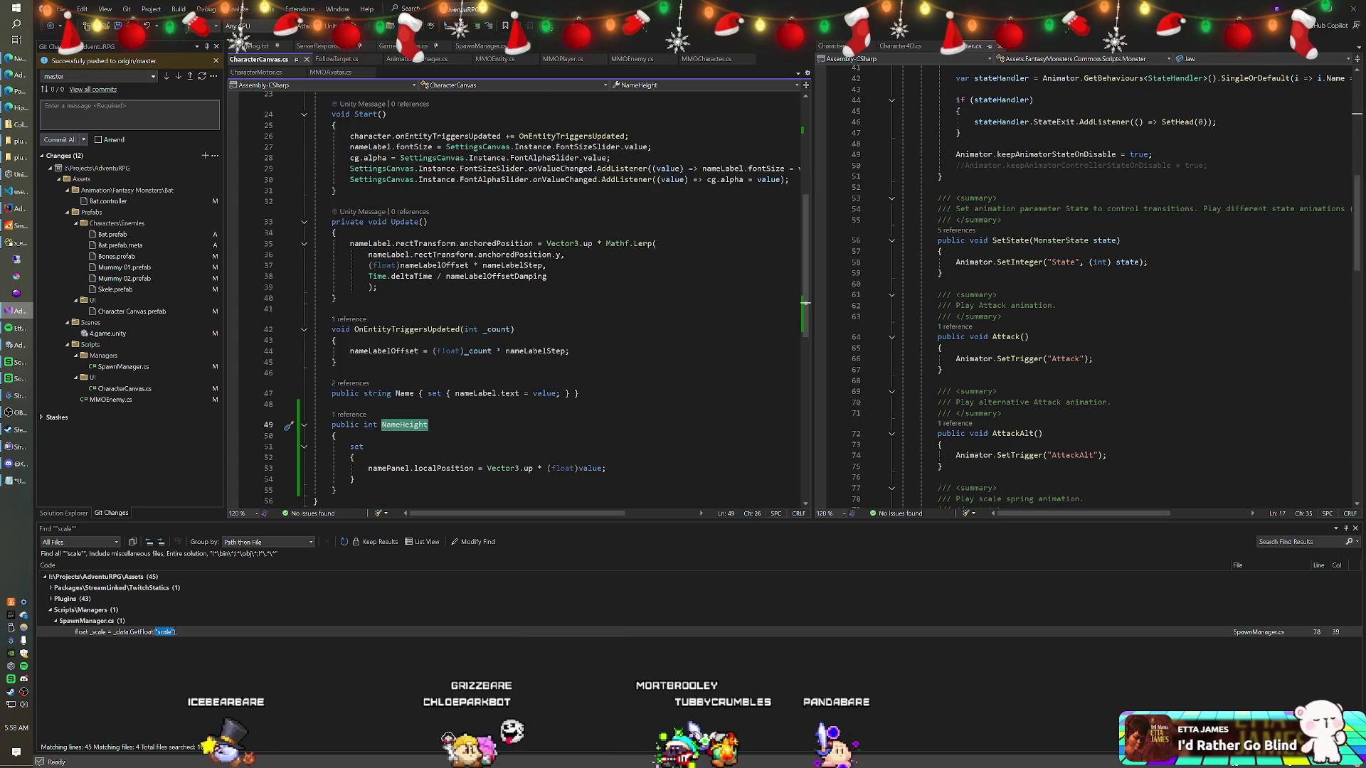
scroll(804, 302, up, 7)
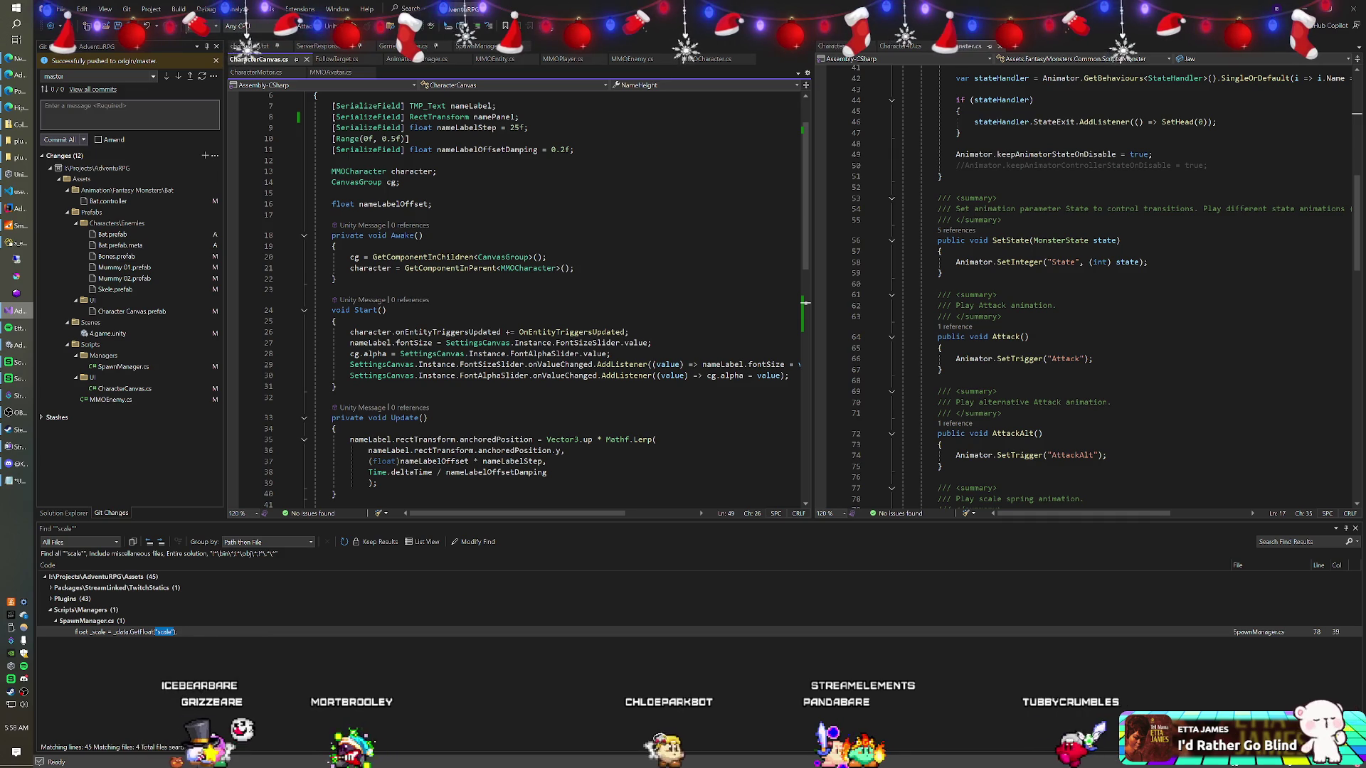
scroll(805, 303, down, 5)
scroll(805, 303, down, 3)
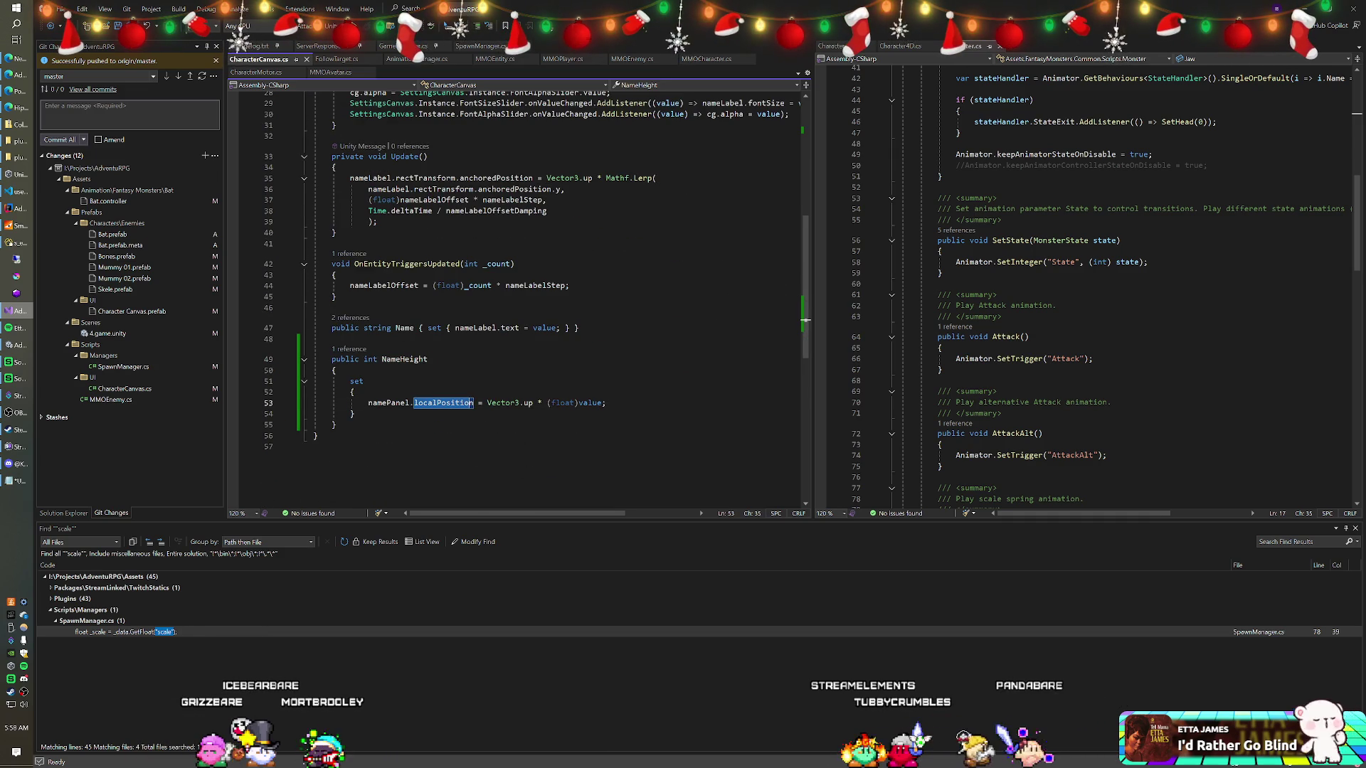
Step: Change localPosition to anchoredPosition in the setter, save, and return to Unity
text(anchored)
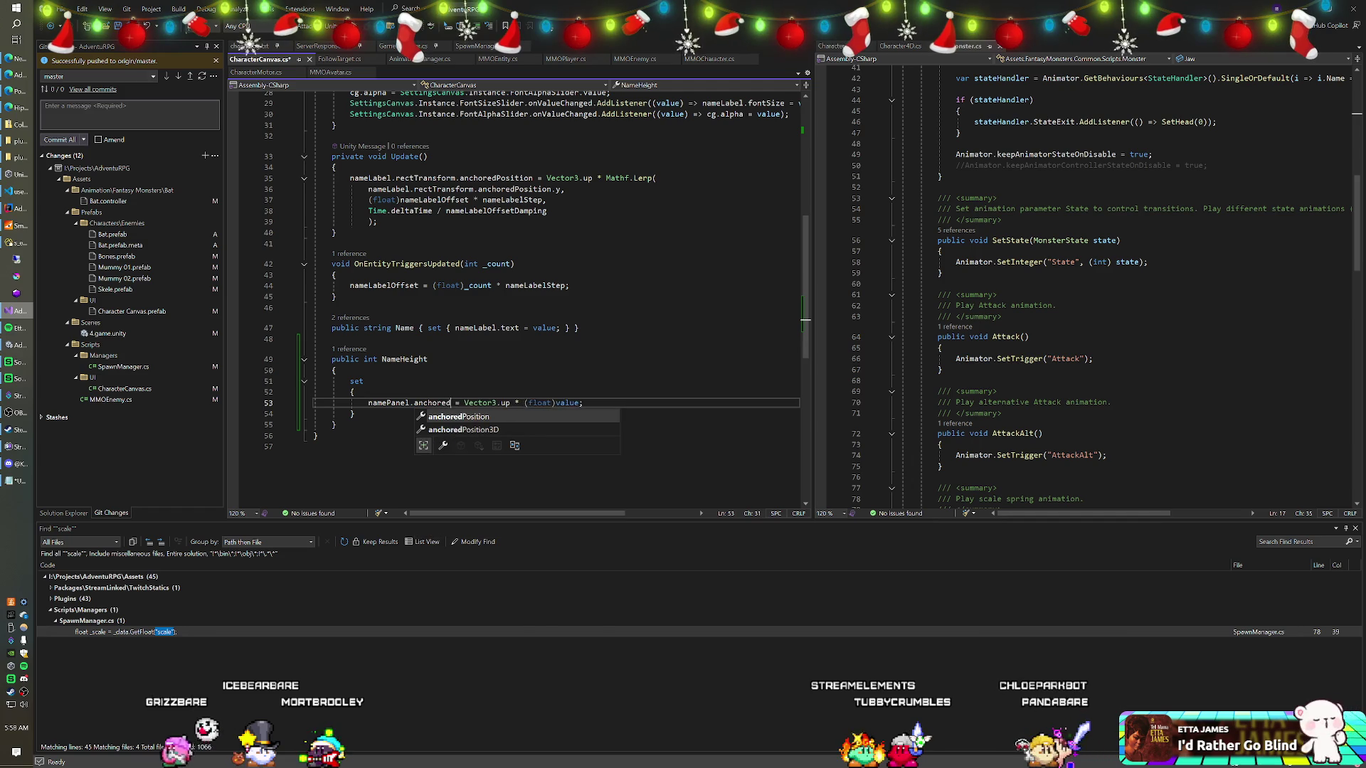
key(BackSpace)
key(BackSpace)
key(BackSpace)
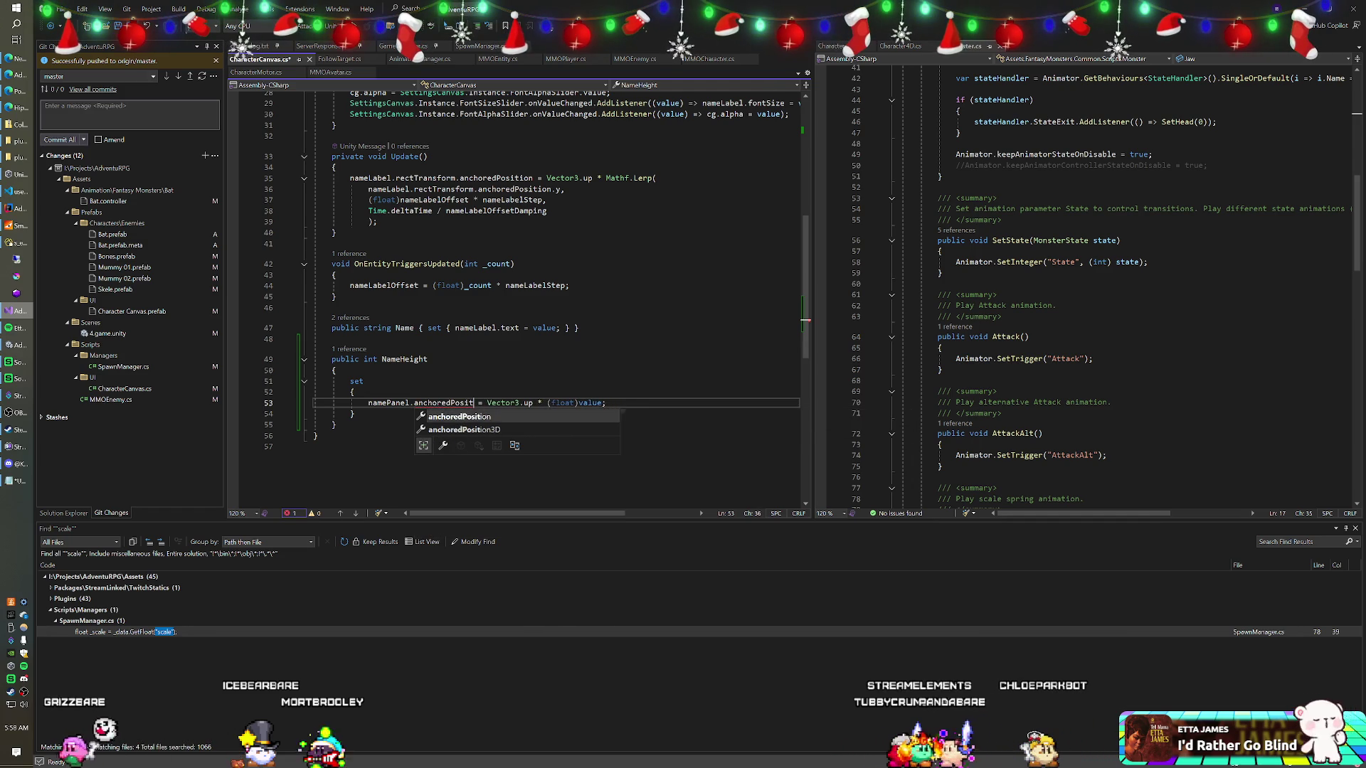
key(ctrl+s)
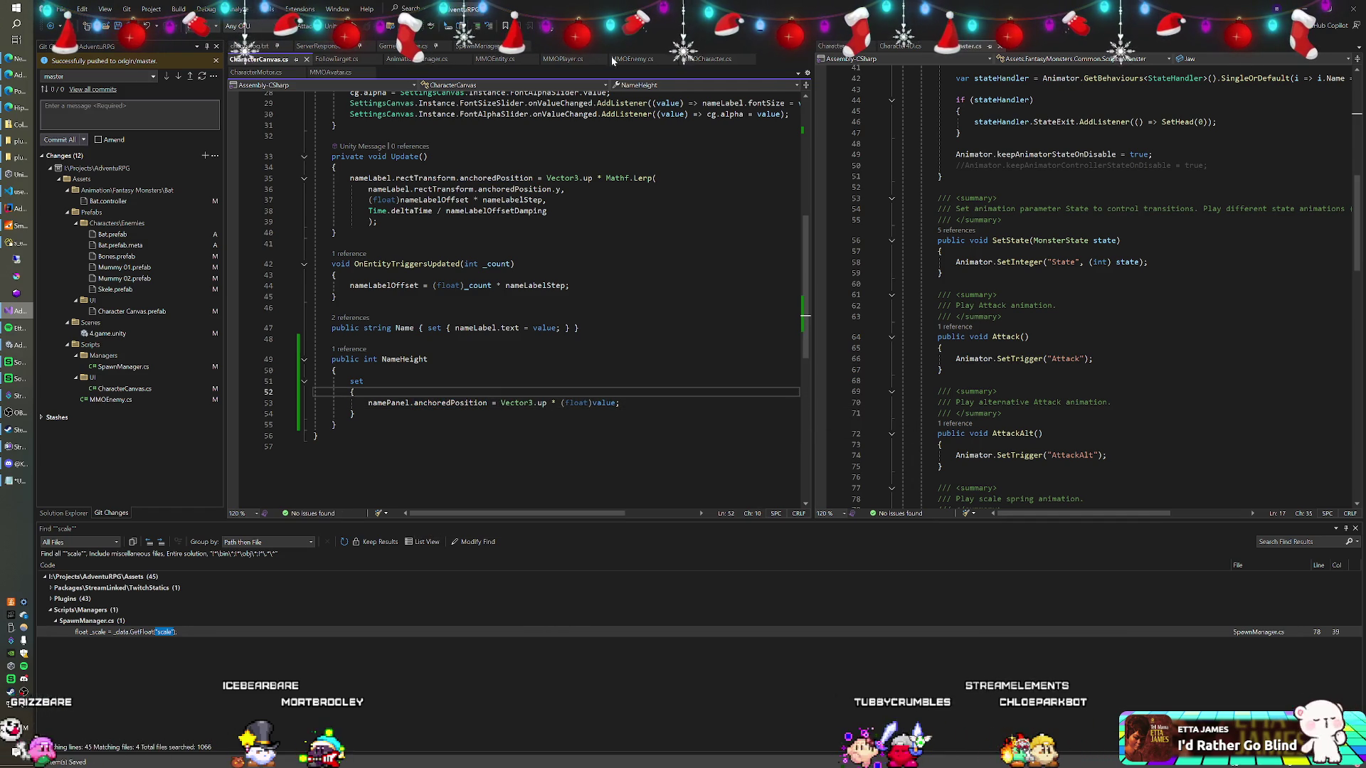
key(alt+Tab)
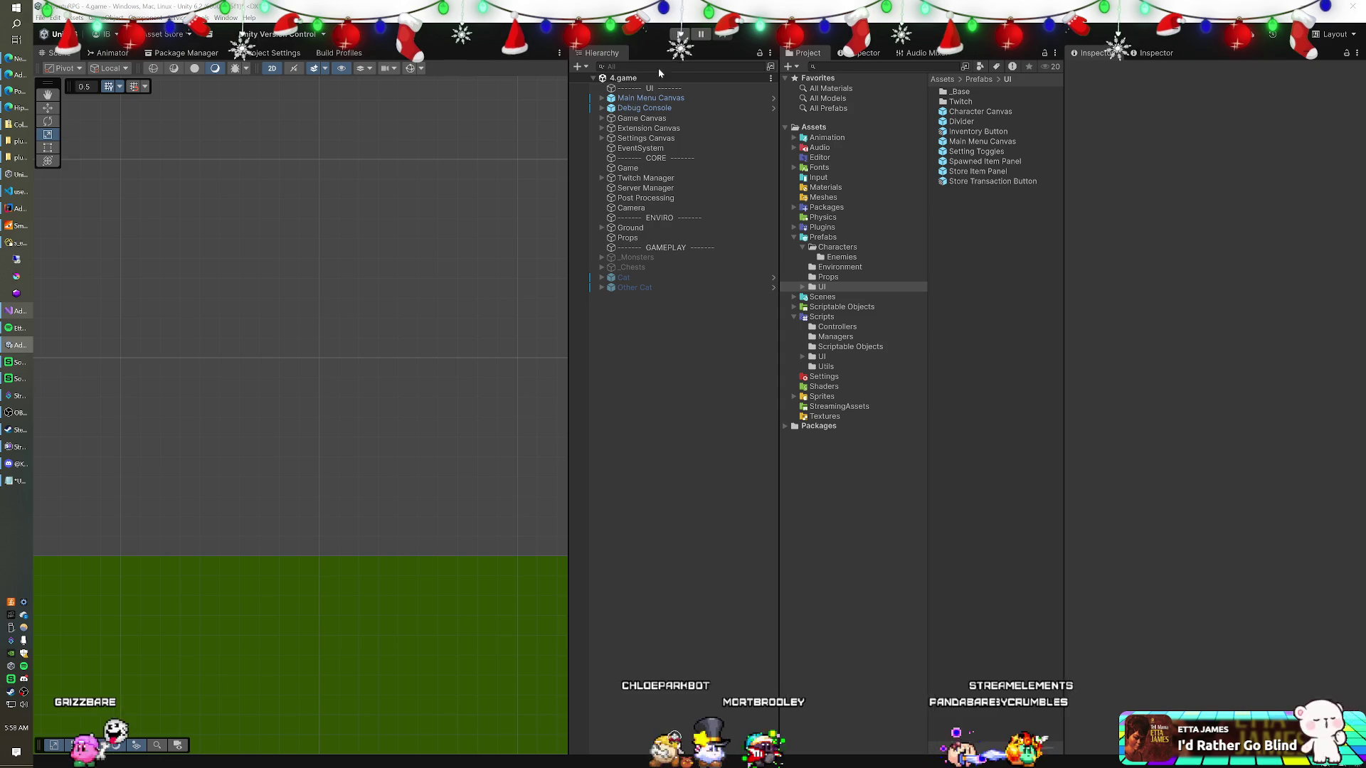
Step: Play the game and select Bat(Clone)'s Character Canvas to check its name label position
click(680, 35)
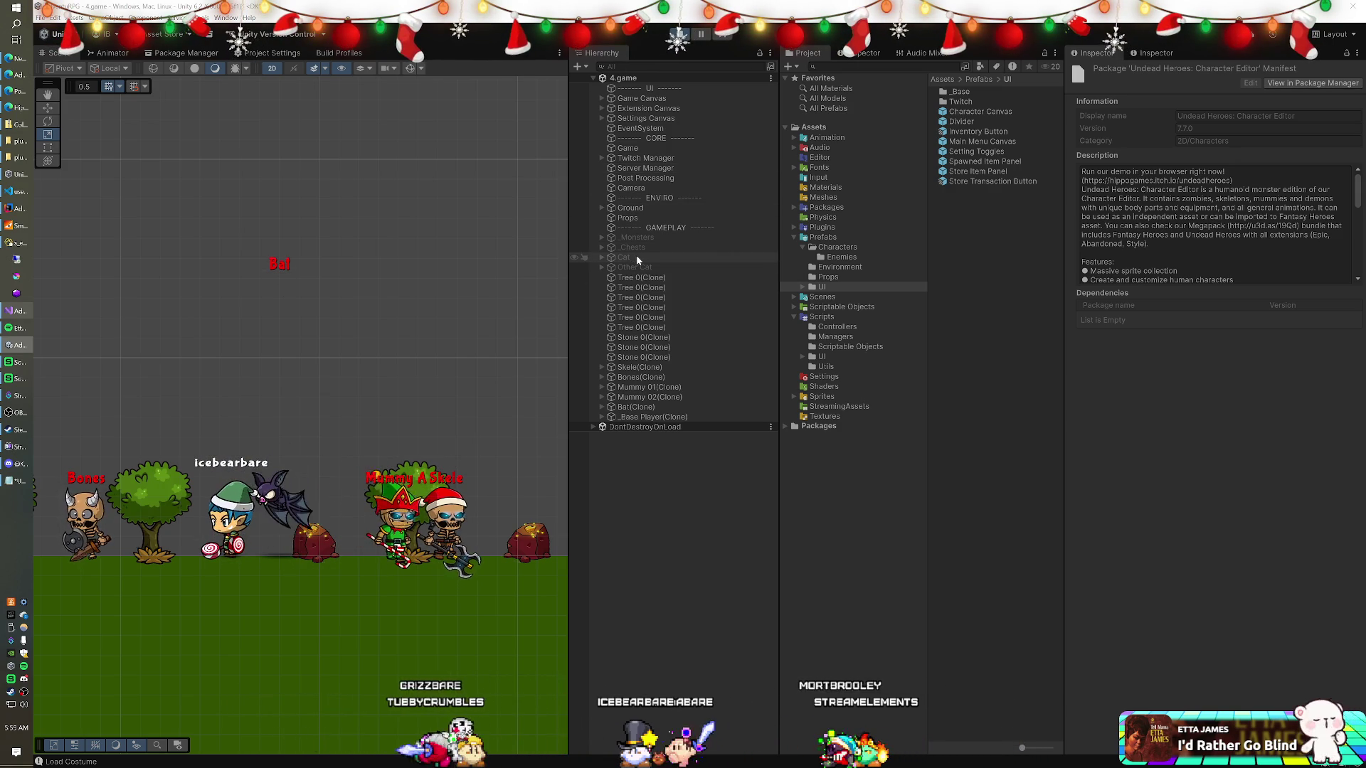
click(603, 407)
click(637, 438)
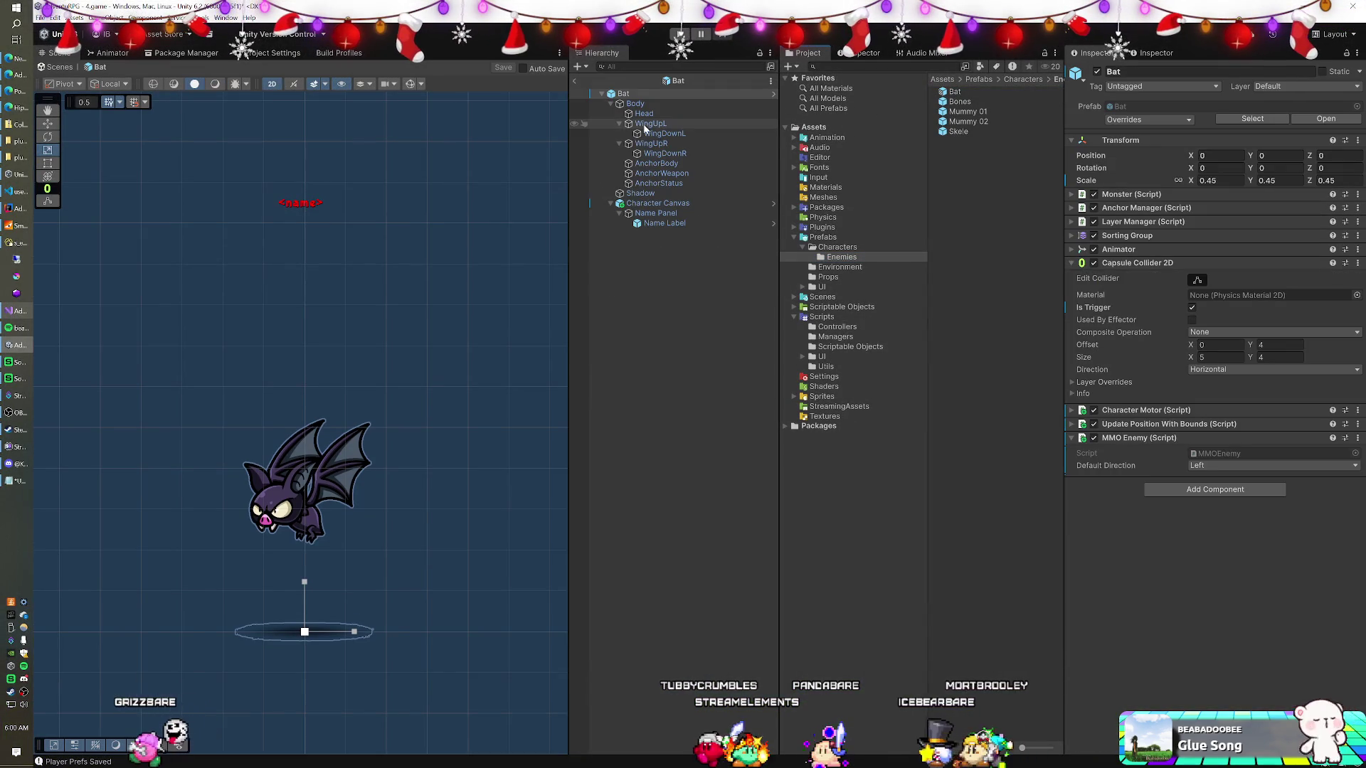
Step: Set the Bat Character Canvas position to X 0, Y 0
click(658, 204)
click(1215, 164)
text(0)
key(Tab)
text(0)
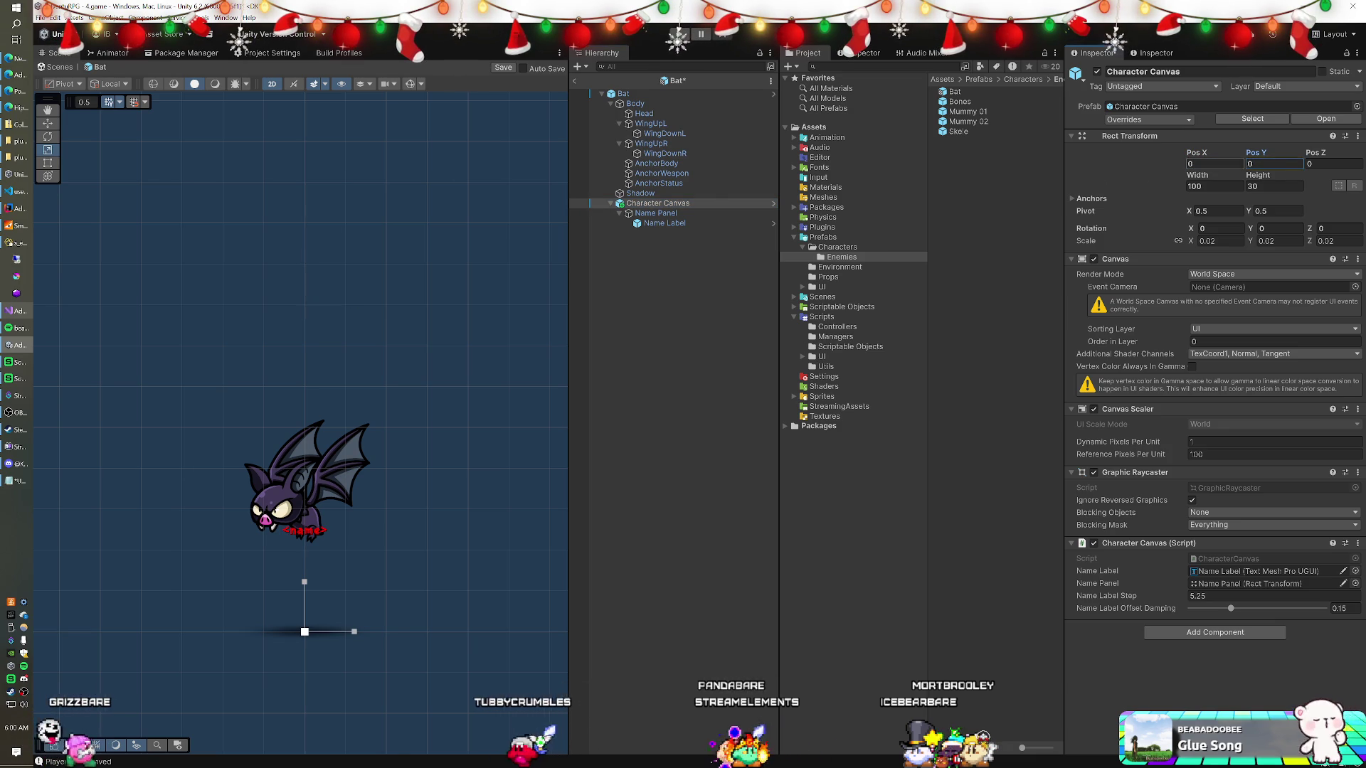
Step: Put the Bat root object alone on the Character layer and save the prefab
click(623, 93)
click(1273, 86)
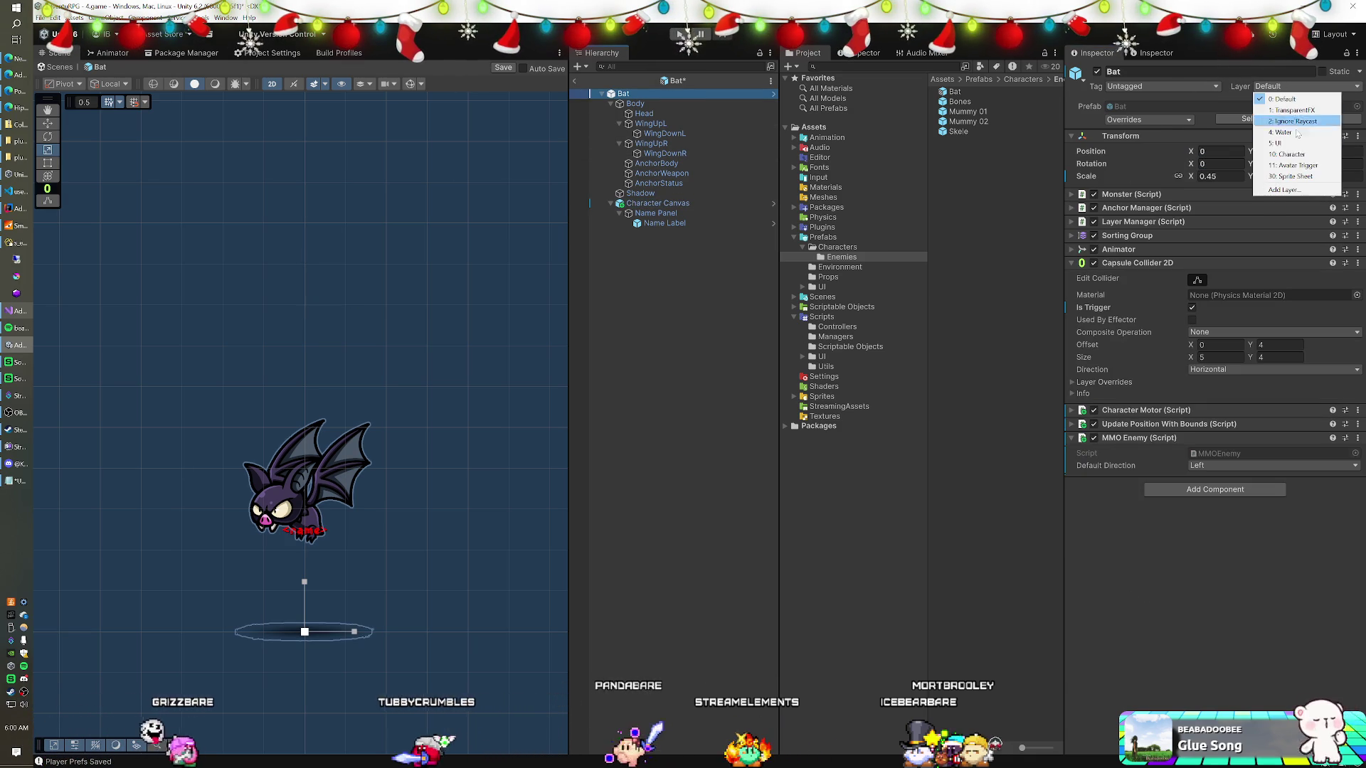
click(1281, 160)
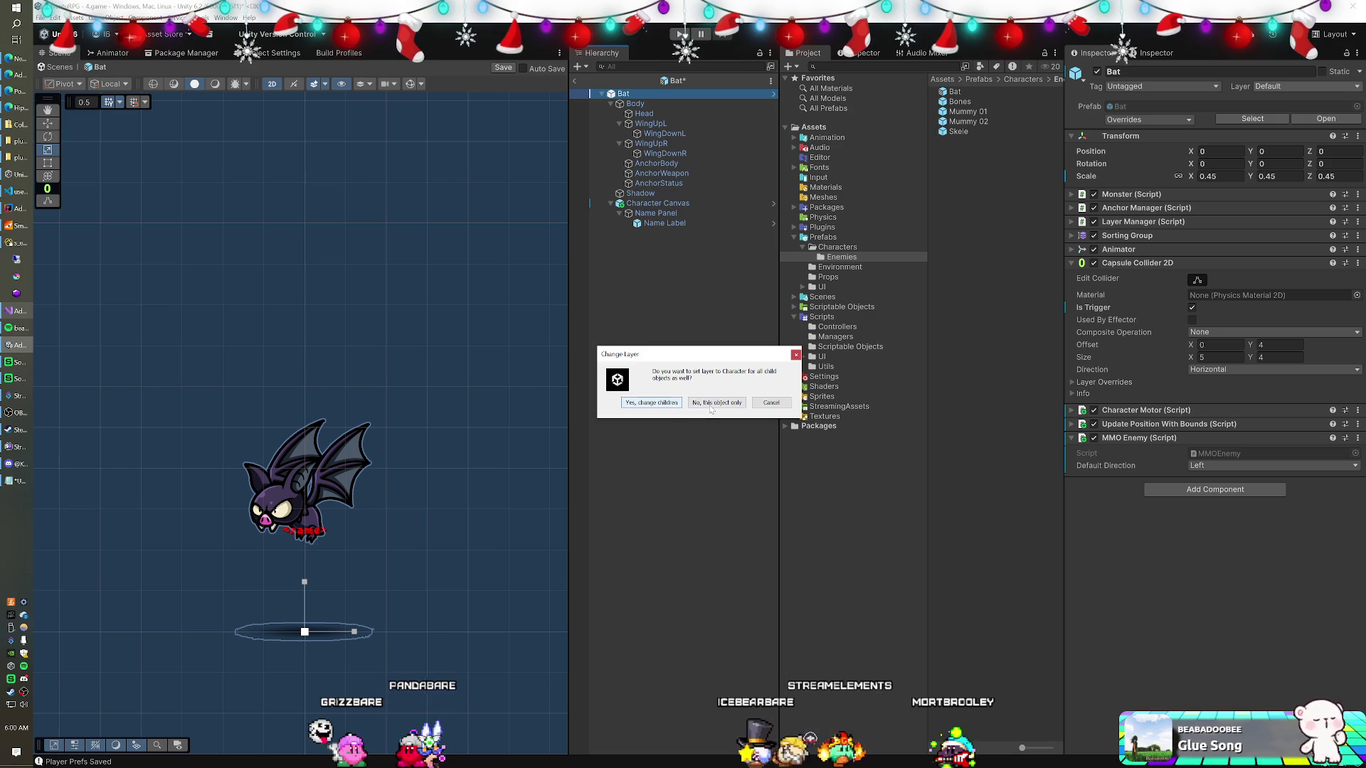
click(658, 404)
click(959, 101)
click(959, 101)
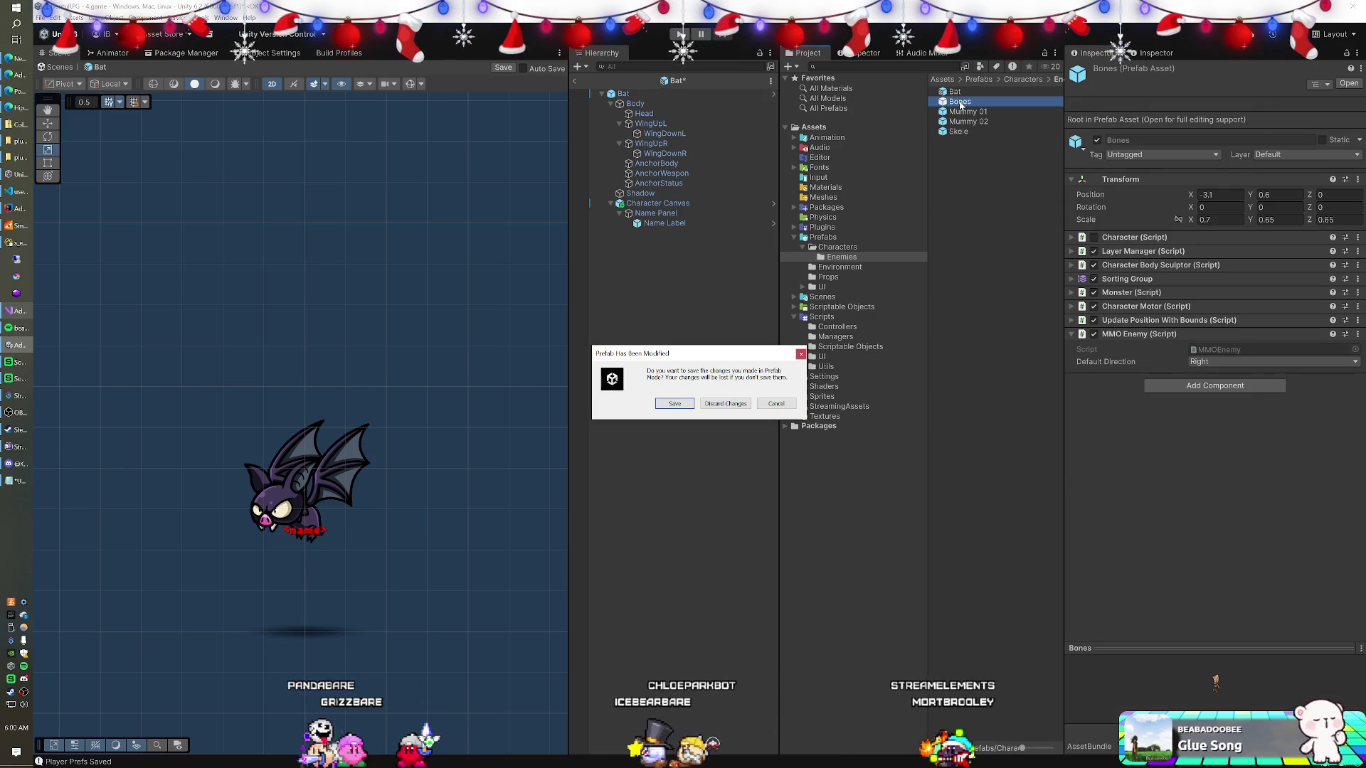
click(690, 403)
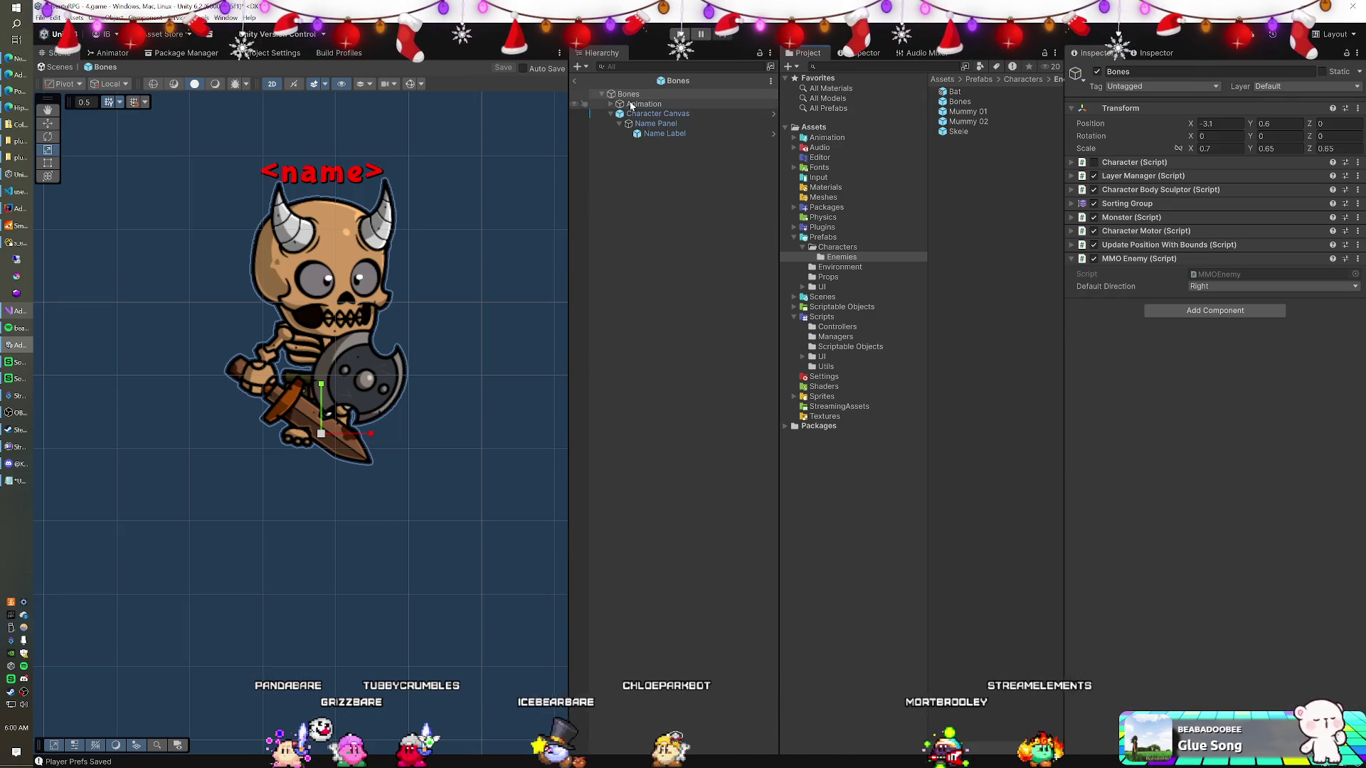
Step: Set Bones, Mummy 01, Mummy 02 and Skele to the Character layer
click(1305, 86)
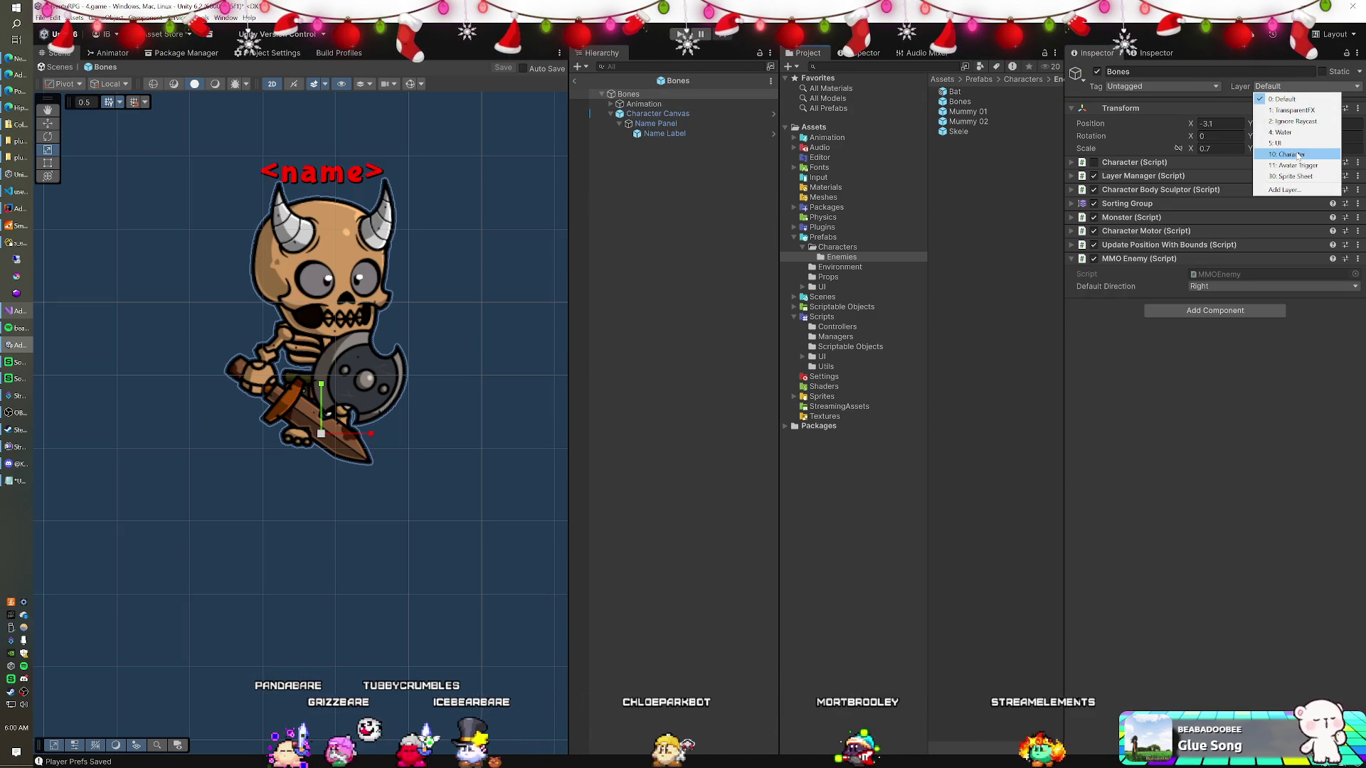
click(1273, 151)
click(702, 402)
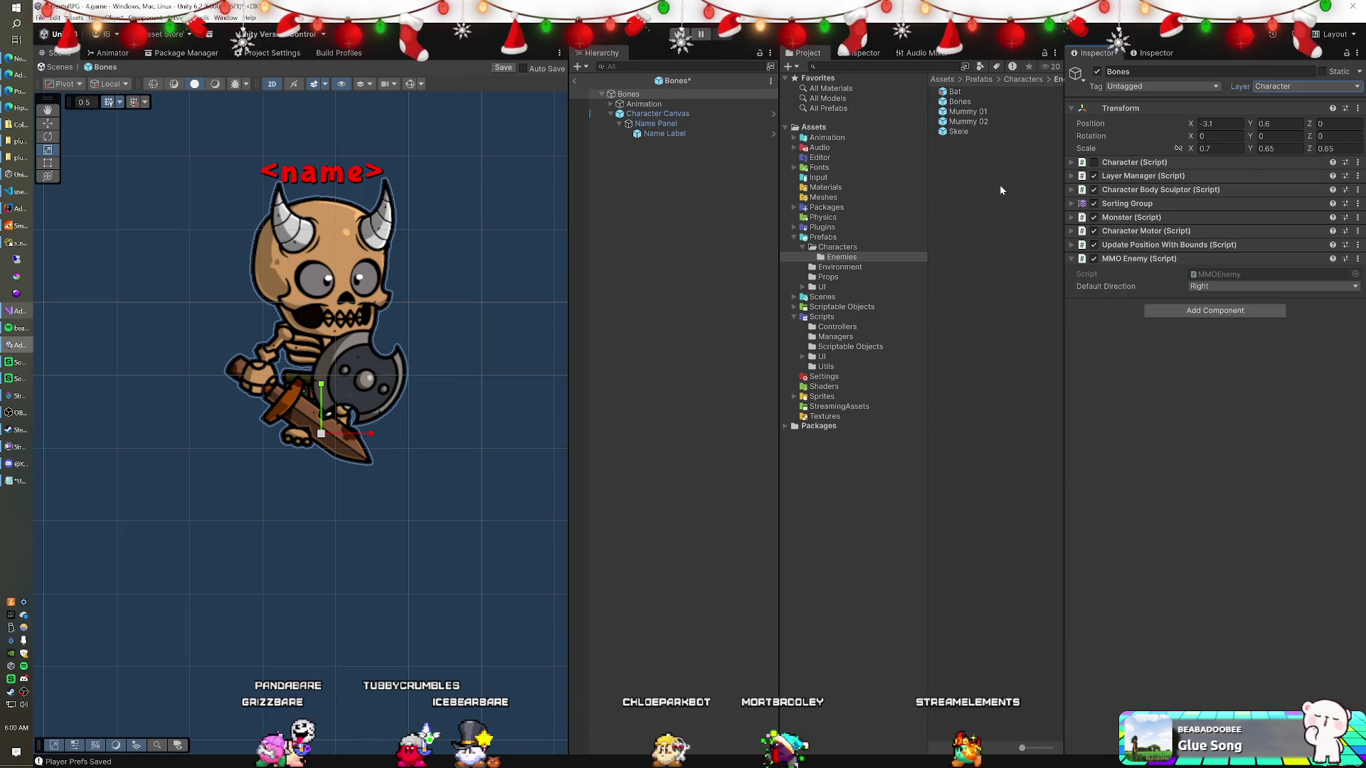
click(977, 112)
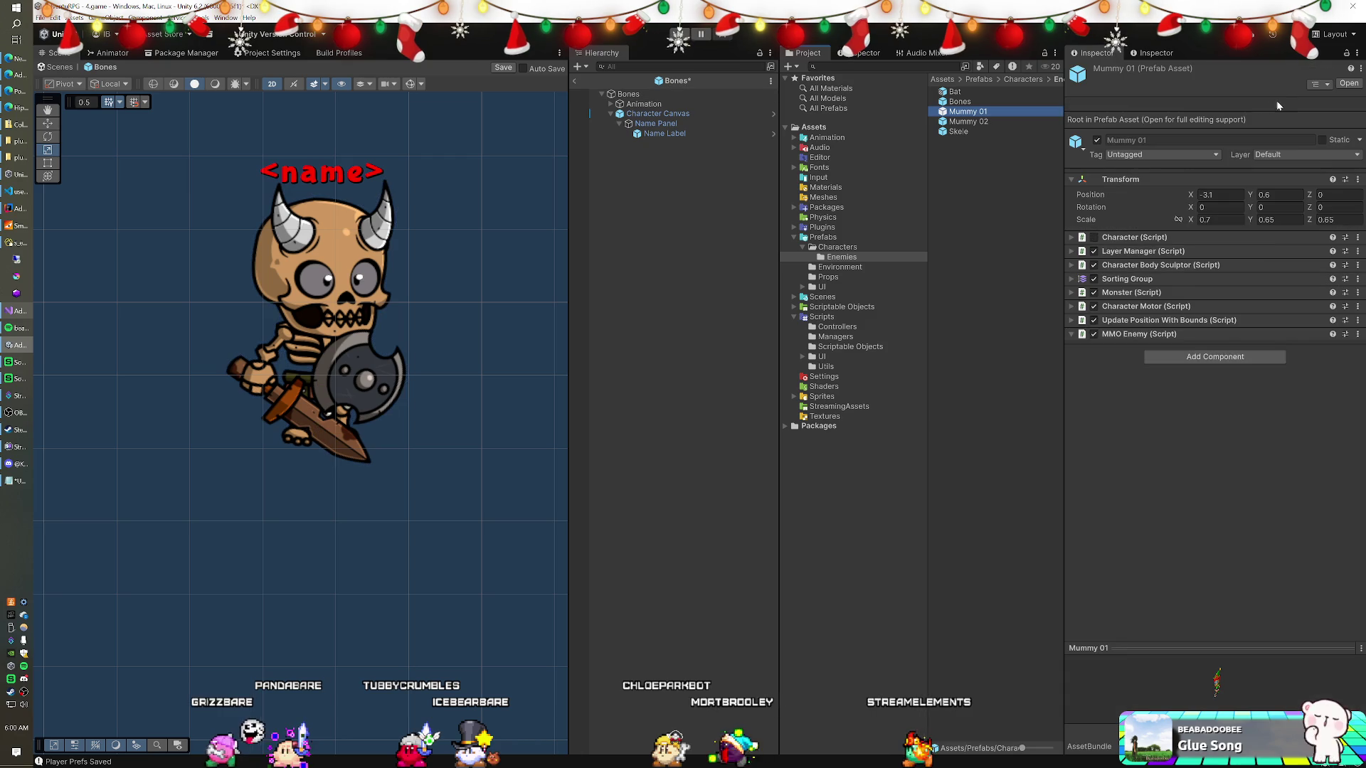
shift+click(962, 133)
click(1300, 158)
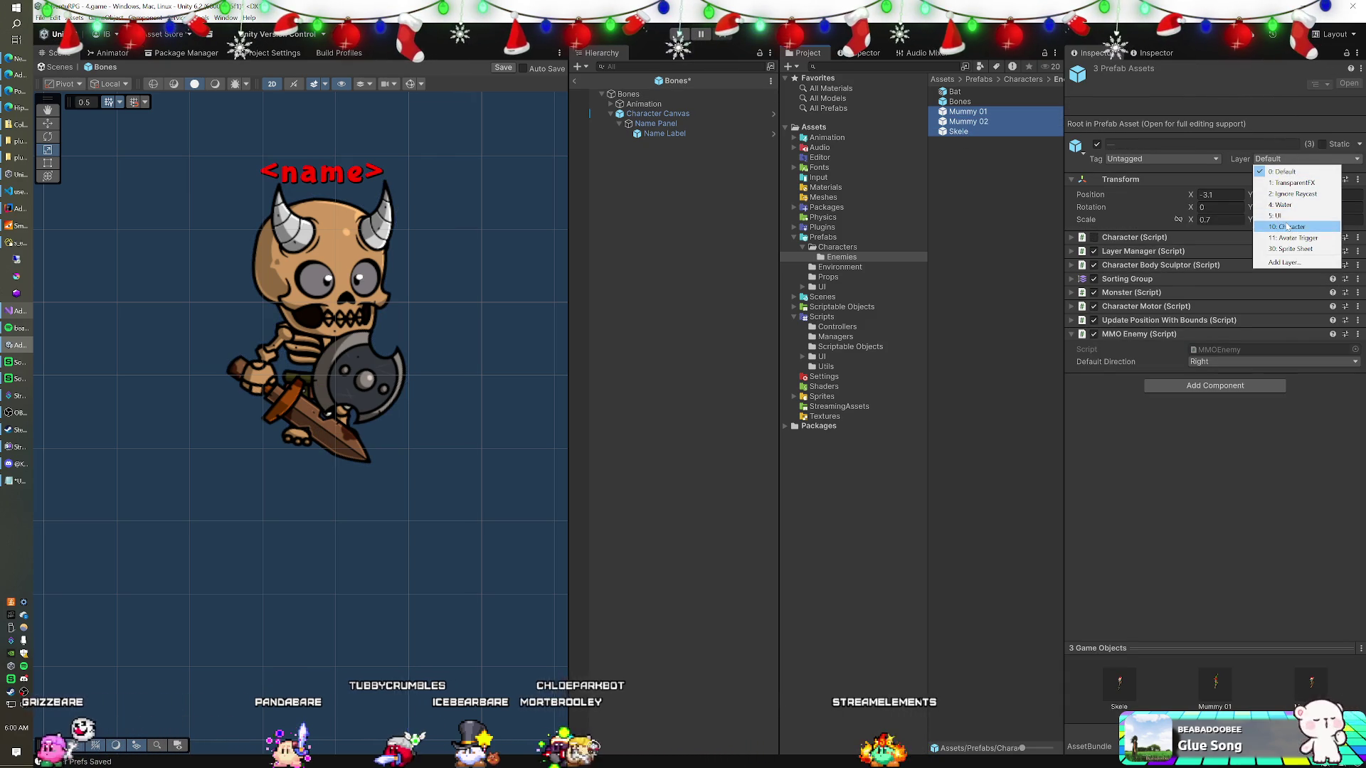
click(1286, 227)
click(735, 377)
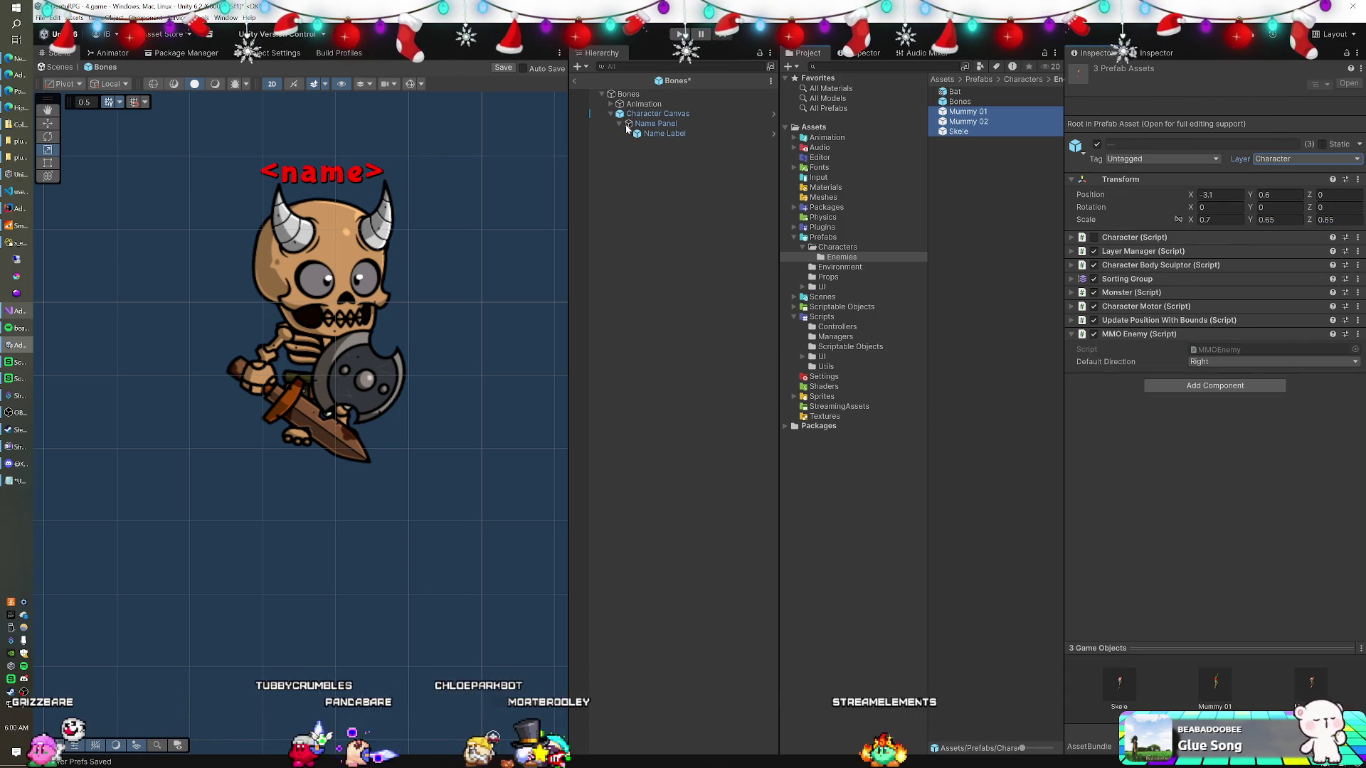
Step: Exit the Bones prefab, save it, and run the game
click(577, 81)
click(629, 399)
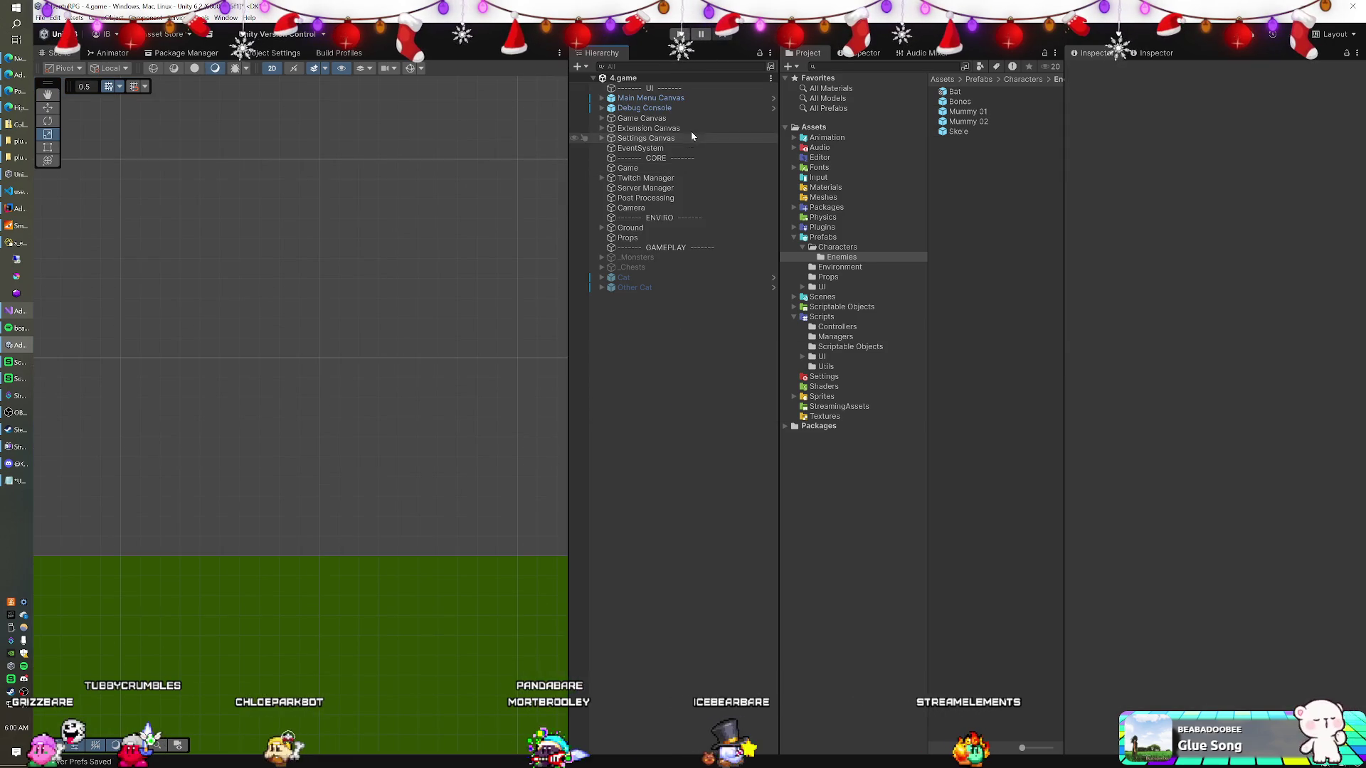
click(680, 34)
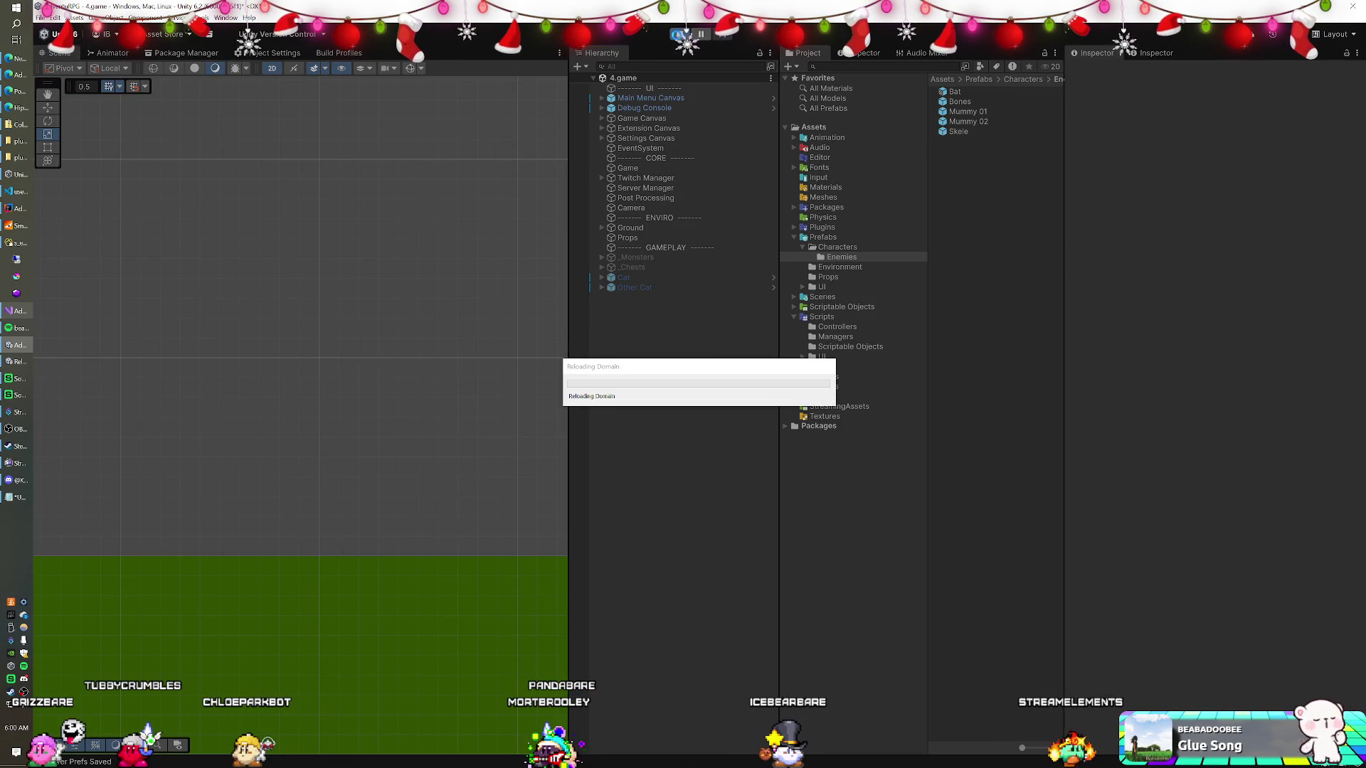
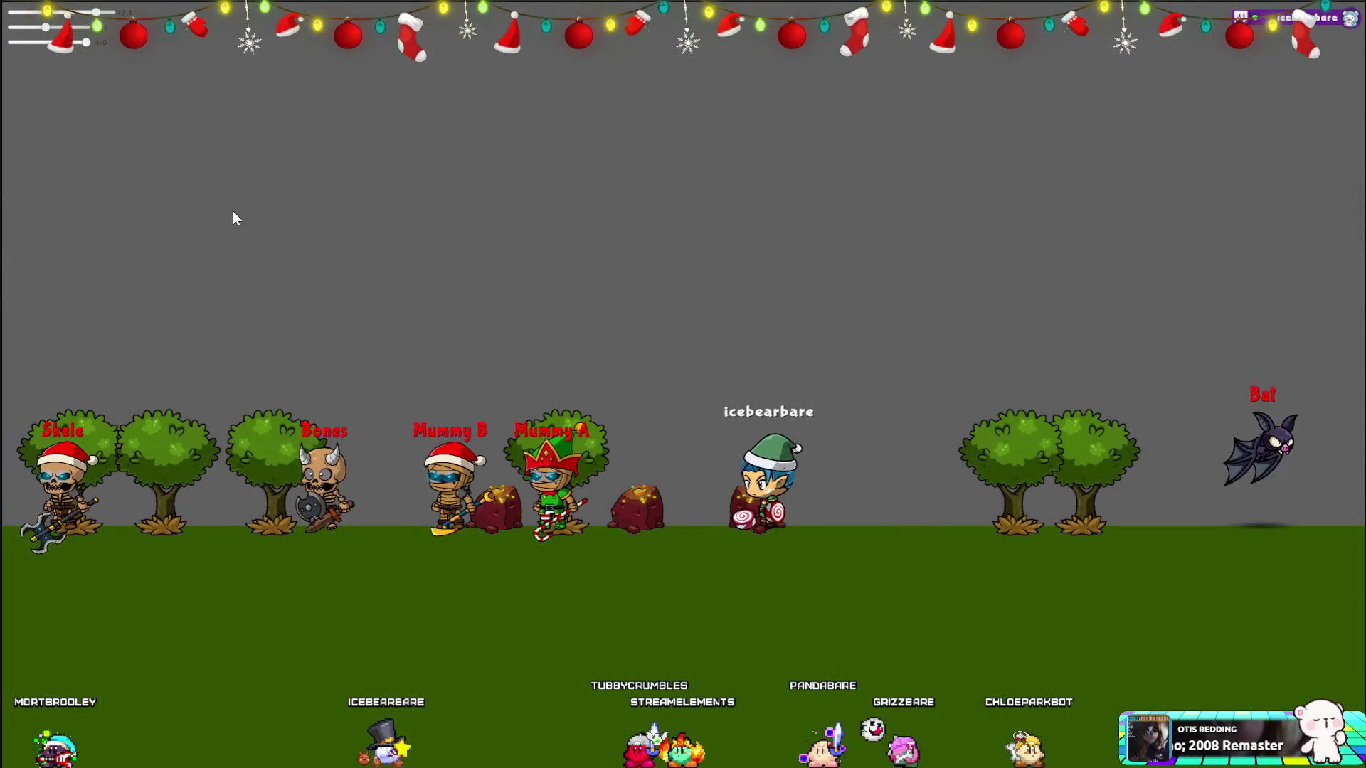
Step: Shrink the game view, shift the character left, then zoom in on the skeleton, mummy and bat
drag(96, 13, 61, 17)
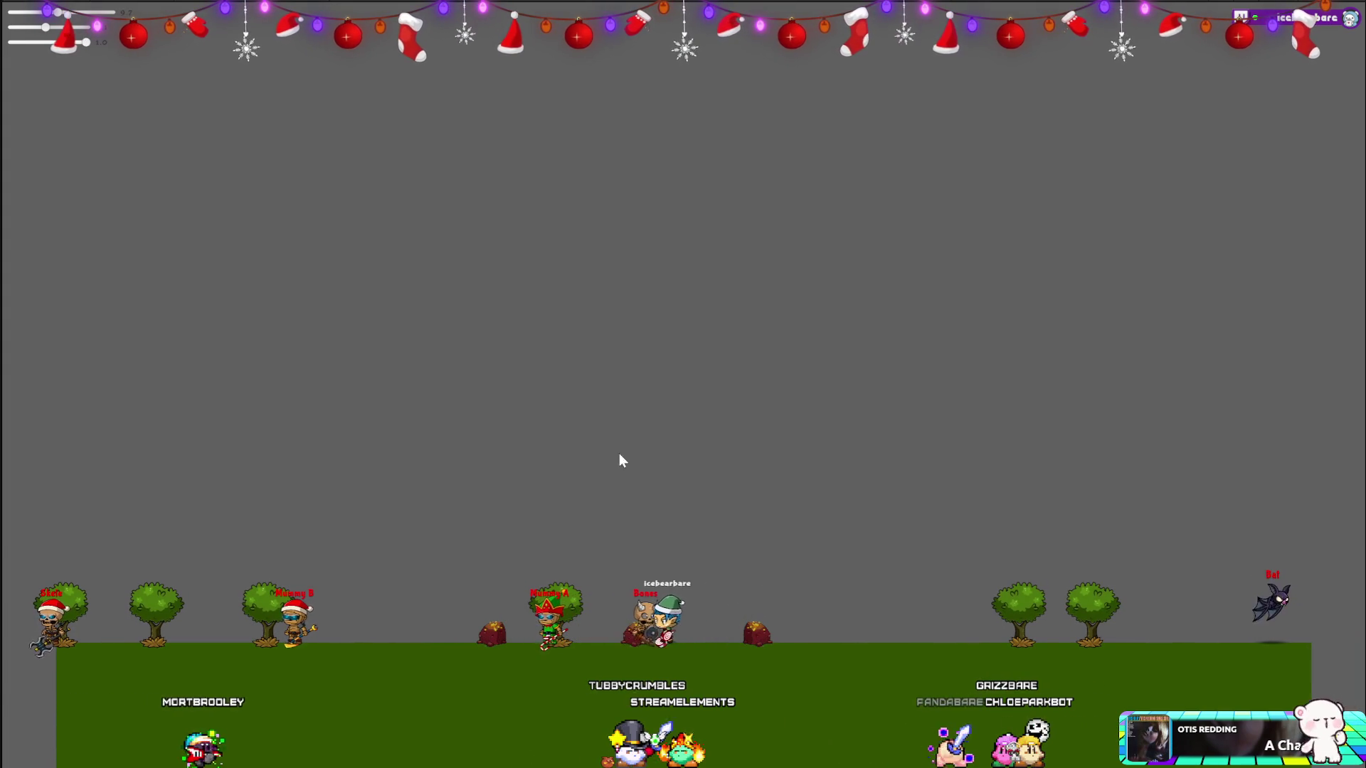
drag(566, 633, 430, 621)
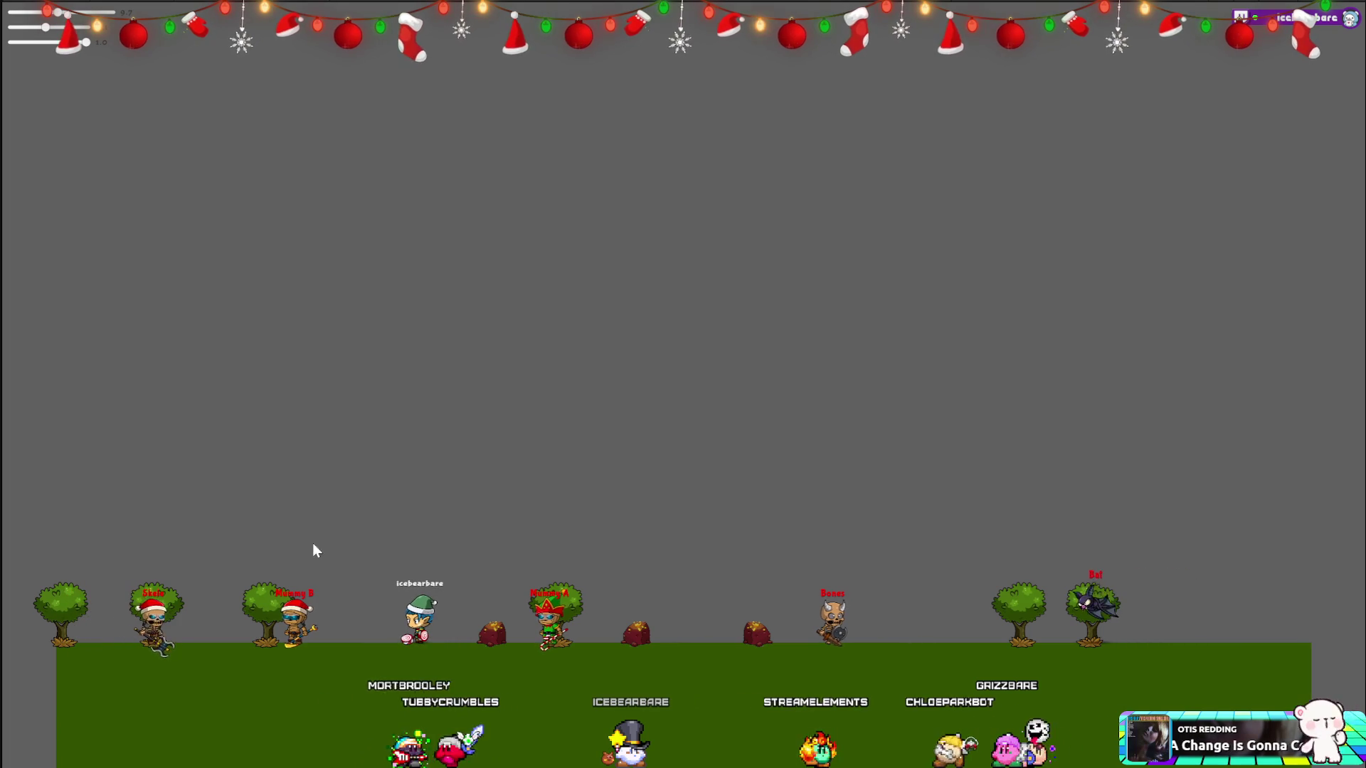
drag(80, 16, 102, 22)
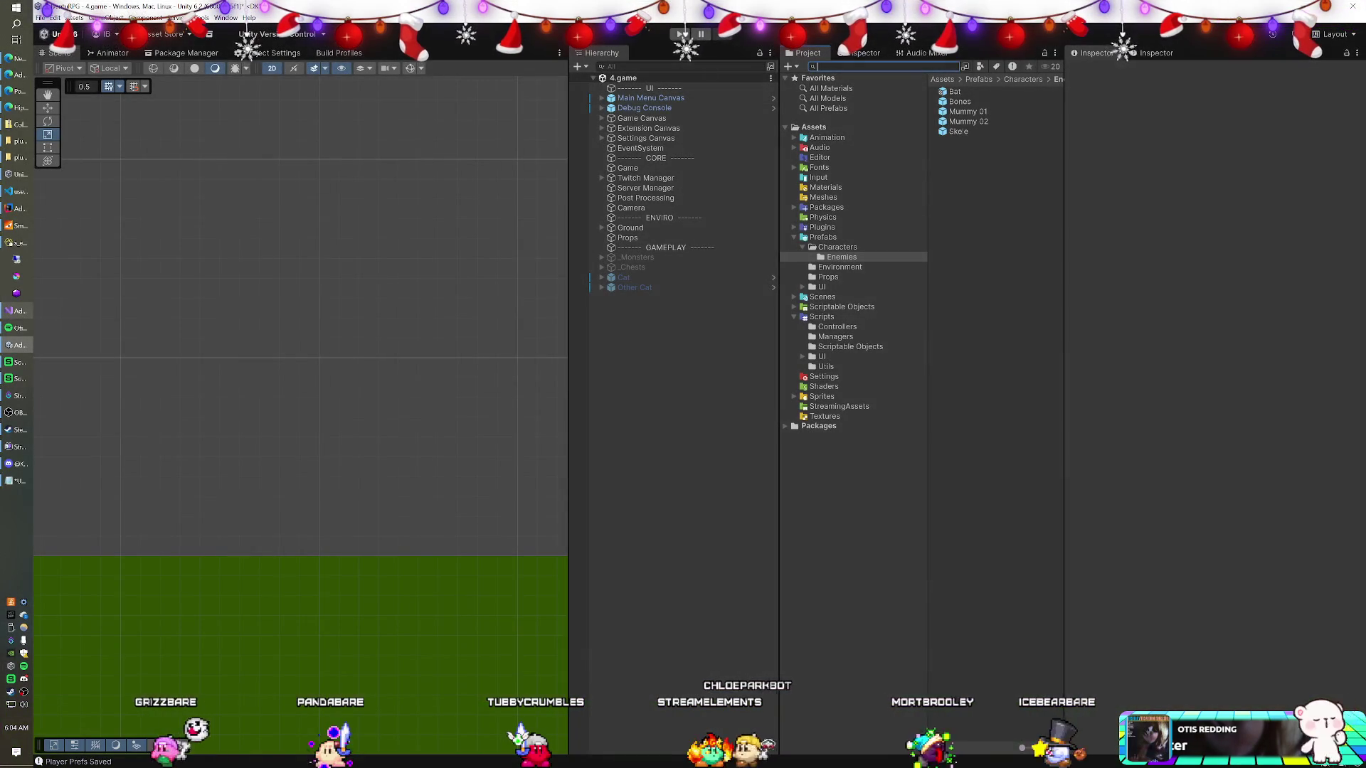
Step: Find and open the UndeadHeroes scene from the Project window, then enter play mode
text(:scene)
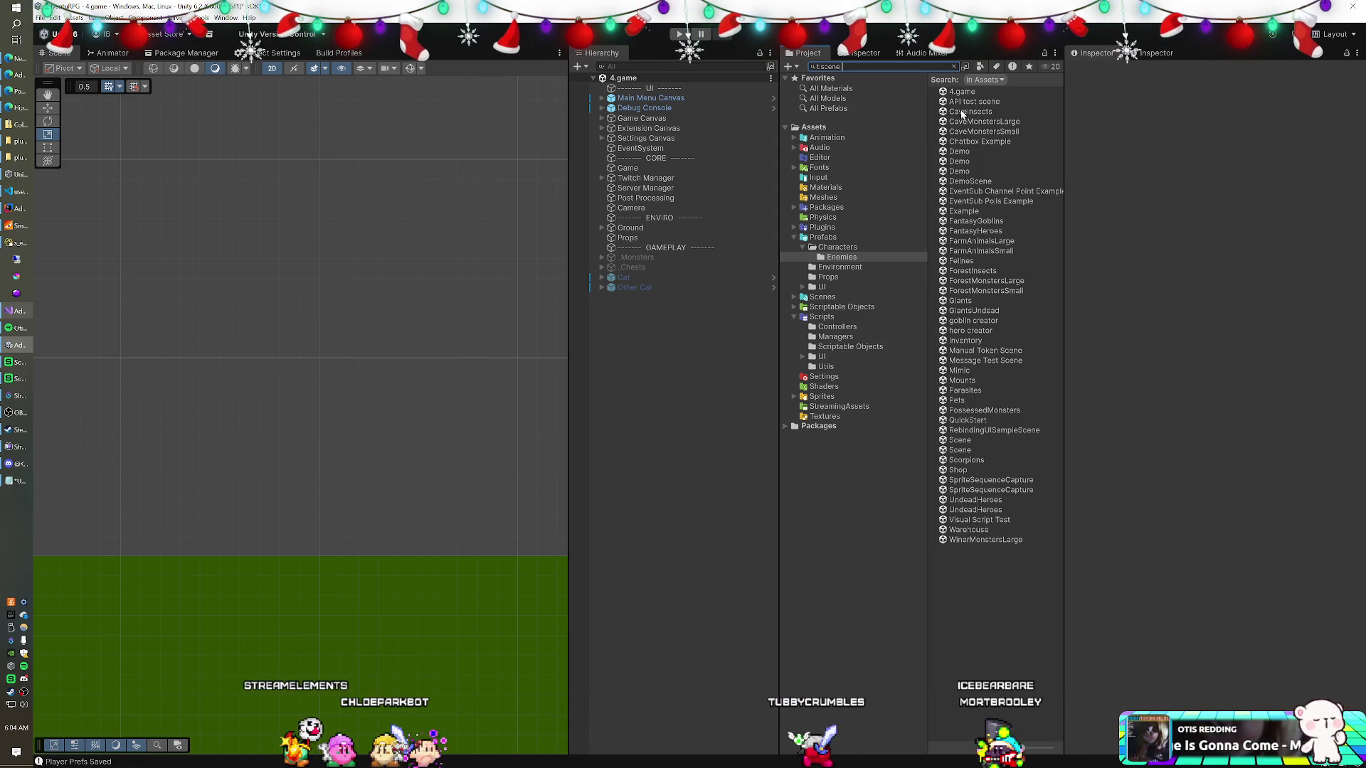
click(997, 509)
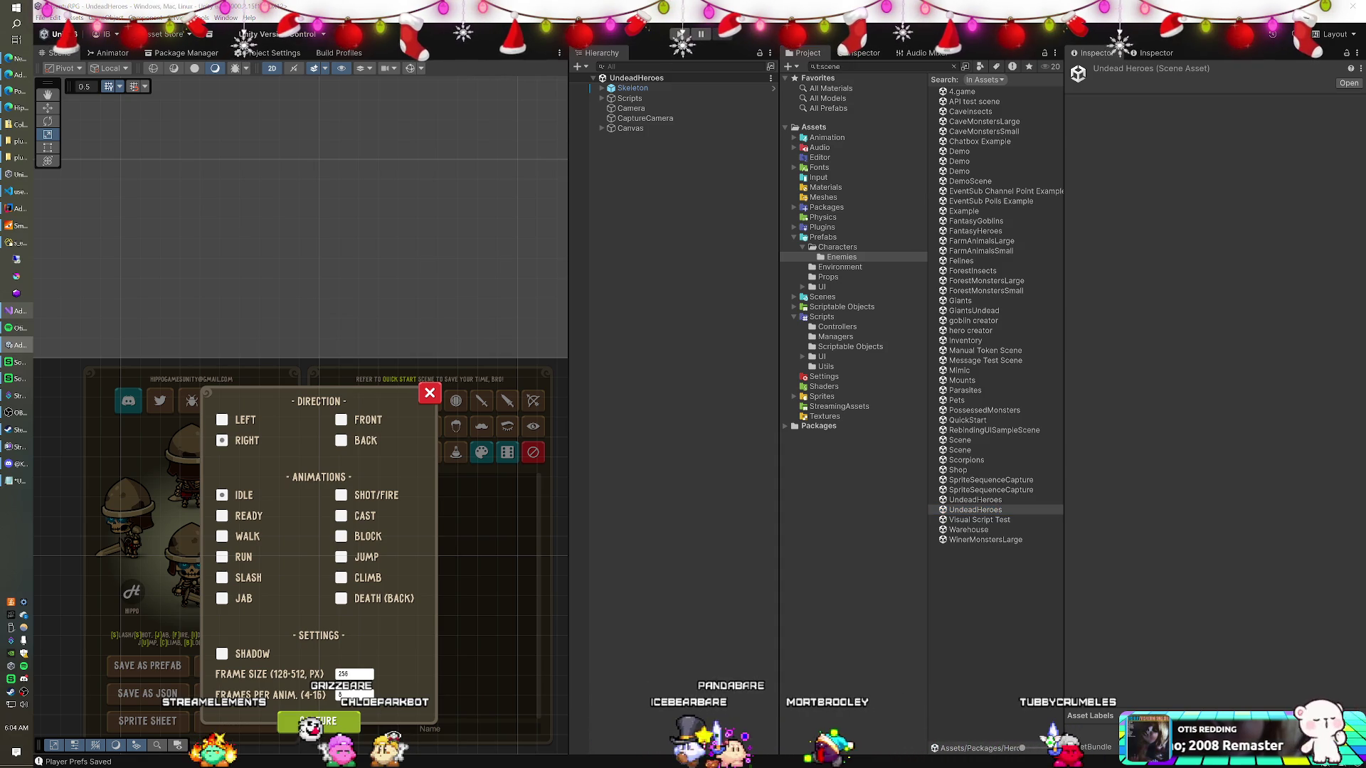
click(681, 33)
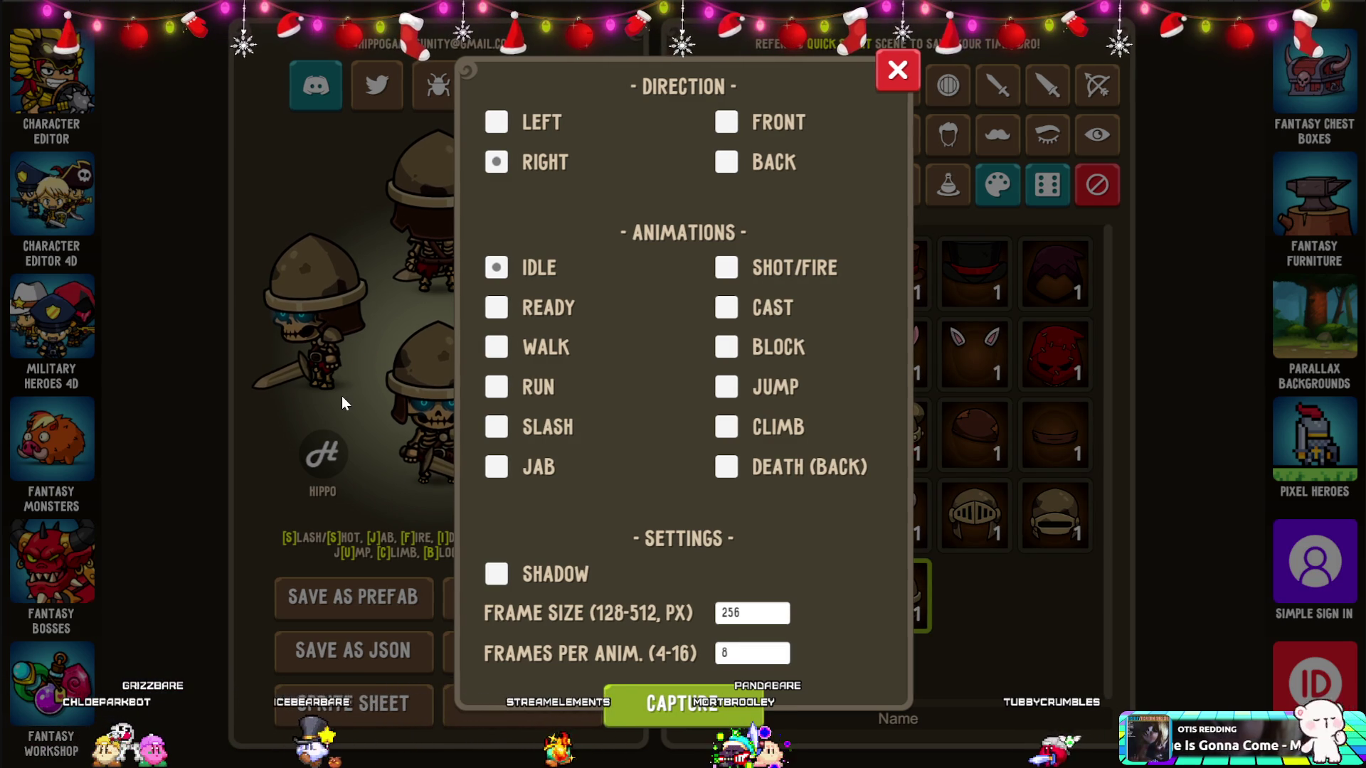
Step: Dismiss the capture settings, equip the horned helmet, and browse the armour, head and hair options
click(898, 70)
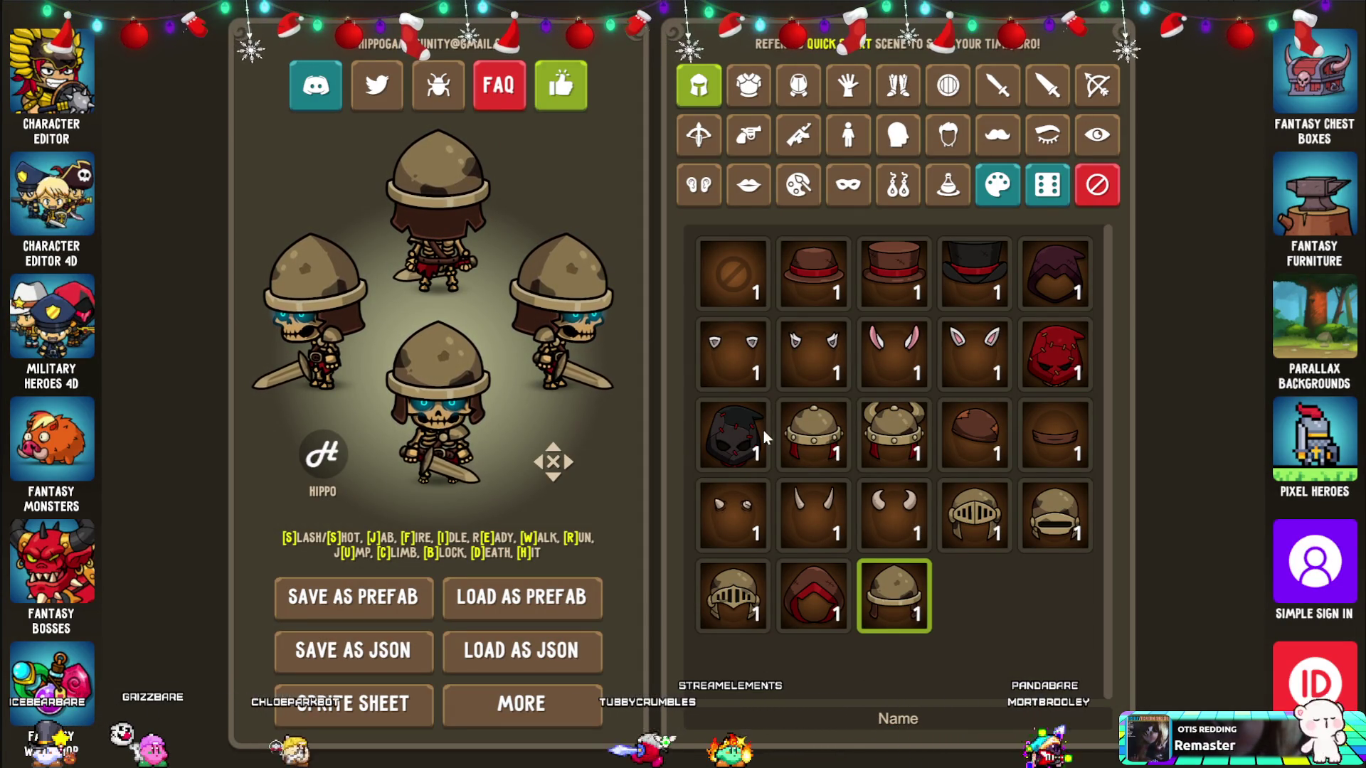
click(890, 349)
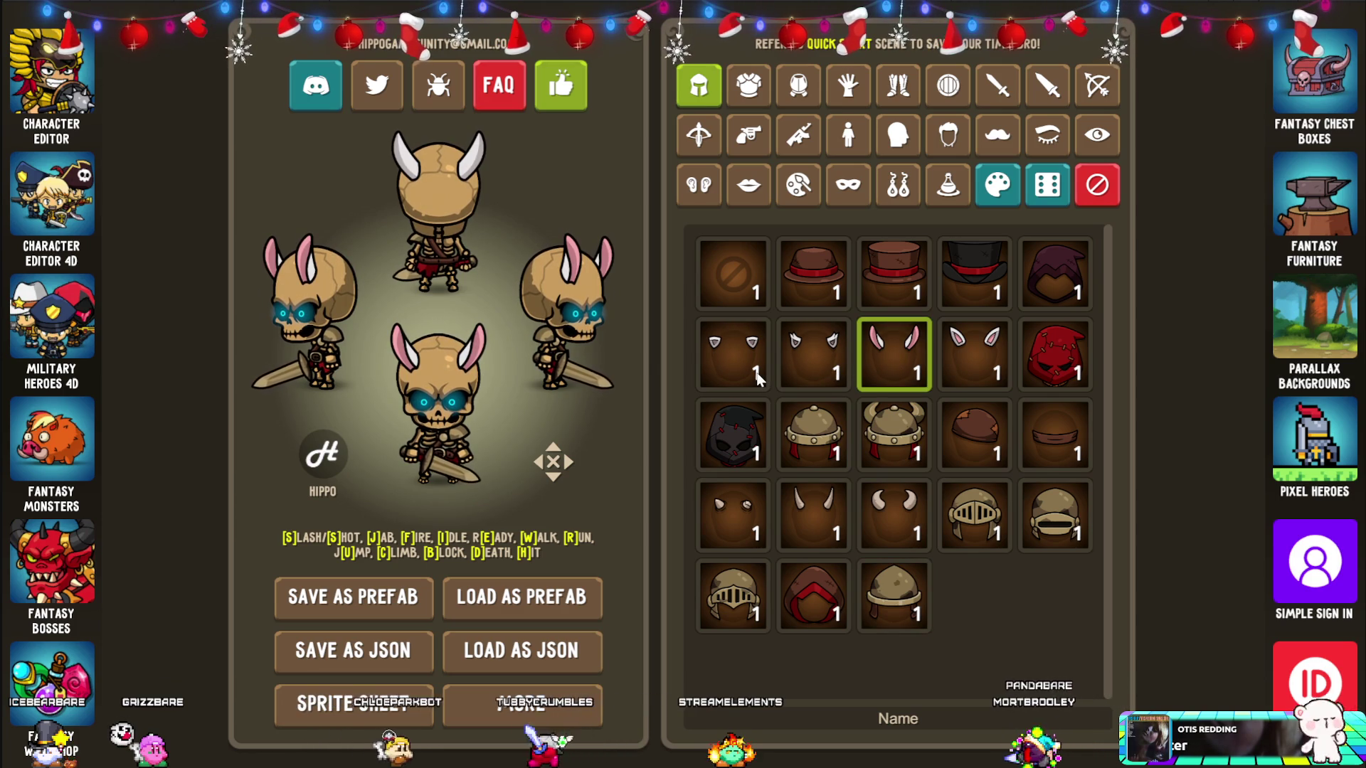
click(755, 88)
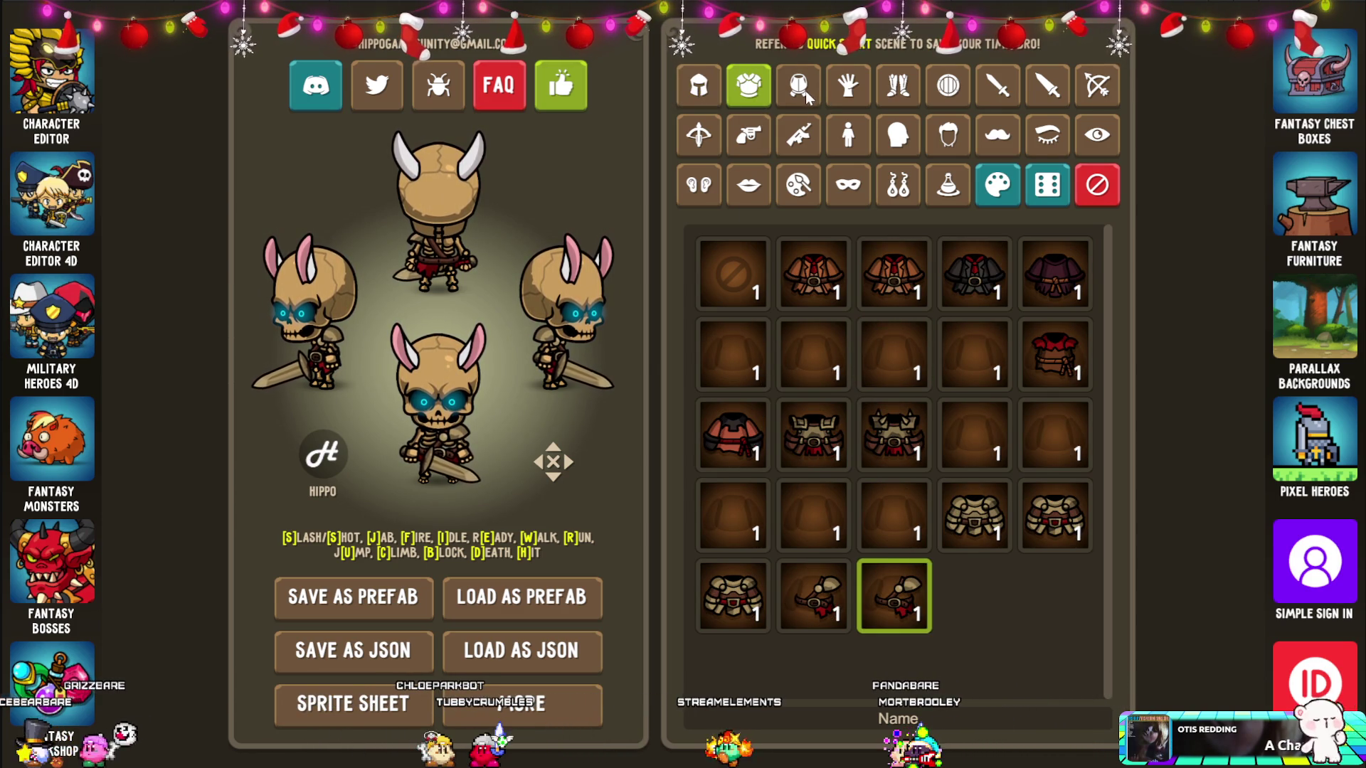
click(898, 135)
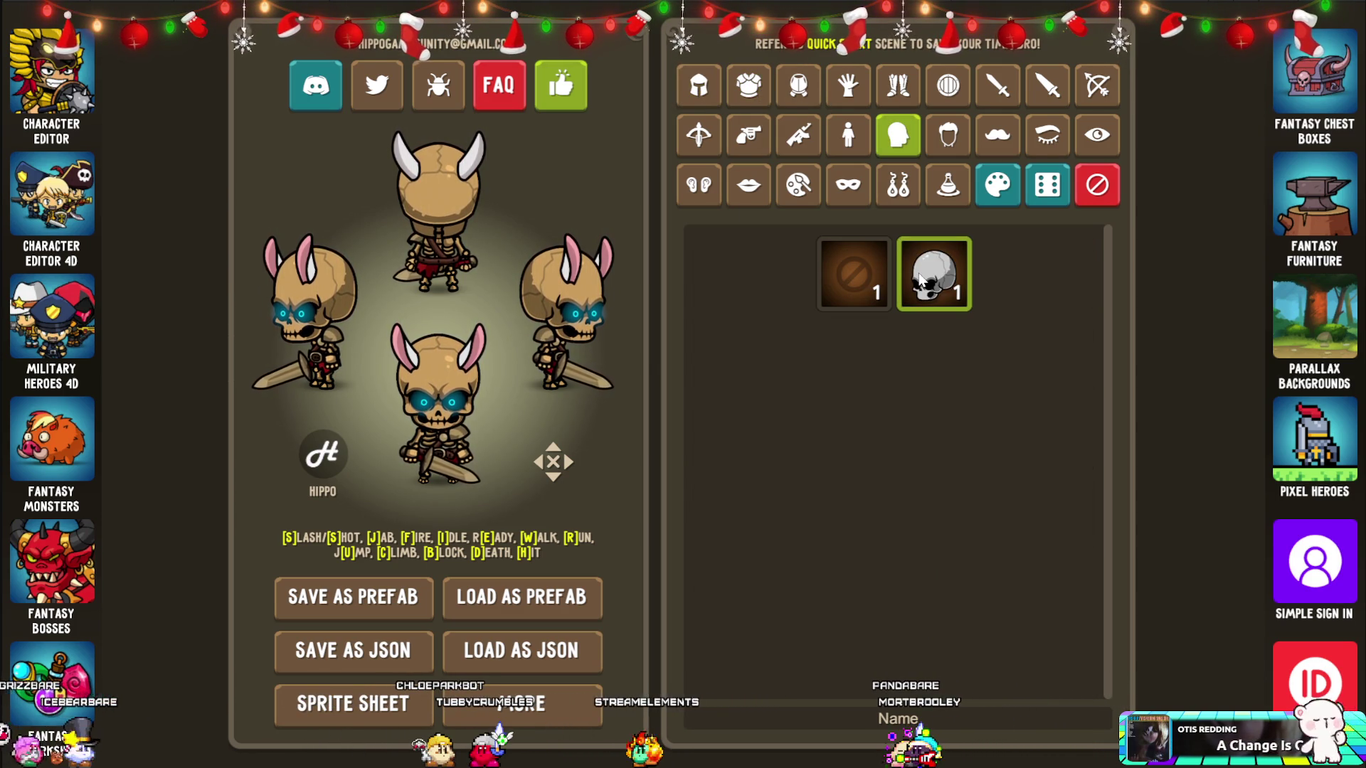
click(948, 135)
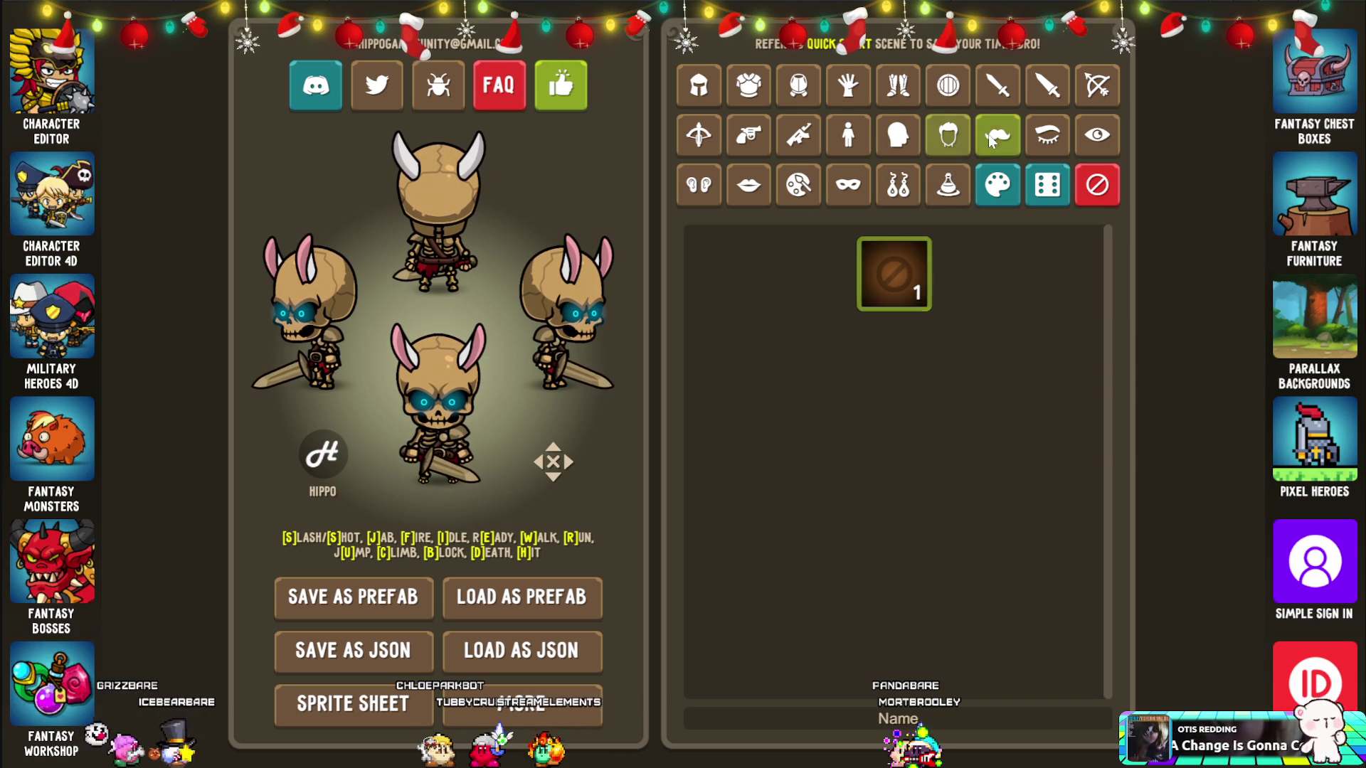
click(897, 135)
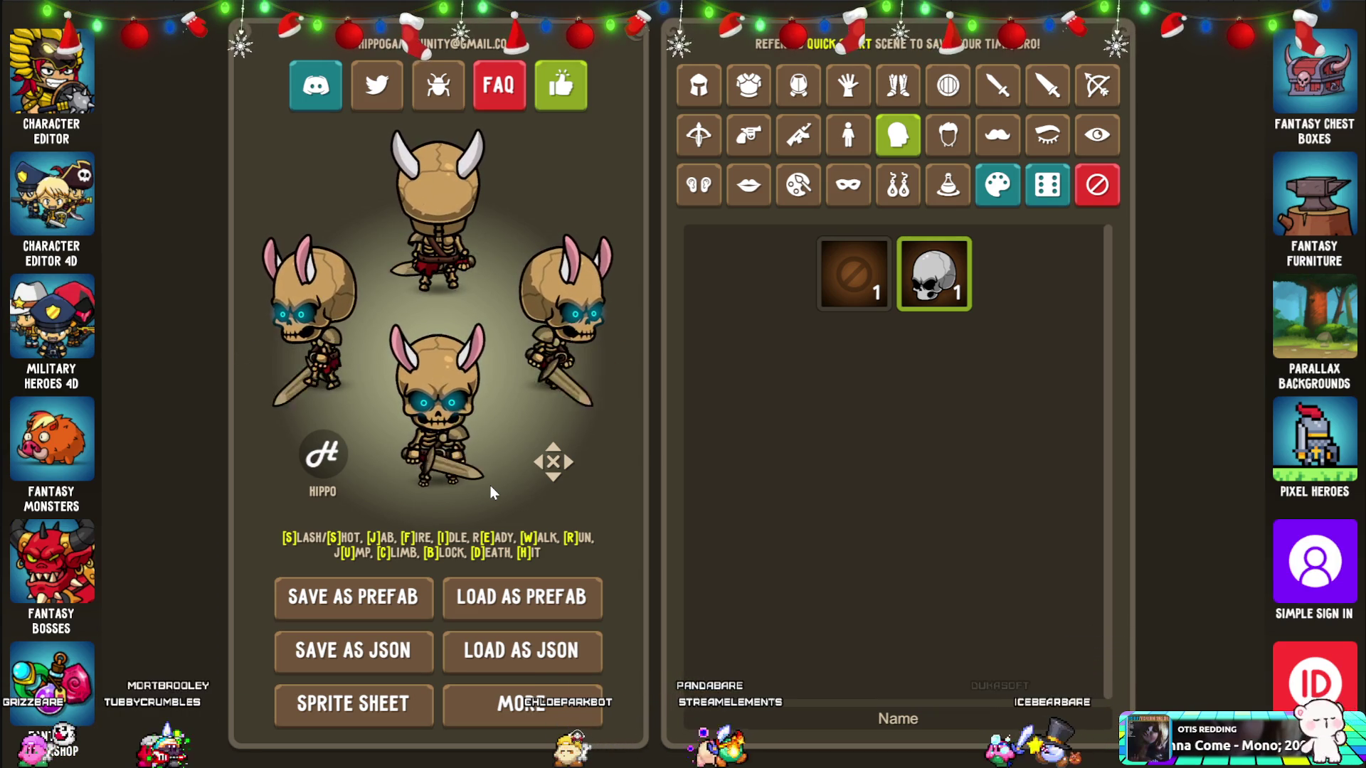
Step: Tint the skeleton's skull dark grey 5A5A5AFF and copy that hex value
click(997, 185)
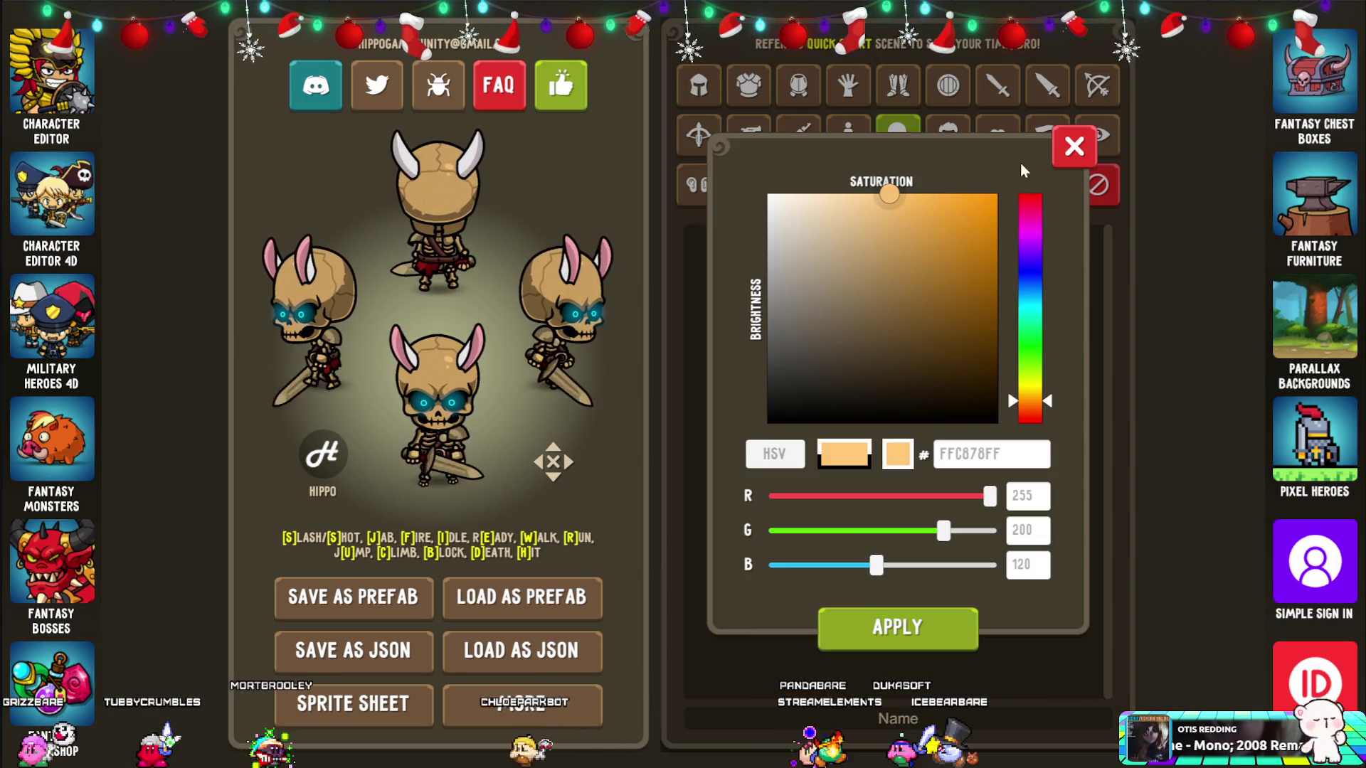
key(Escape)
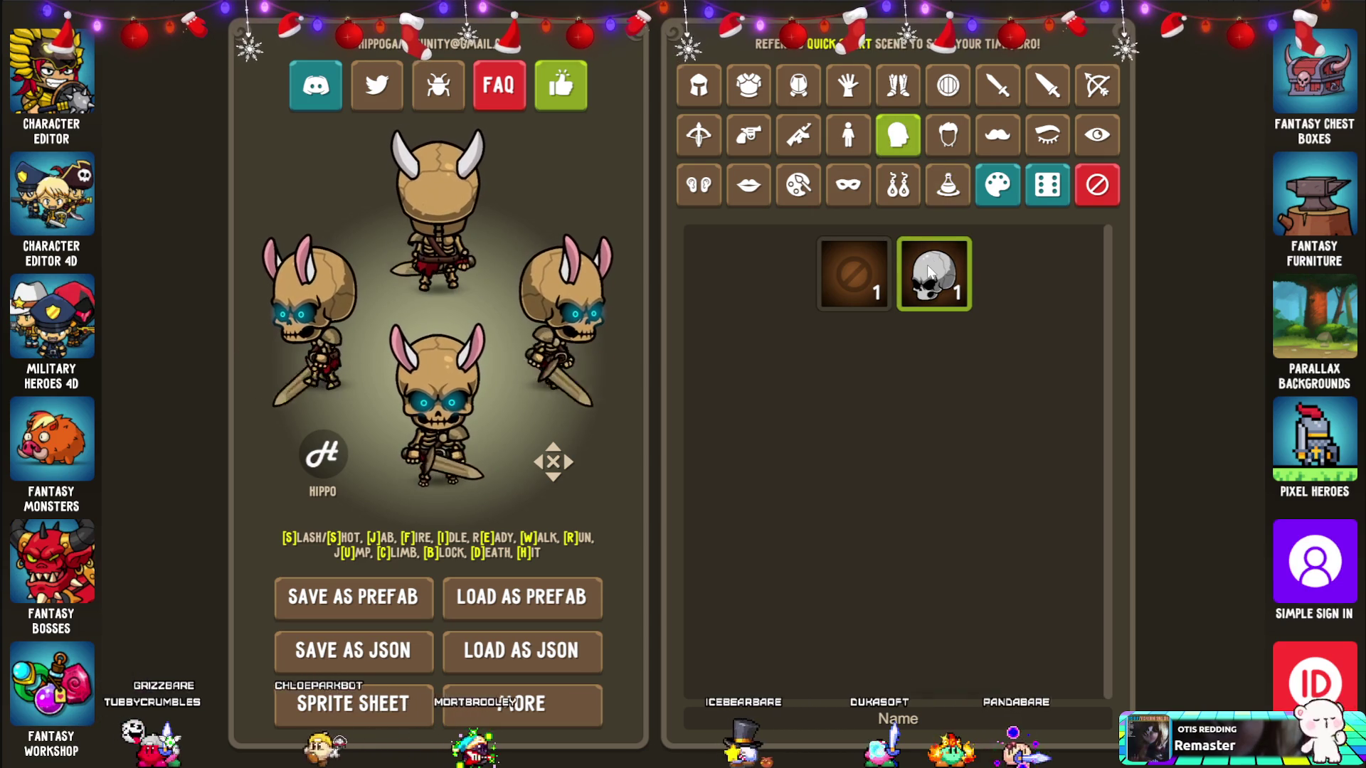
click(995, 188)
mouse_move(875, 244)
mouse_down()
mouse_move(863, 283)
mouse_move(780, 313)
mouse_move(751, 349)
mouse_up()
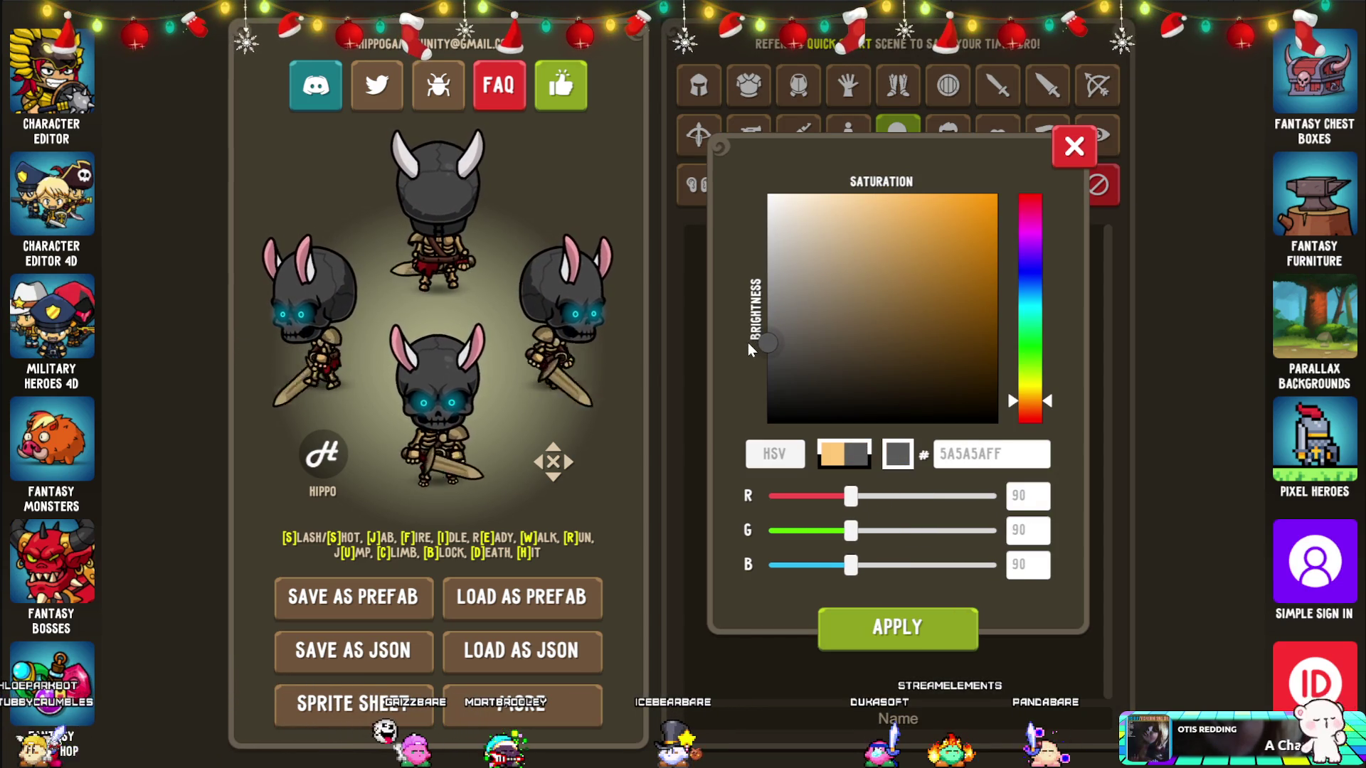
drag(938, 453, 991, 463)
key(ctrl+c)
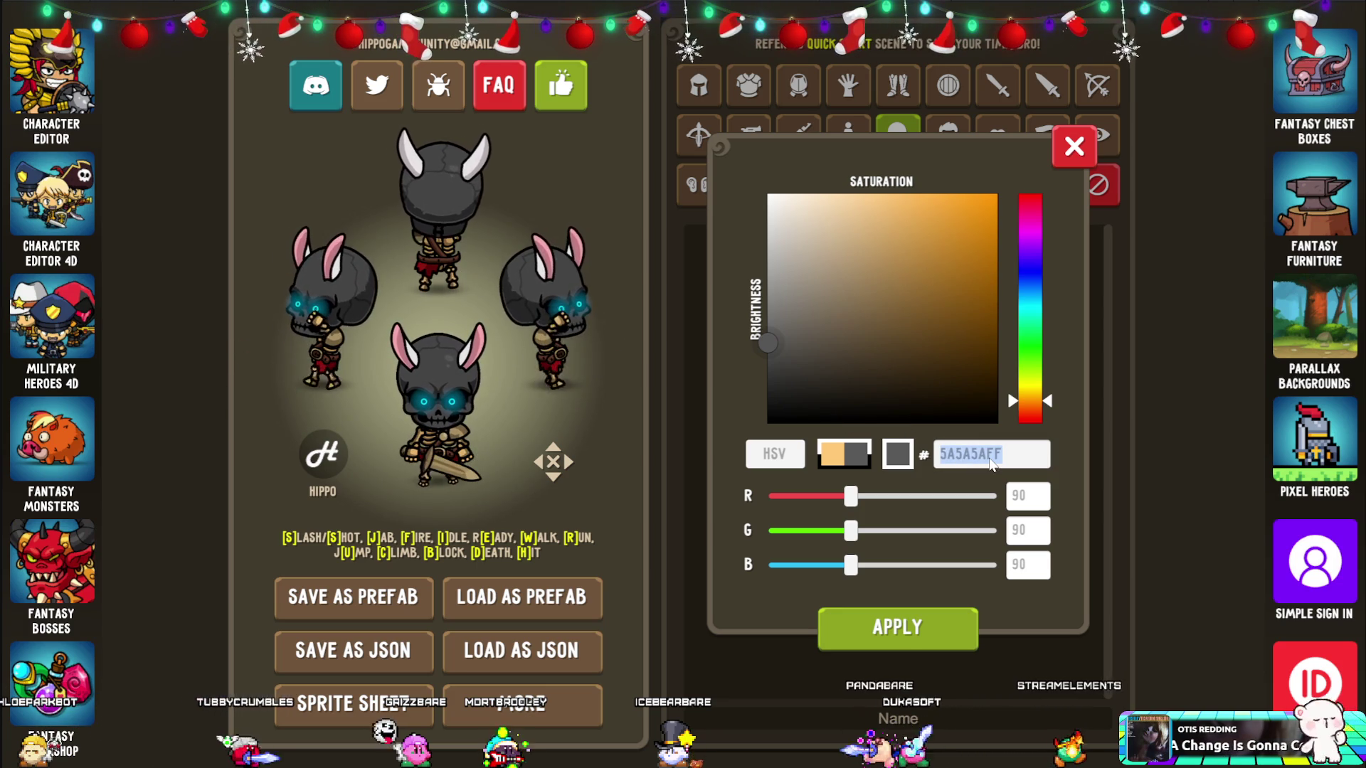
click(901, 637)
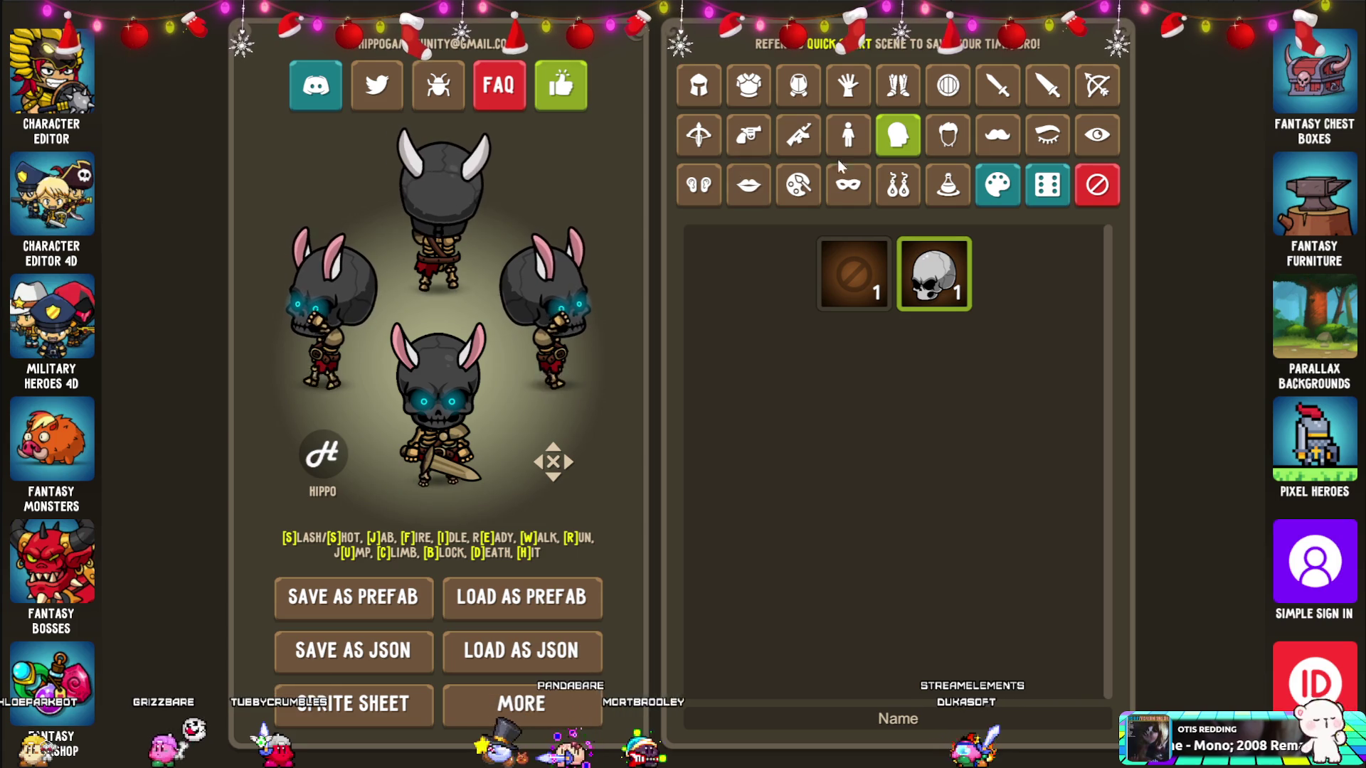
Step: Apply the same 5A5A5AFF grey to the skeleton's body
click(855, 138)
click(994, 186)
click(996, 459)
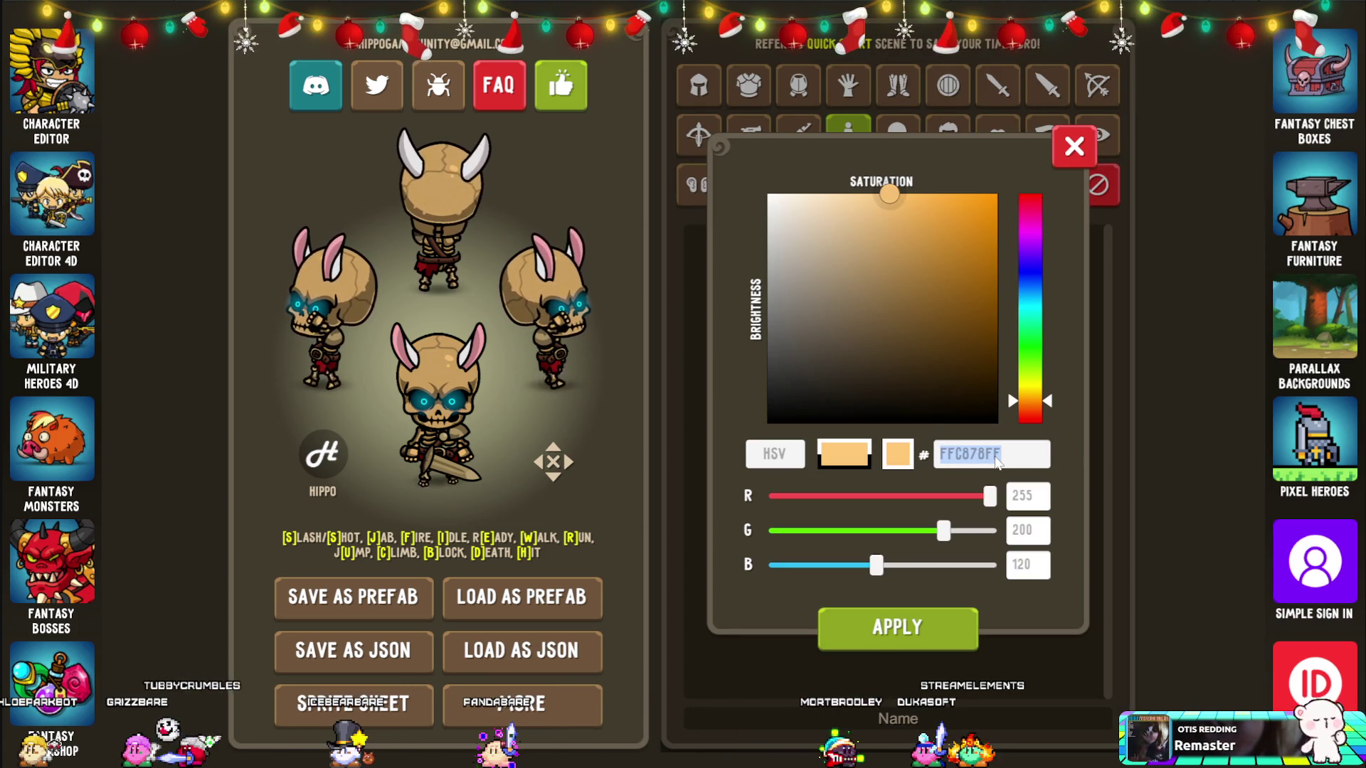
key(ctrl+v)
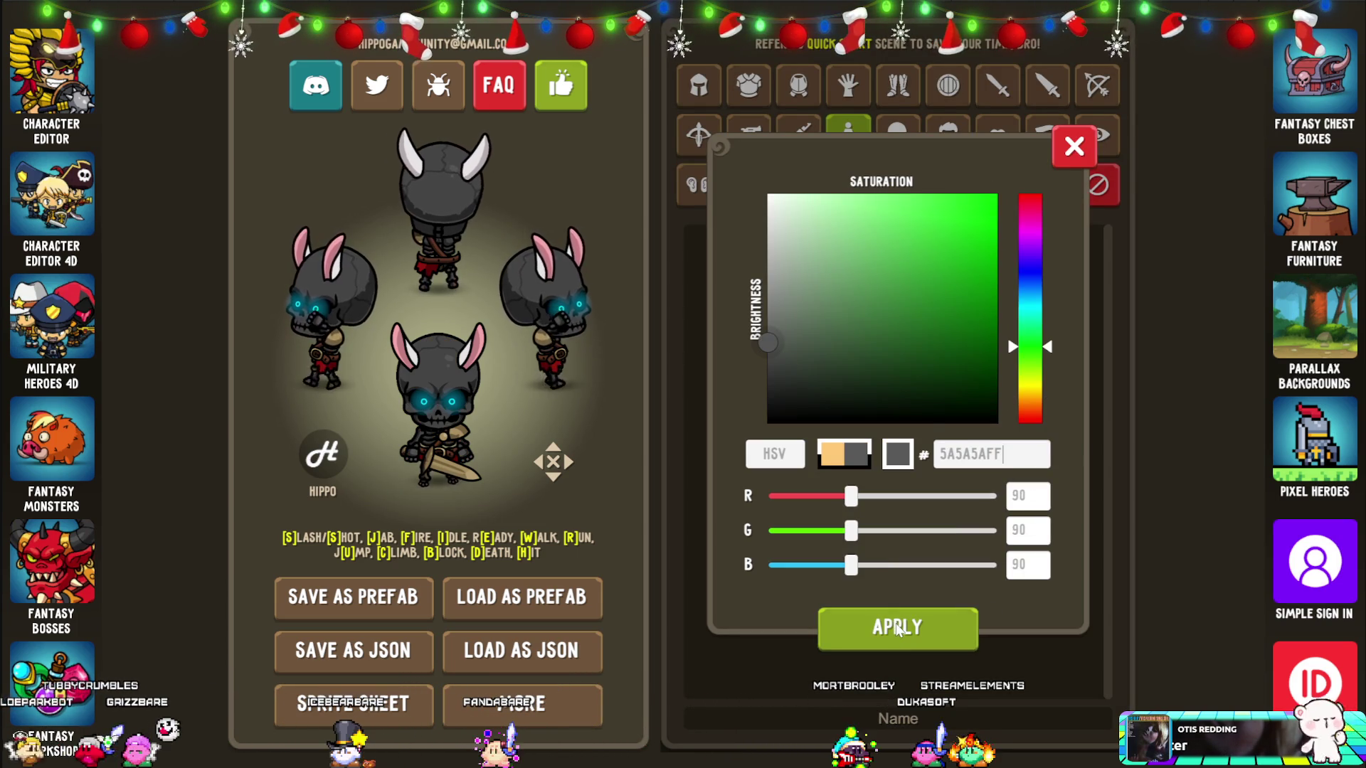
click(898, 630)
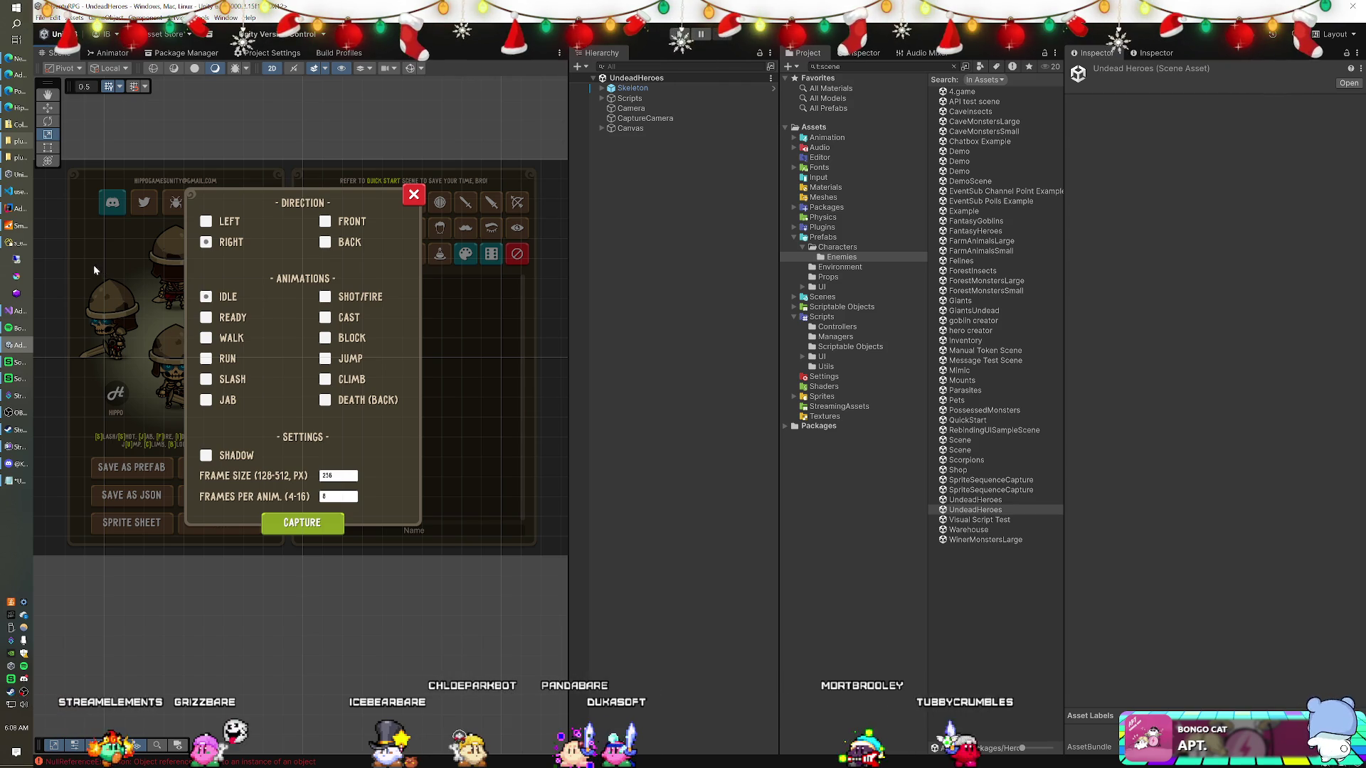
Step: Change the changelog's top version from v0.8.3e to v0.8.3f and save changelog.txt
key(alt+Tab)
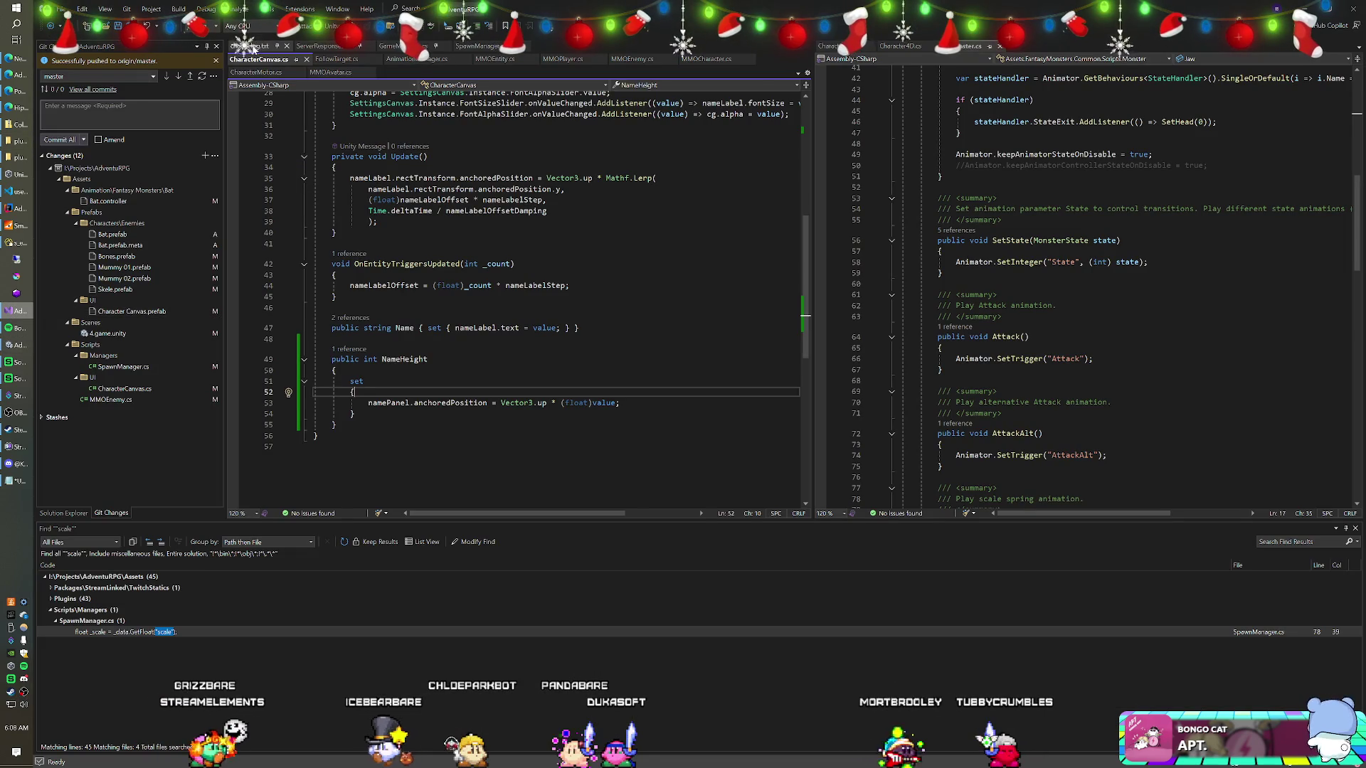
click(250, 45)
key(BackSpace)
text(f)
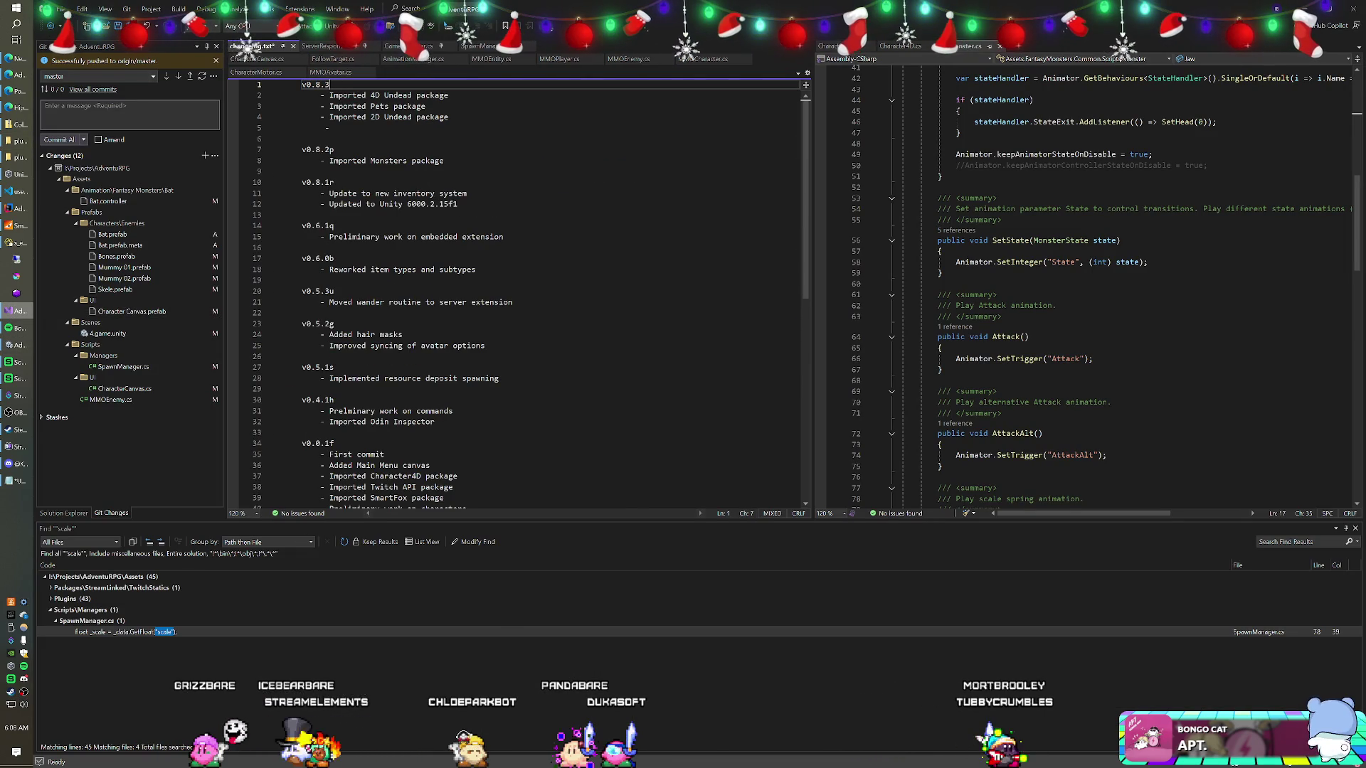
key(shift+Home)
key(ctrl+c)
key(ctrl+s)
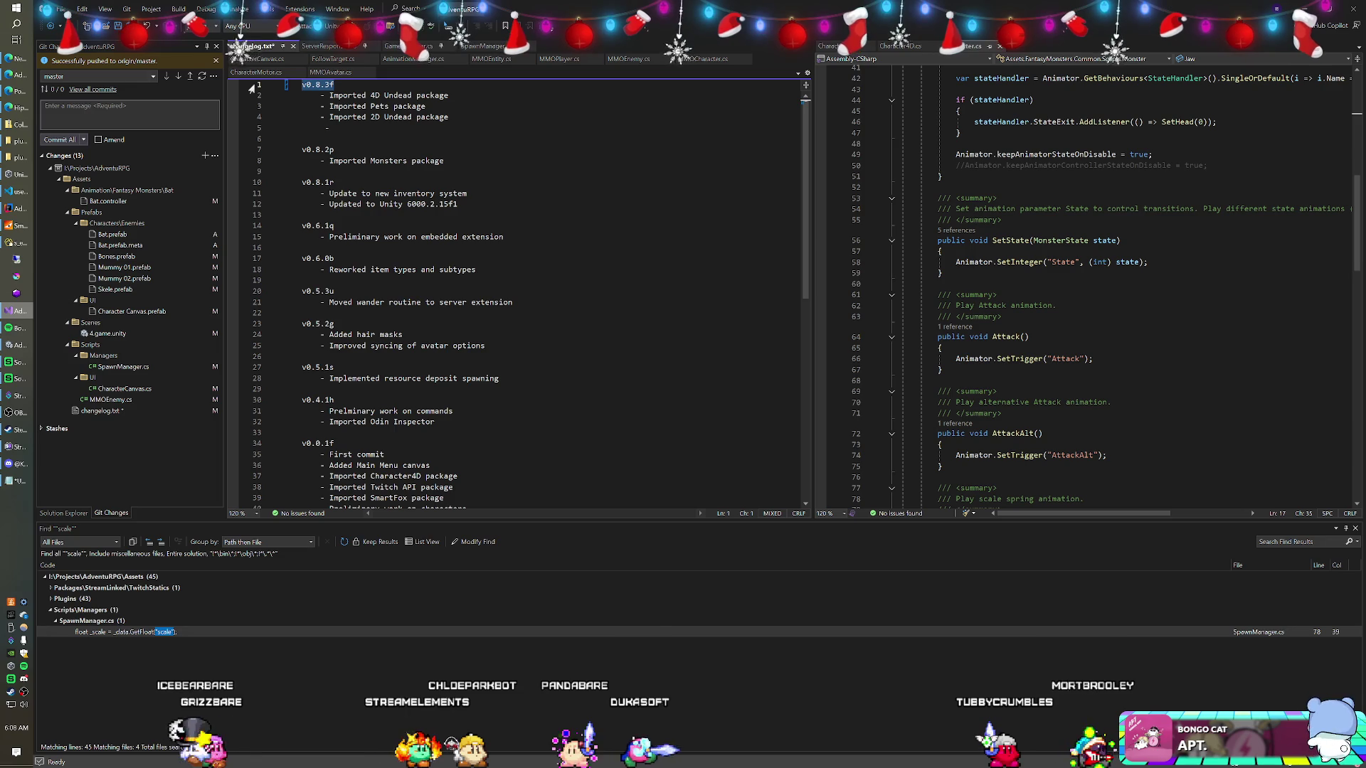
Step: Commit all changes in Git Changes with the message v0.8.3f
key(Escape)
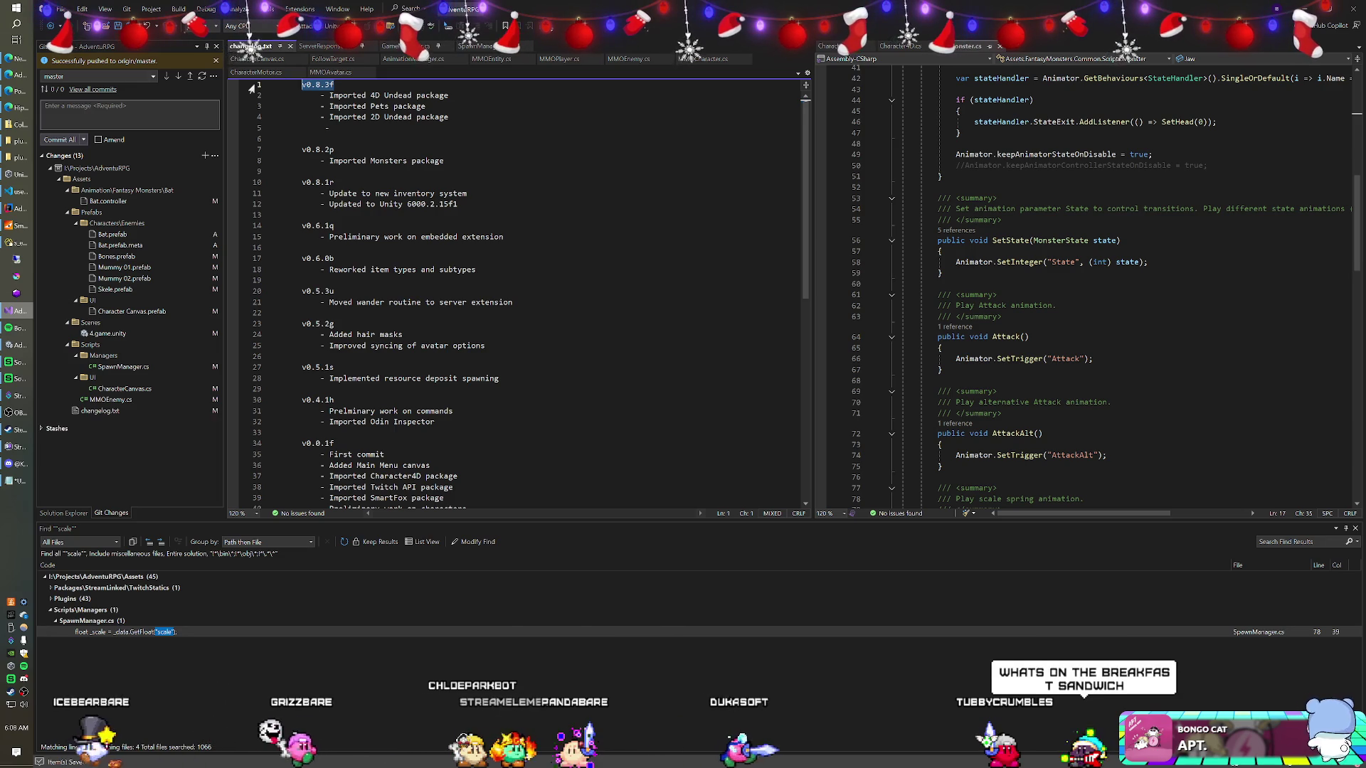
click(71, 110)
key(ctrl+v)
click(64, 139)
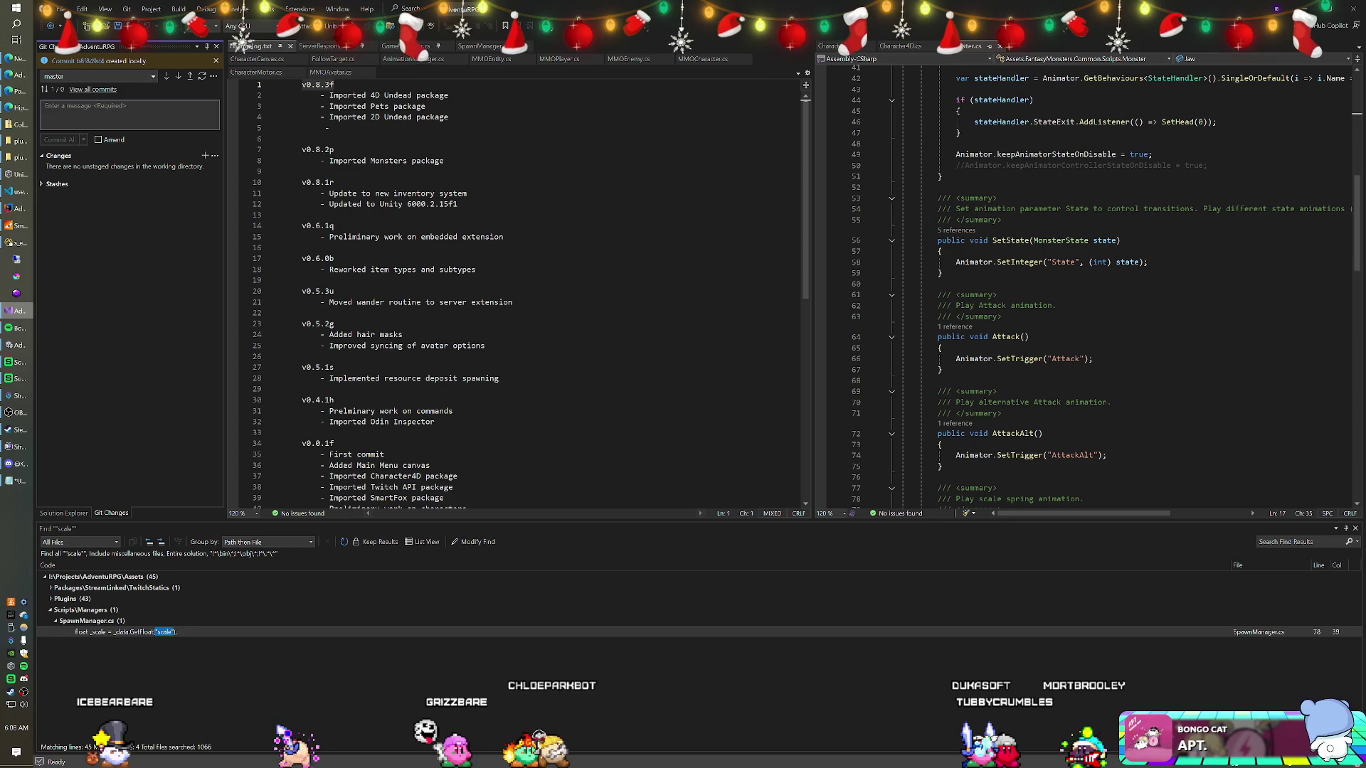
click(334, 225)
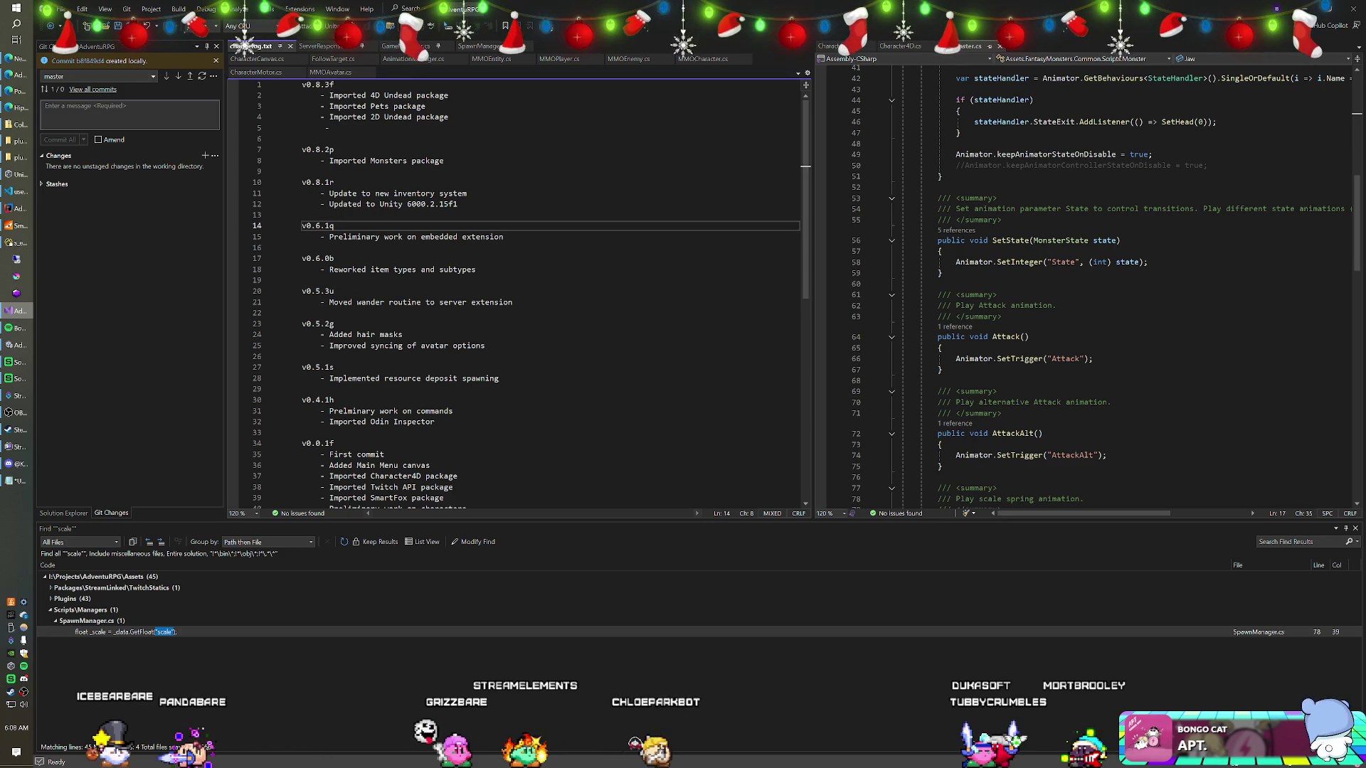